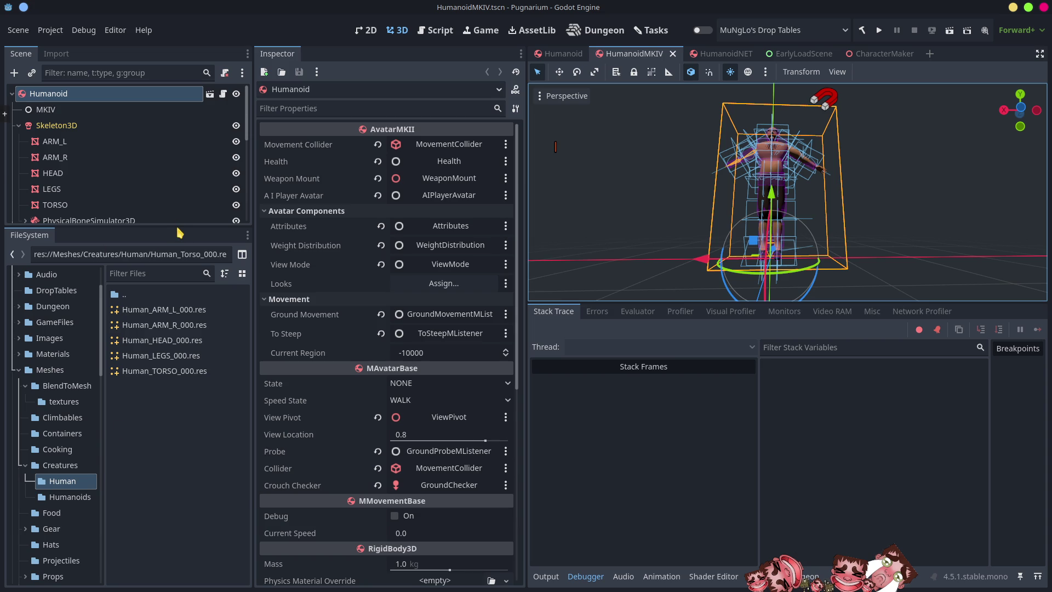
Drag the Looks node from the Scene dock into the Humanoid's Looks property in the Inspector
left_click_drag(176, 225, 177, 438)
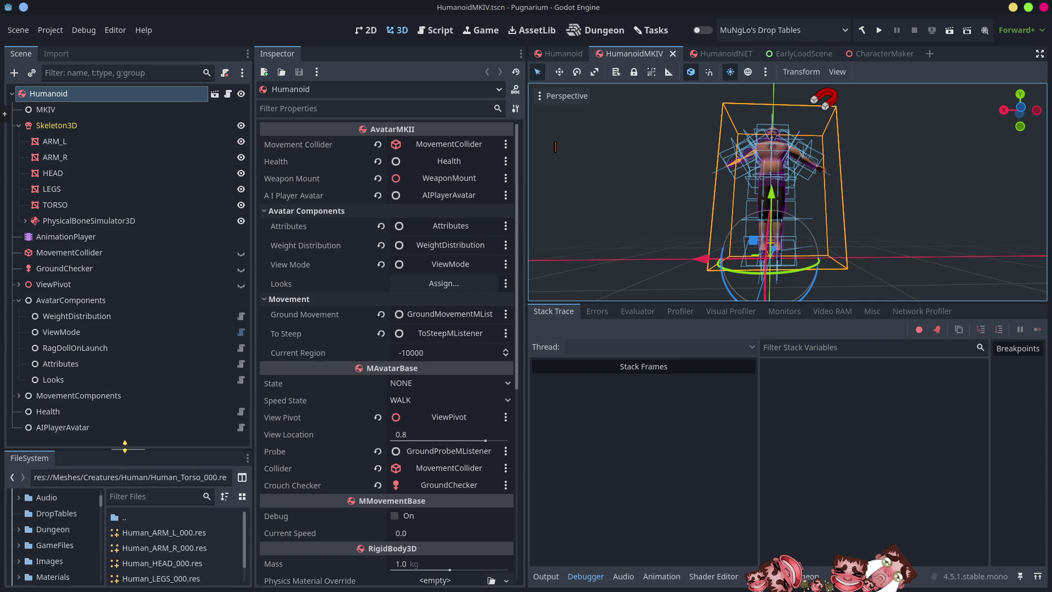
left_click_drag(57, 380, 448, 284)
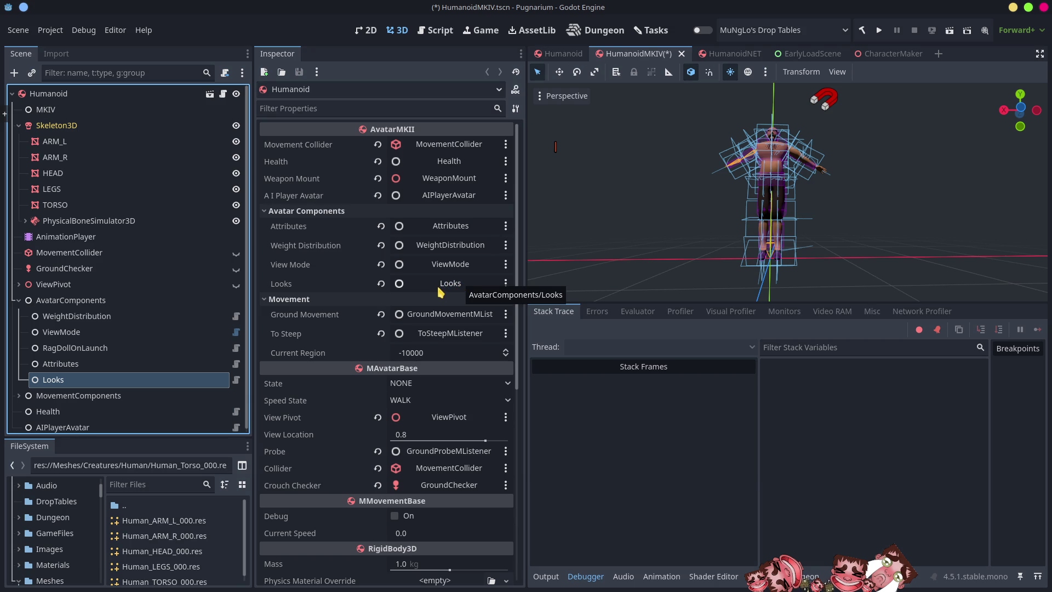
left_click_drag(139, 436, 131, 192)
left_click(154, 436)
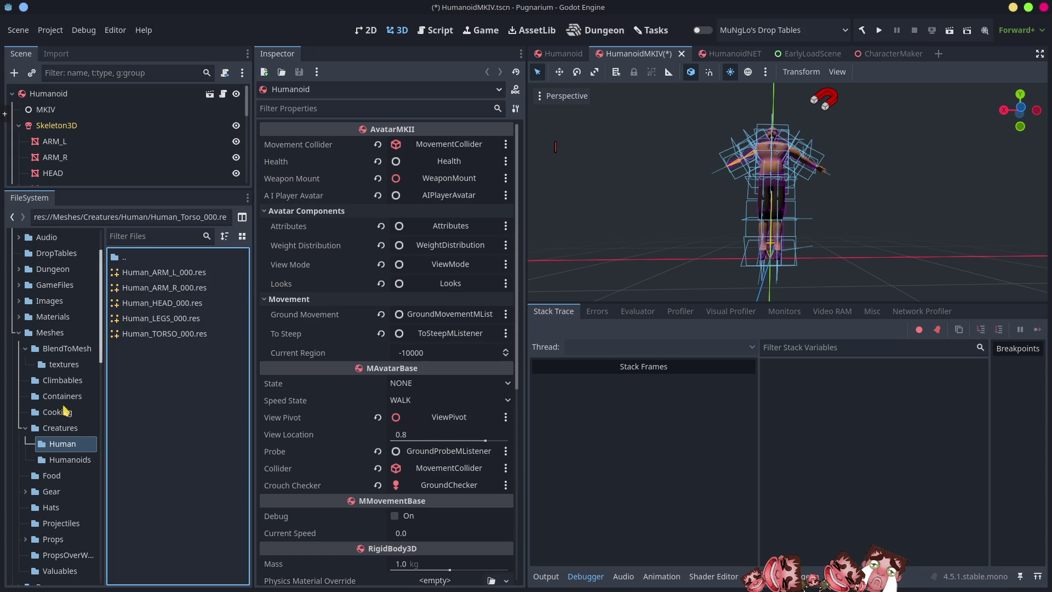
Open Human.blend's import settings from the BlendToMesh folder and view its mesh list
left_click(62, 359)
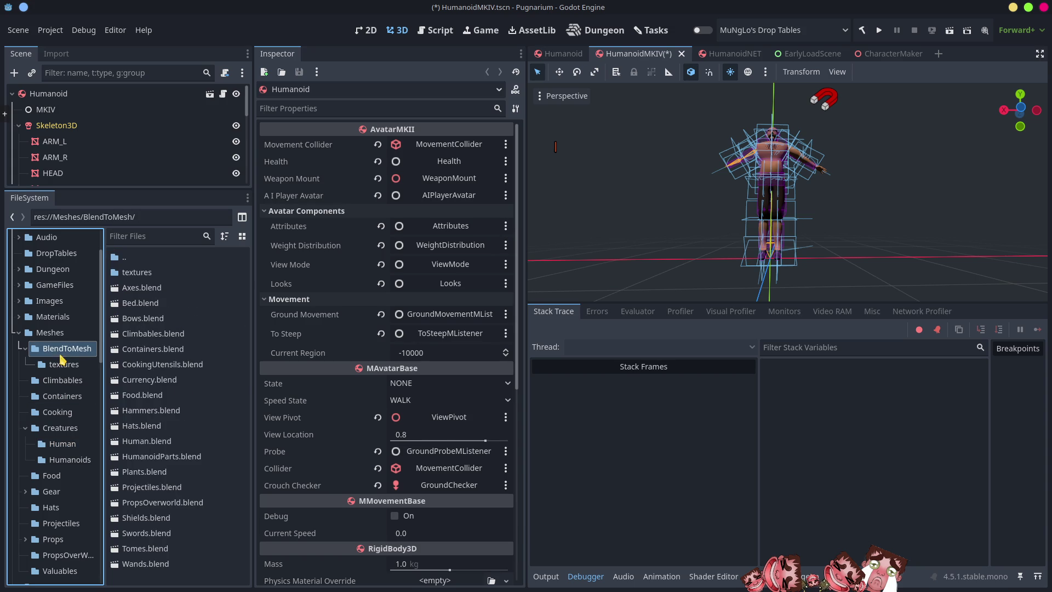
double_click(151, 443)
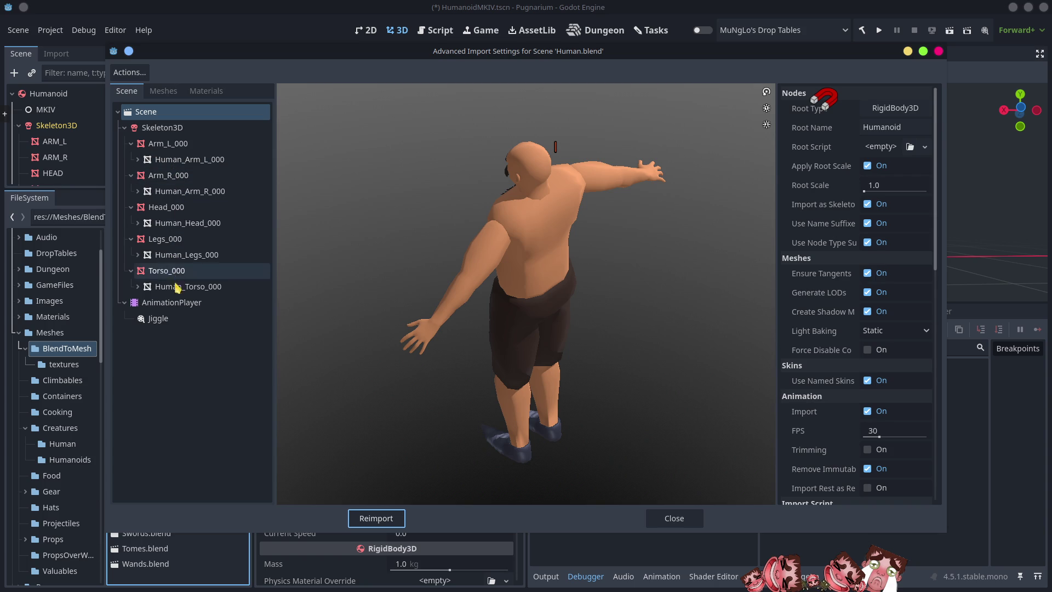
left_click(164, 162)
left_click(167, 92)
left_click(167, 143)
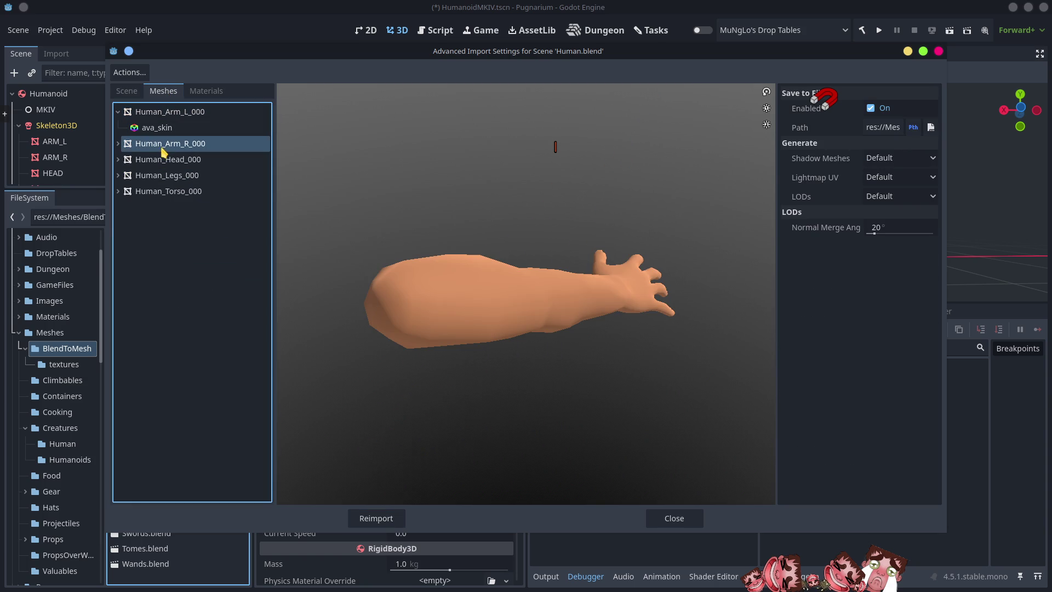
Turn off Save to File for the Arm_L, Arm_R, Head, Legs and Torso meshes, then reimport
left_click(151, 115)
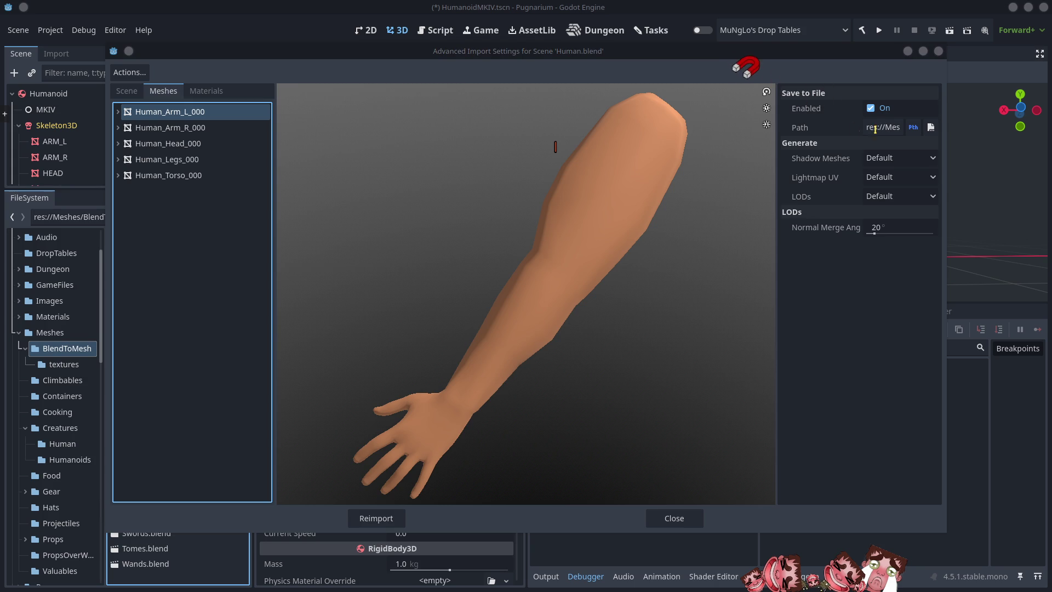
left_click(871, 108)
left_click(187, 128)
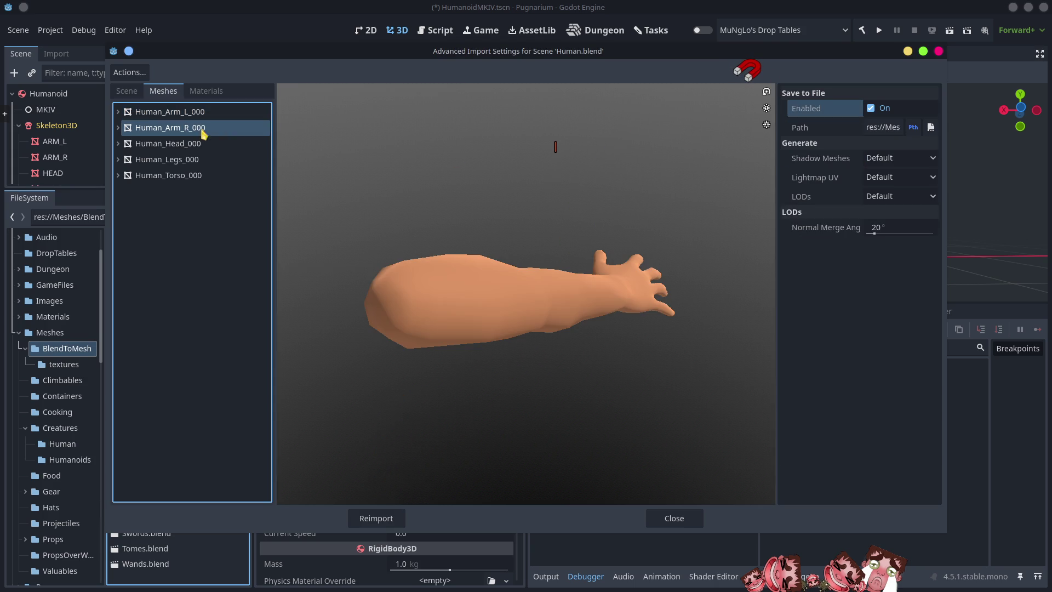
left_click(871, 108)
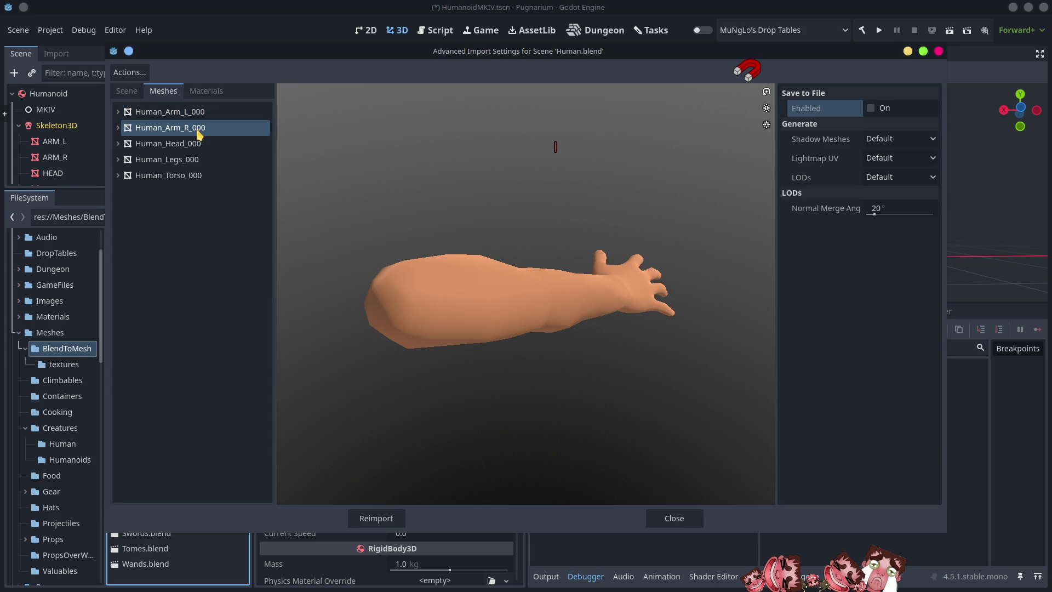
left_click(182, 149)
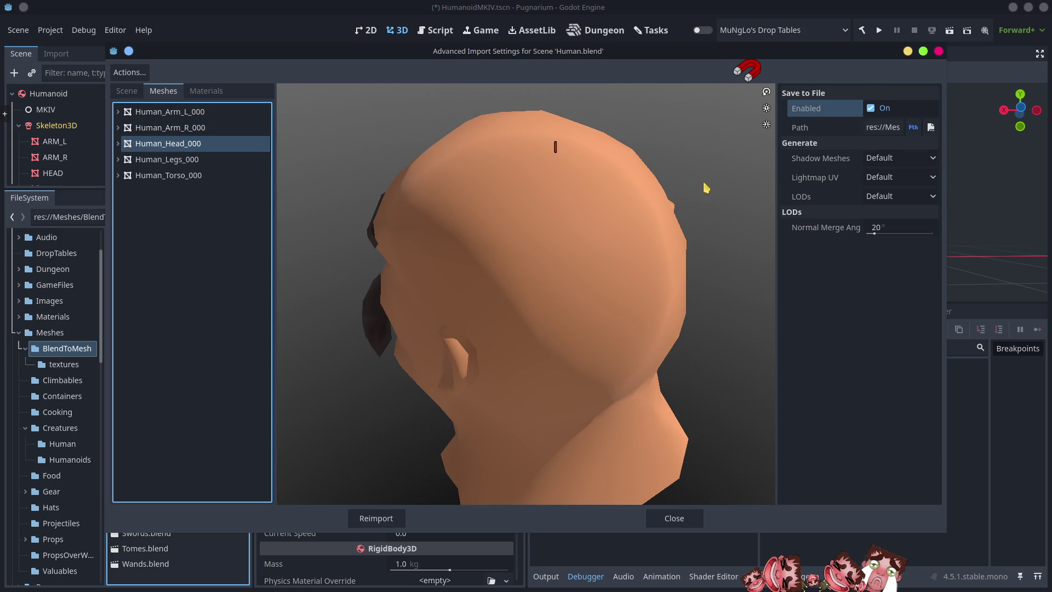
left_click(876, 109)
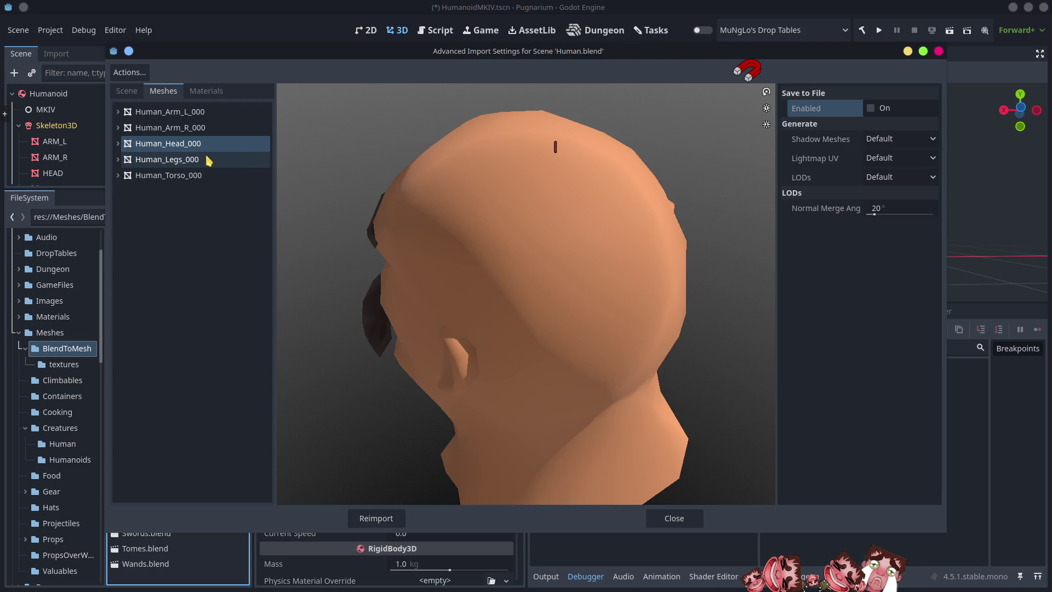
left_click(210, 160)
left_click(871, 108)
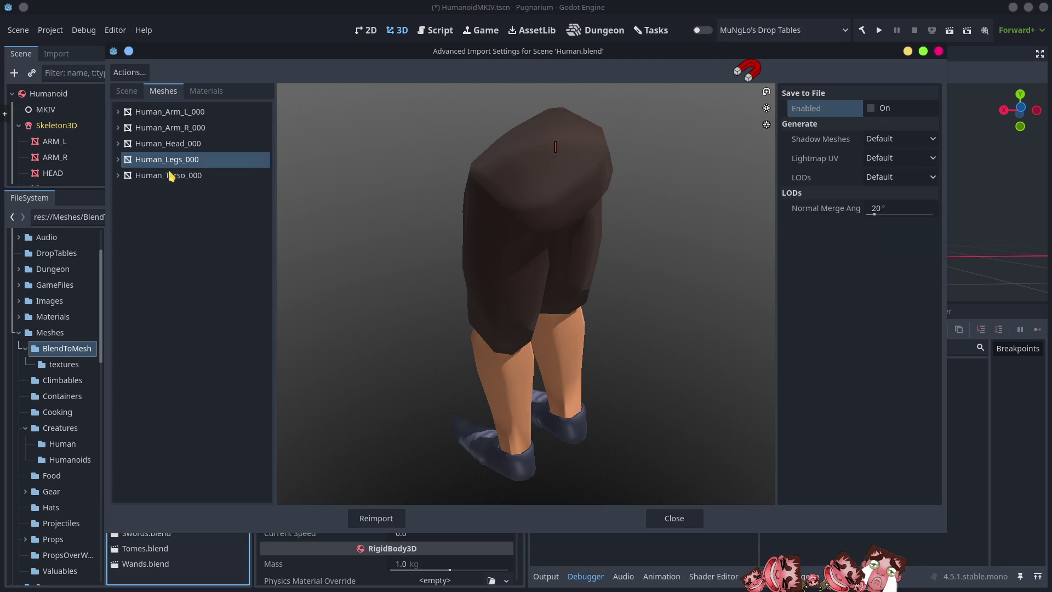
left_click(173, 174)
left_click(875, 109)
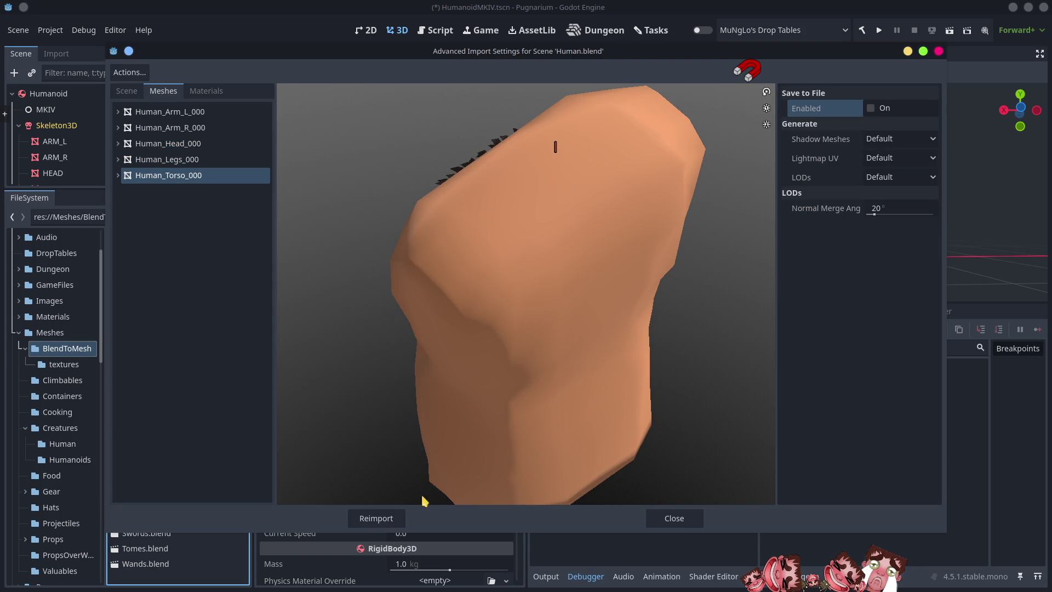
left_click(375, 518)
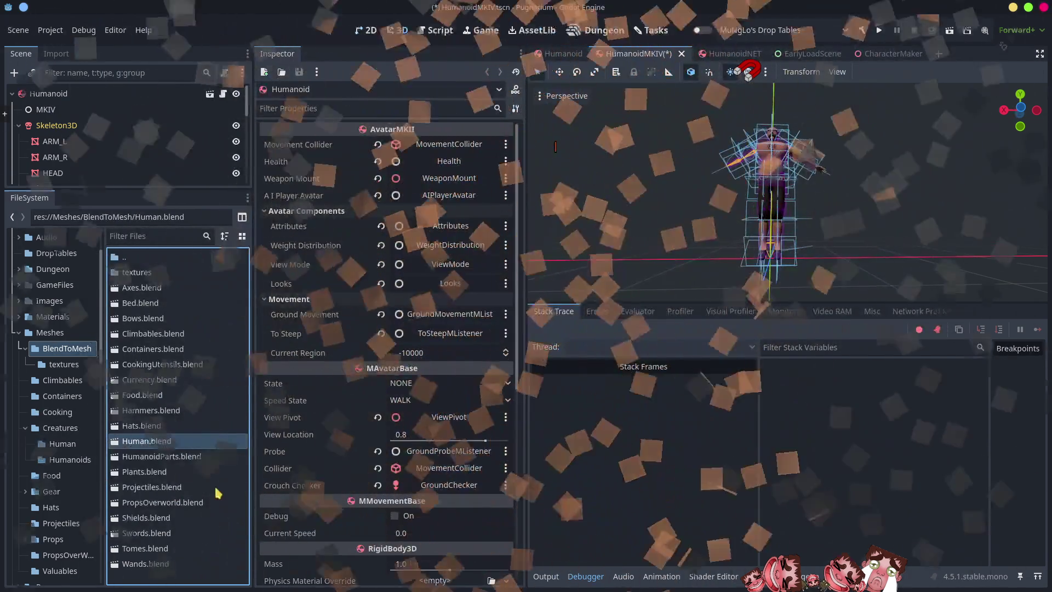
right_click(164, 443)
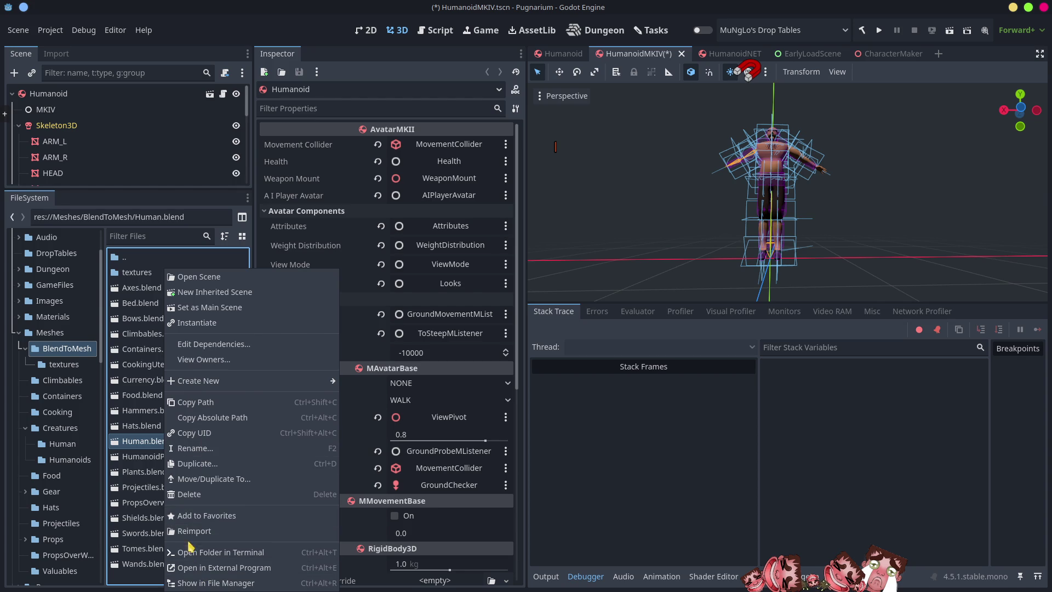
Open Human.blend in Blender and hide the armature to expose the body mesh
left_click(213, 568)
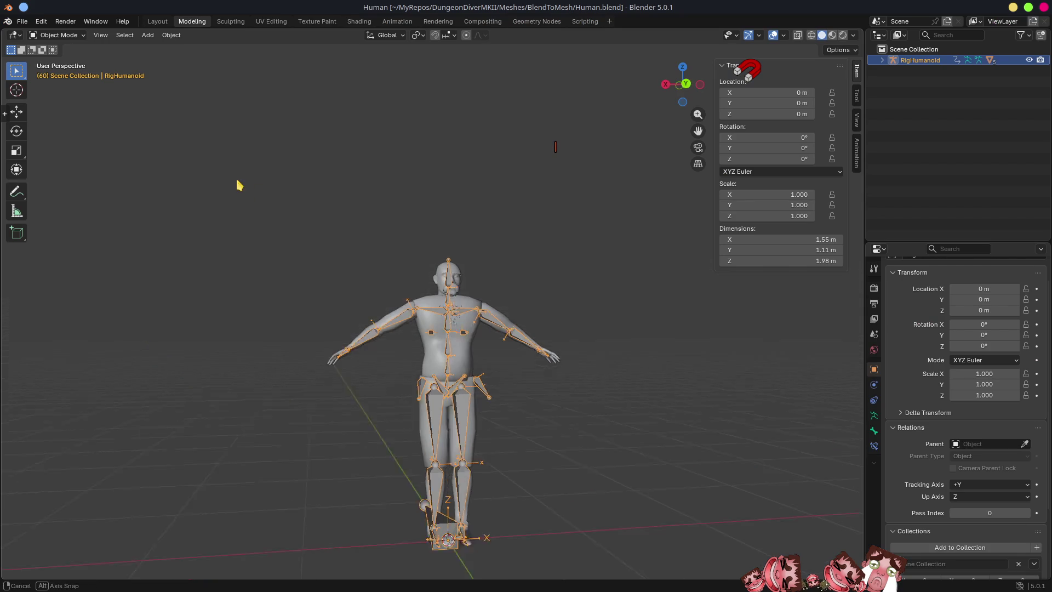
left_click_drag(240, 185, 337, 236)
key("h")
scroll(482, 371, "up", 5)
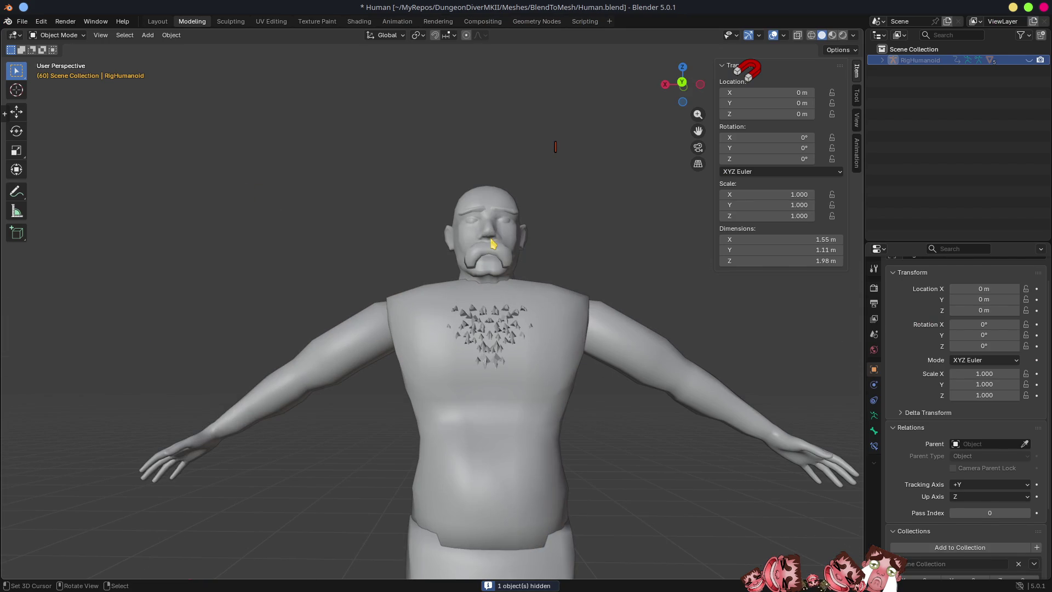
Rename the head and torso objects to HEAD and TRUNK
left_click(492, 237)
key("F2")
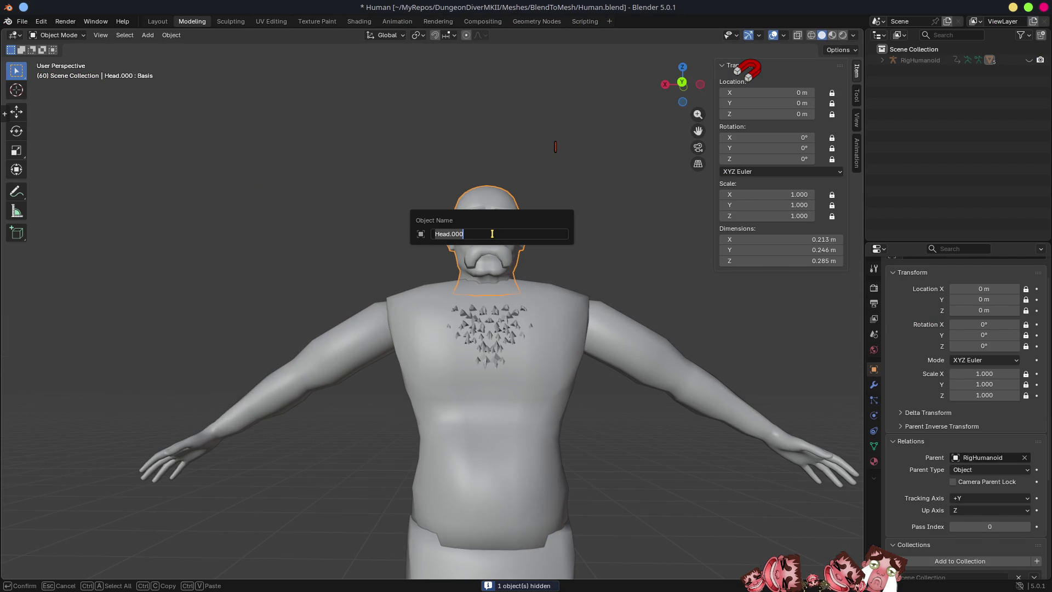
type("HEAD")
key("Return")
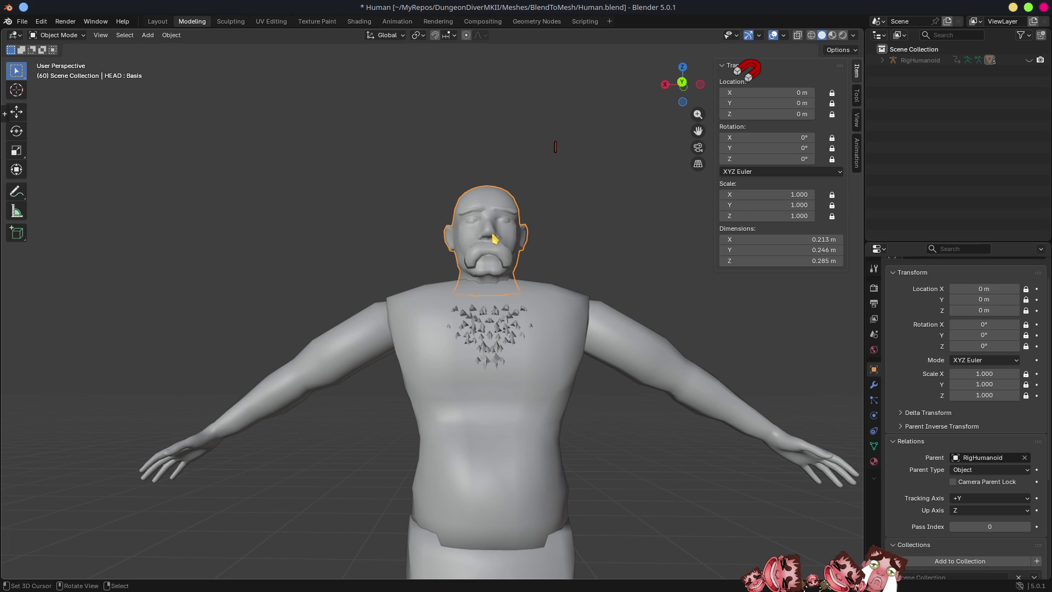
left_click(451, 377)
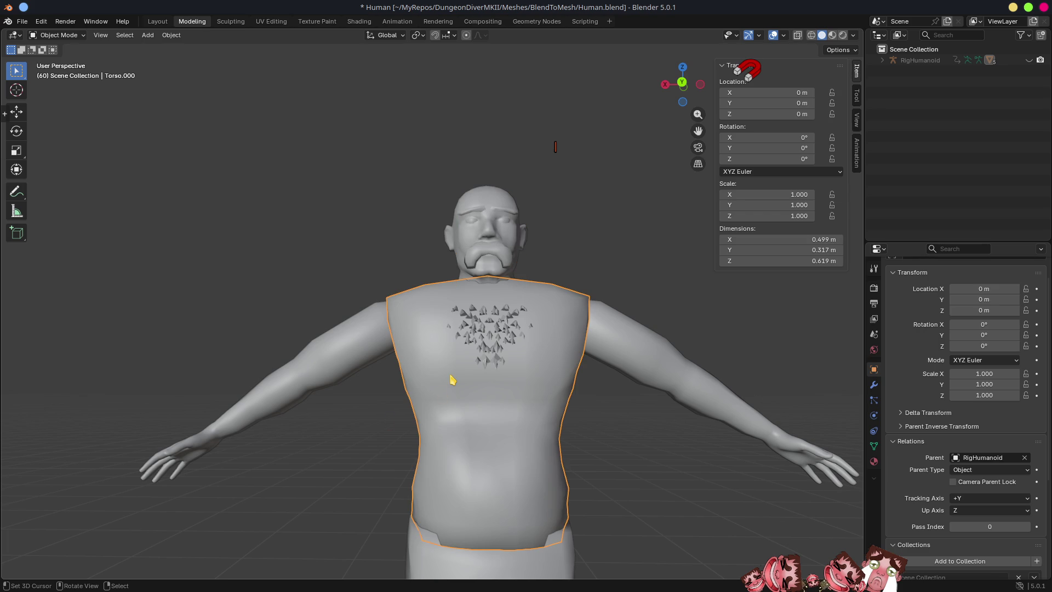
key("F2")
type("T")
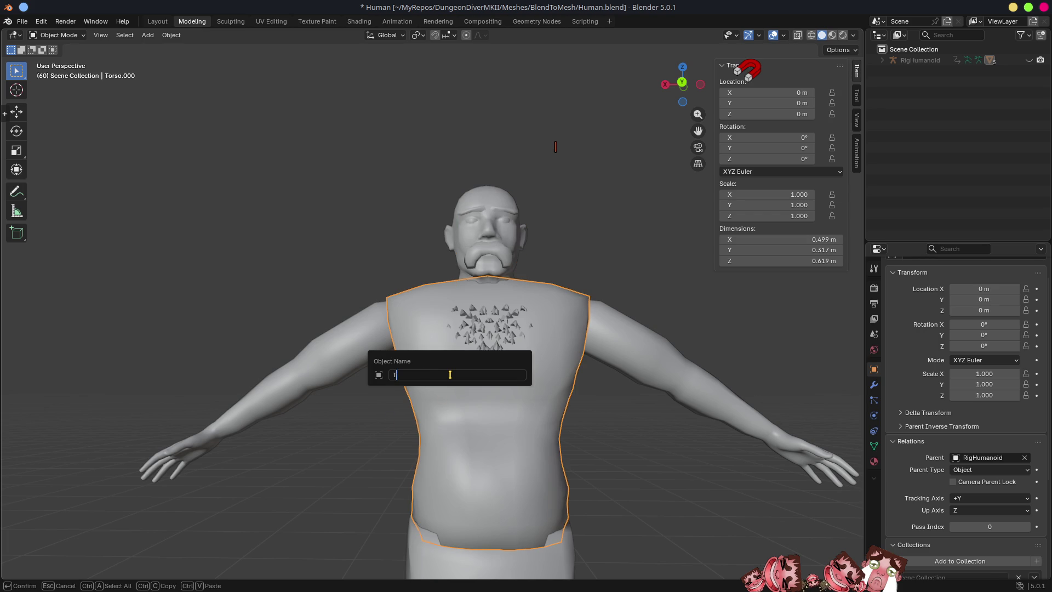
type("RUNK")
key("Return")
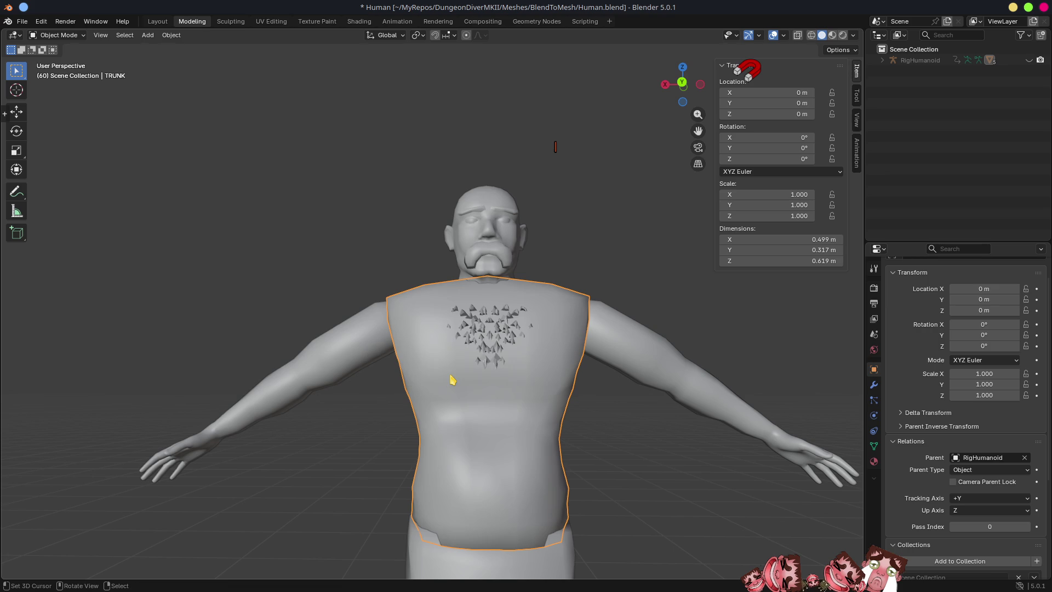
Rename the two arm objects to ARM_R and ARM_L
left_click(354, 353)
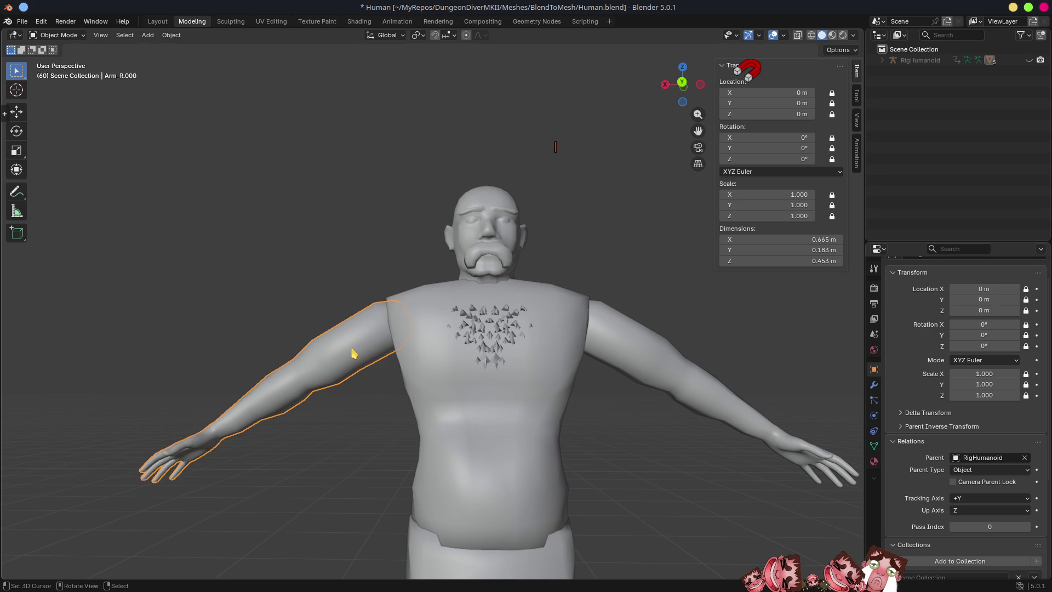
key("F2")
type("ARM_")
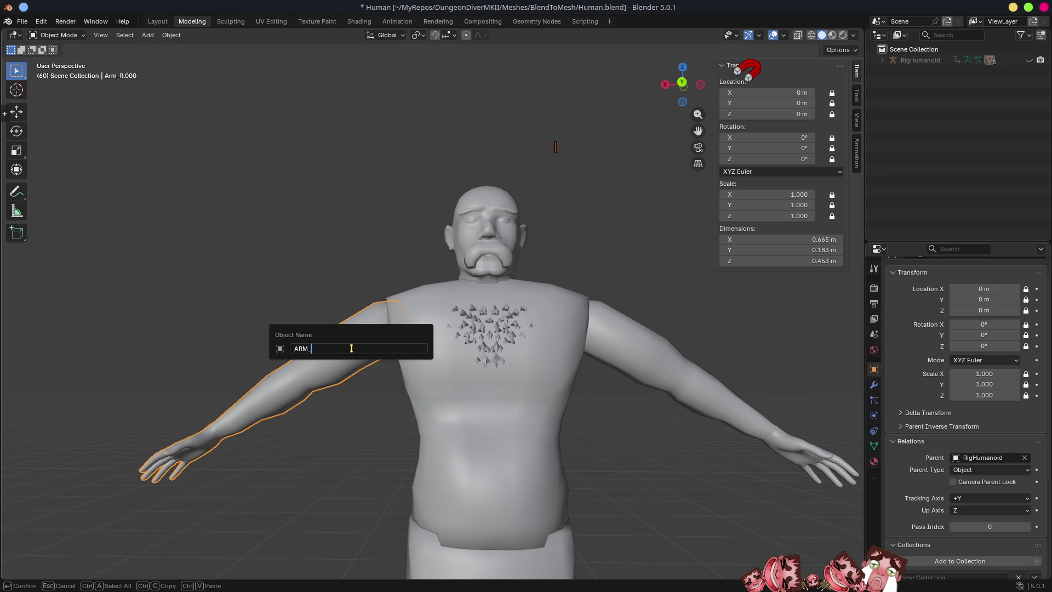
key("Return")
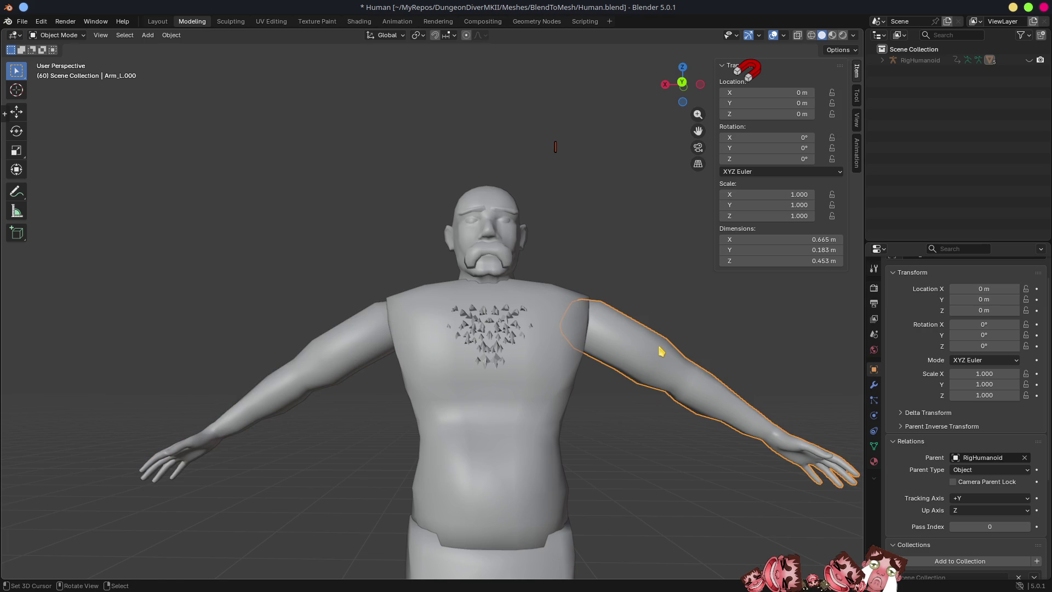
key("F2")
type("ARM_L")
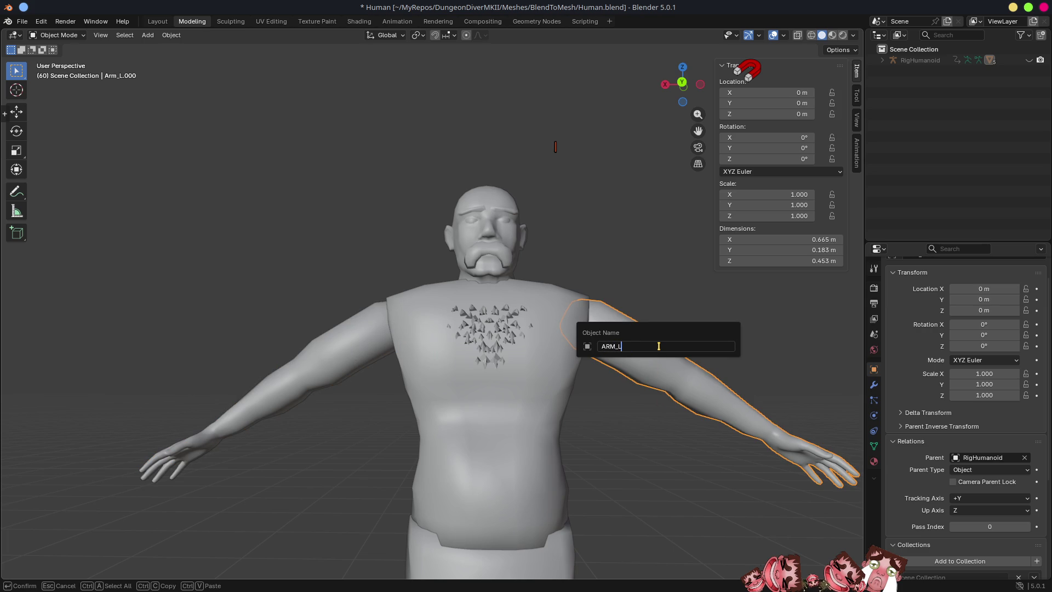
key("Return")
scroll(603, 333, "down", 5)
scroll(482, 439, "up", 2)
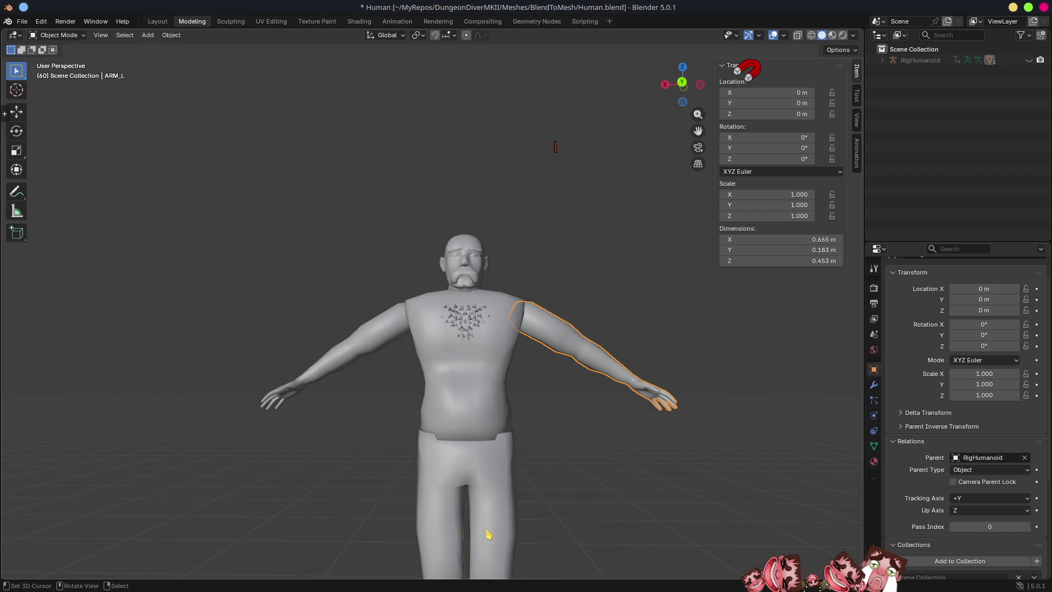
Reselect the legs object and type LEGS into its rename field
left_click(498, 504)
key("F2")
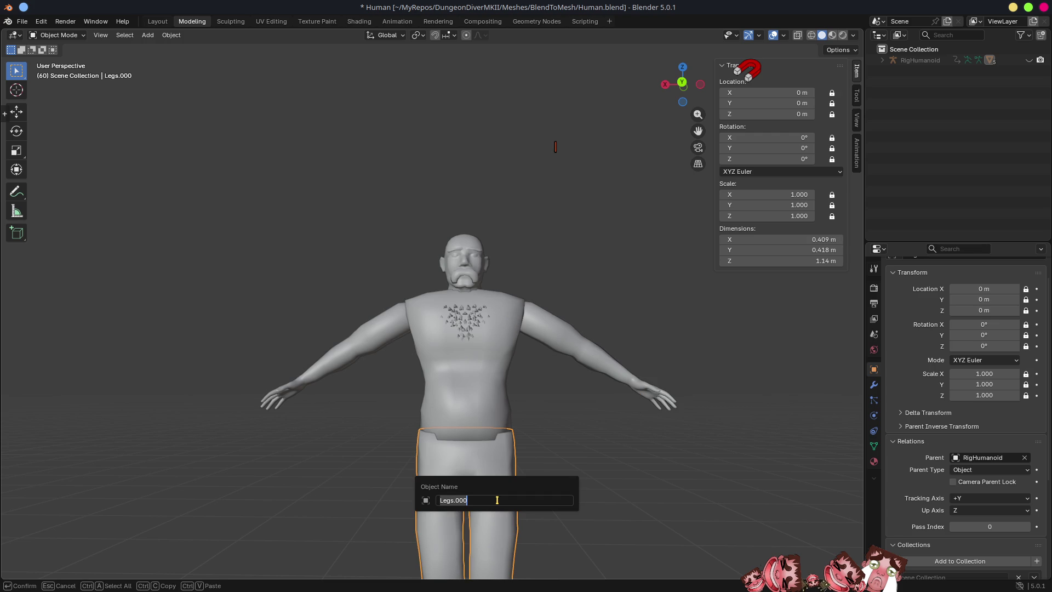
type("LEGS")
key("Return")
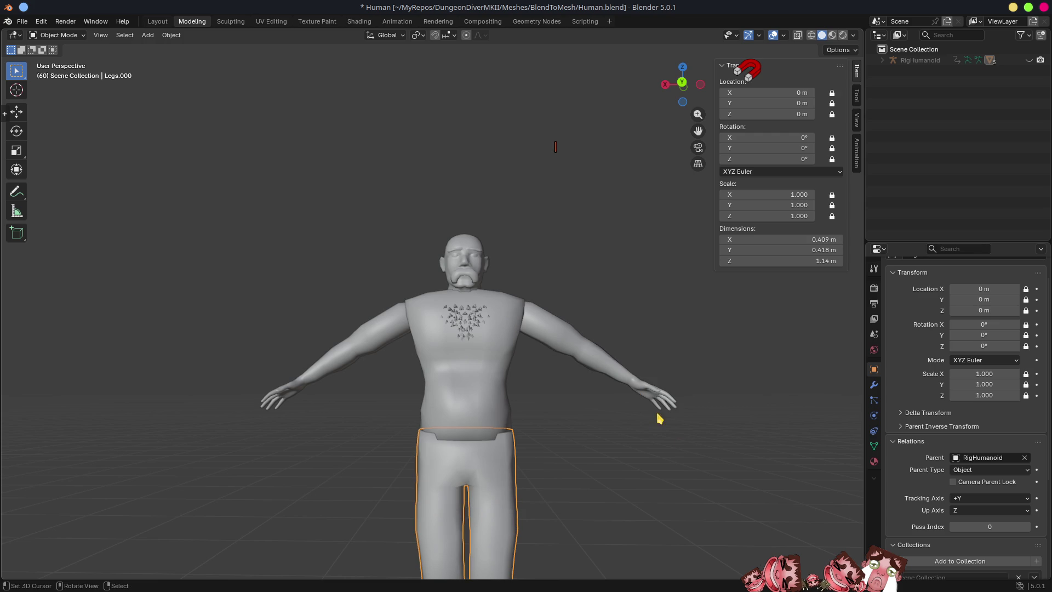
left_click(489, 380)
left_click(503, 478)
key("F2")
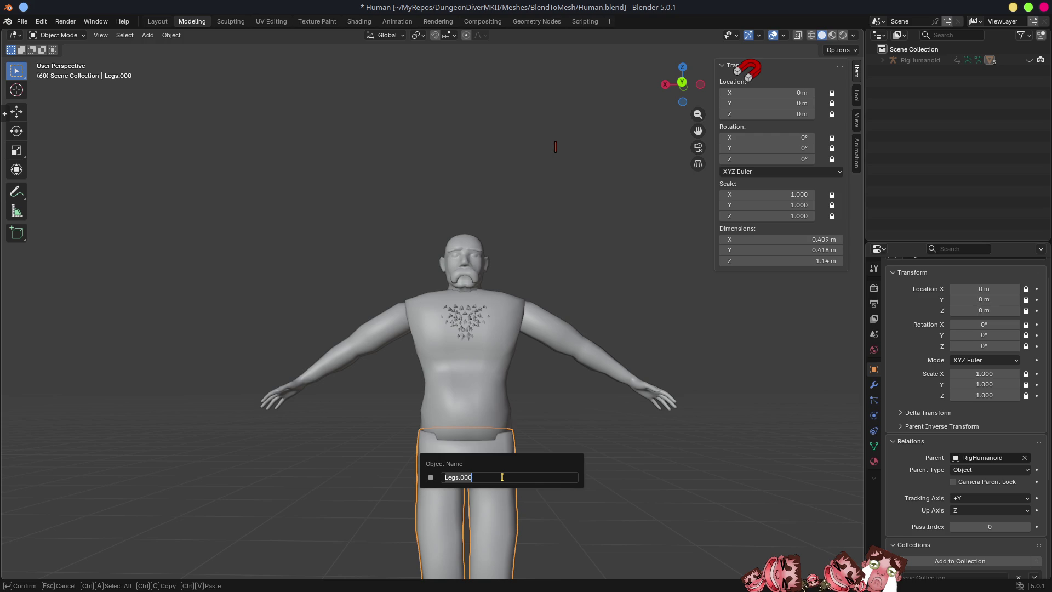
type("LEGS")
Check the saved part meshes in Godot's Creatures/Human folder, then return to Blender
key("alt+Tab")
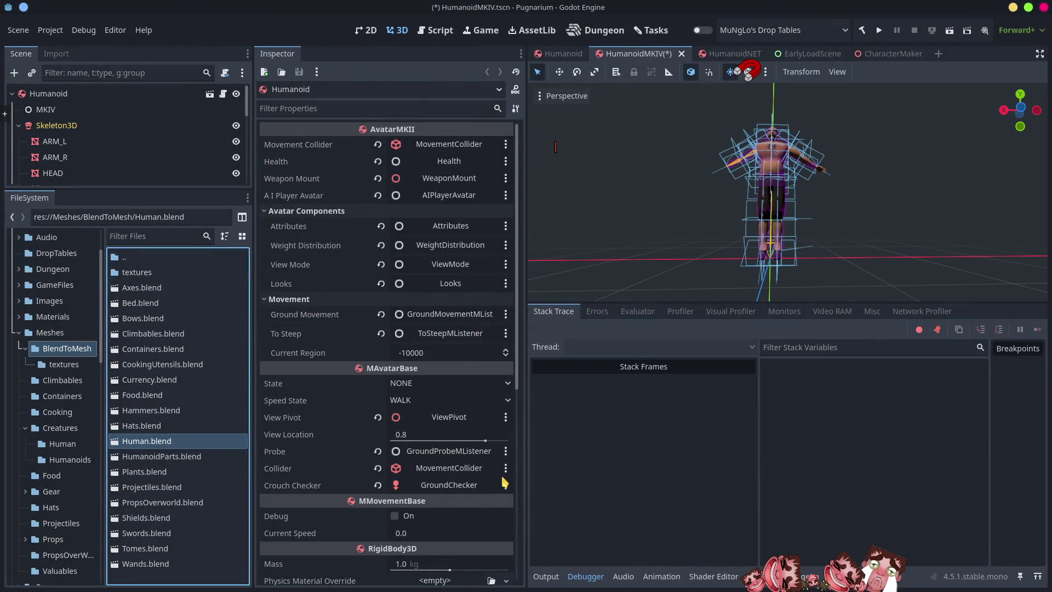
left_click(68, 444)
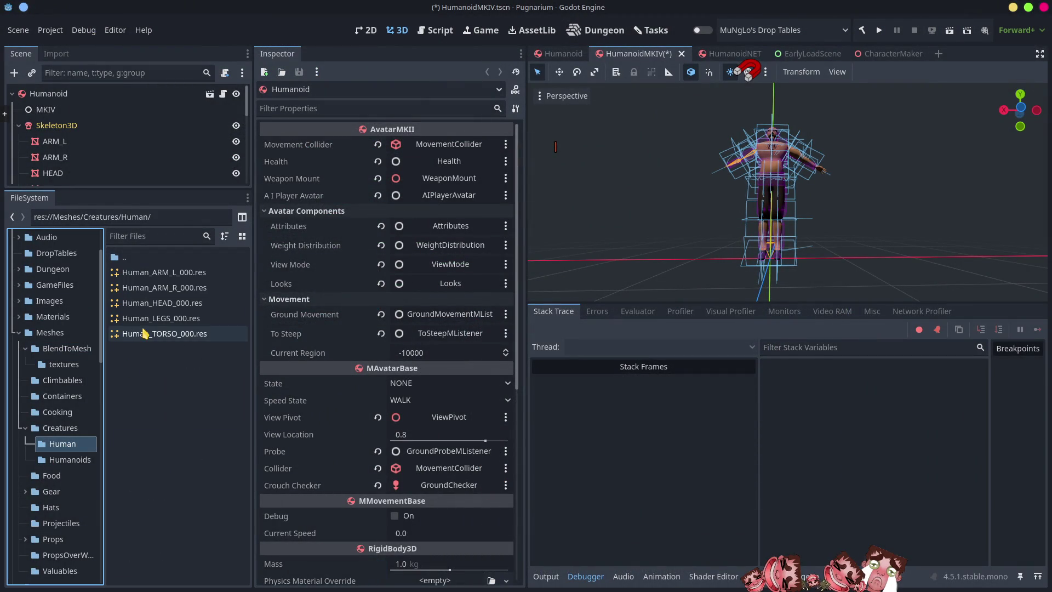
key("alt+Tab")
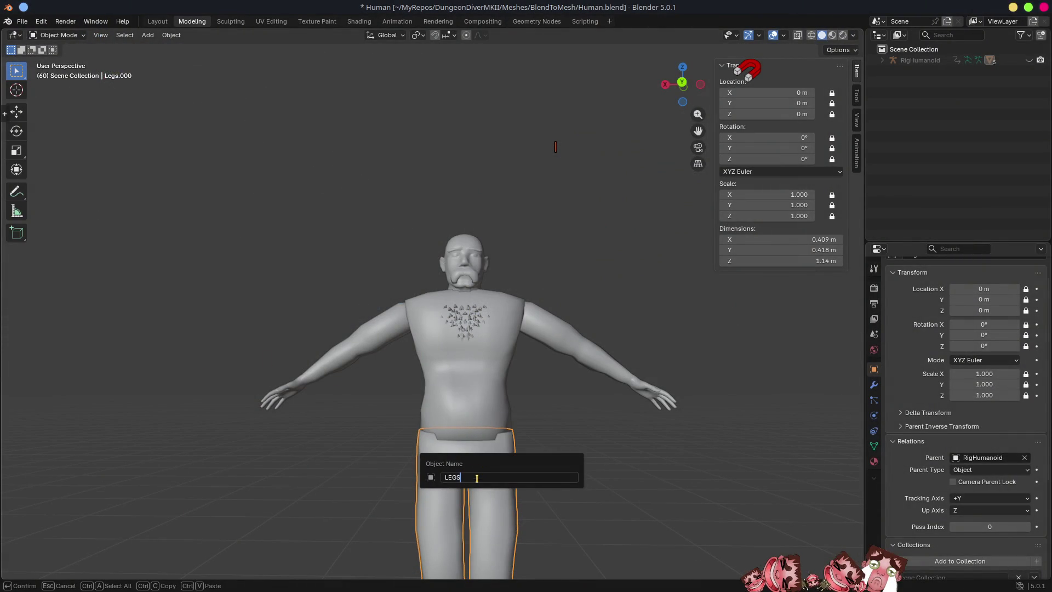
Confirm the LEGS object name and rename the legs and torso mesh data to LEGS and TRUNK
key("Return")
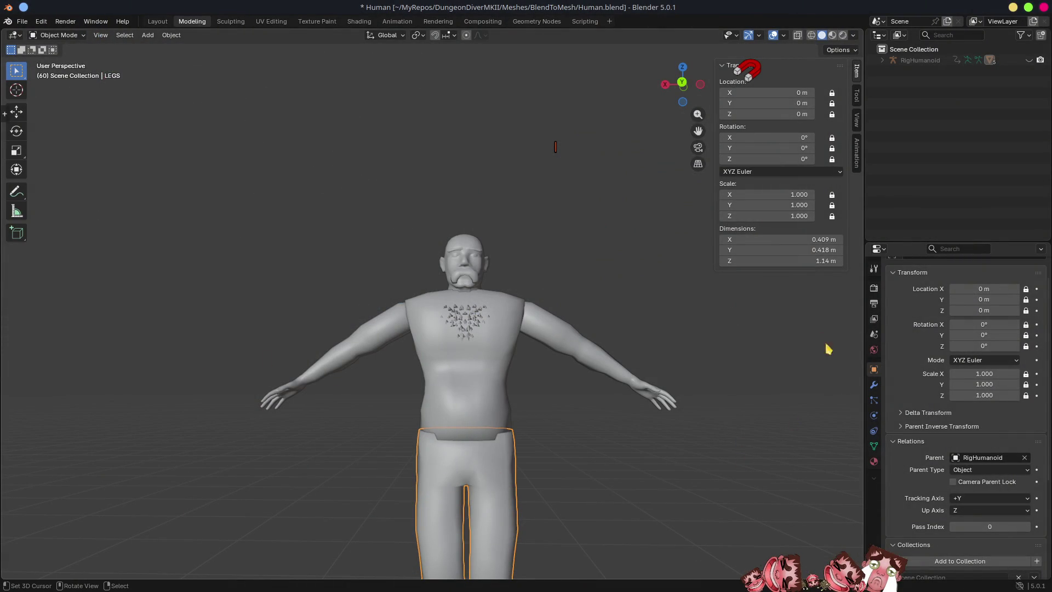
left_click(874, 446)
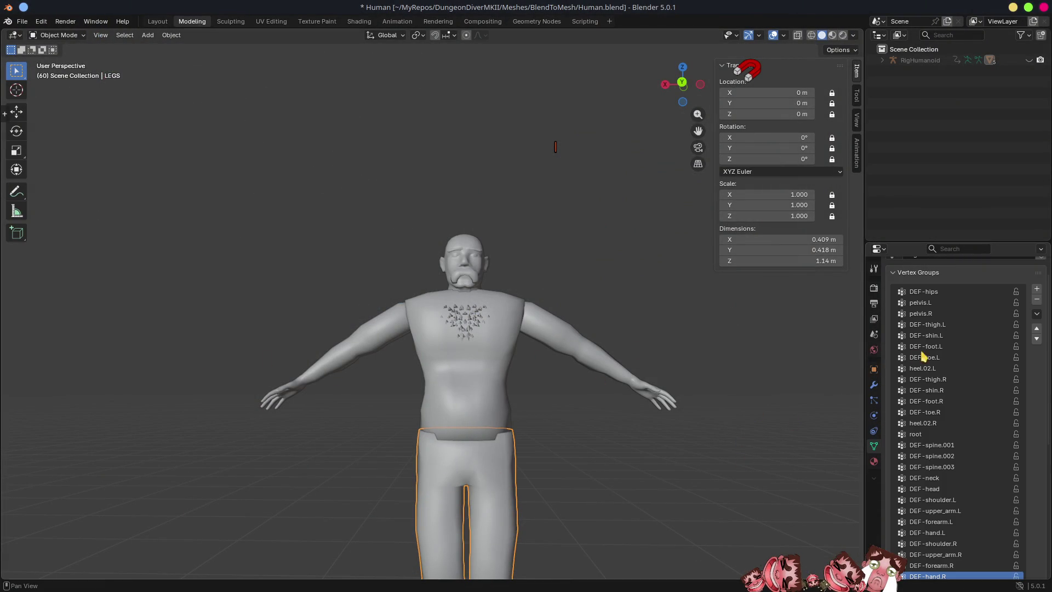
scroll(959, 406, "up", 3)
left_click(936, 285)
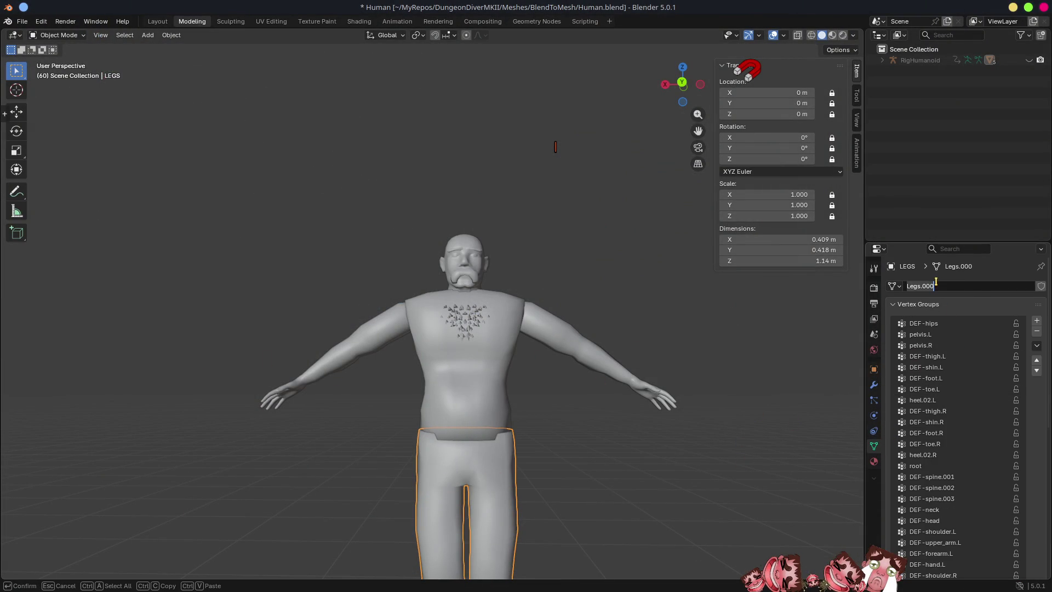
type("LEG")
key("Return")
left_click(494, 364)
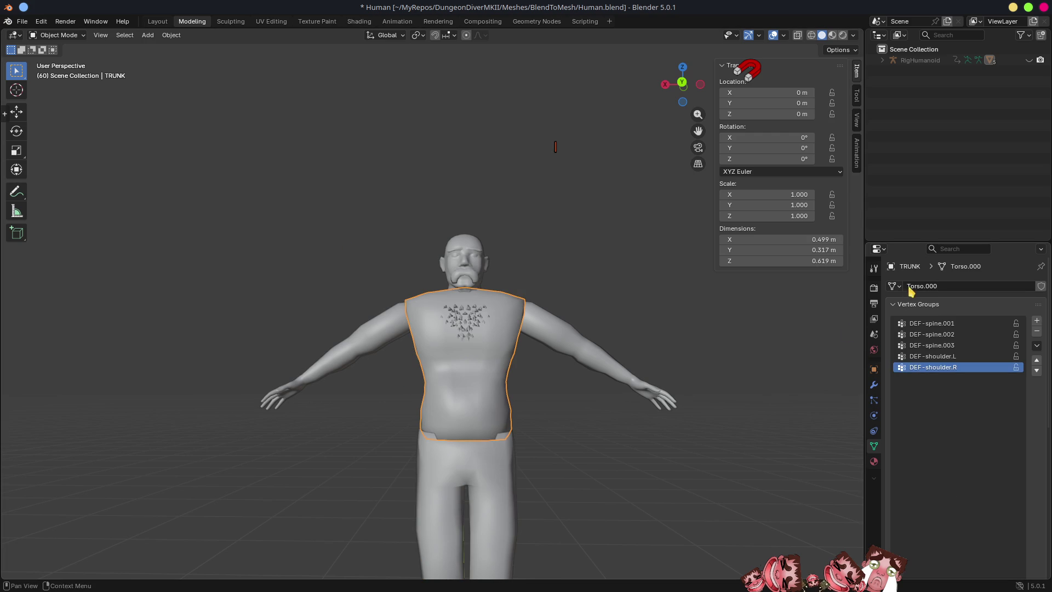
left_click(925, 286)
type("TRUN")
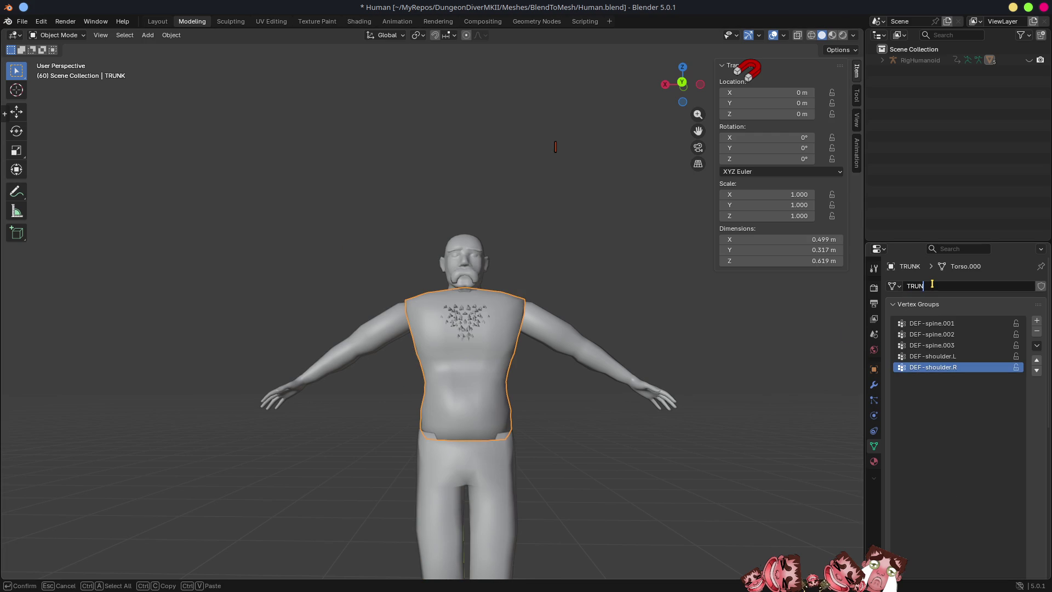
key("Return")
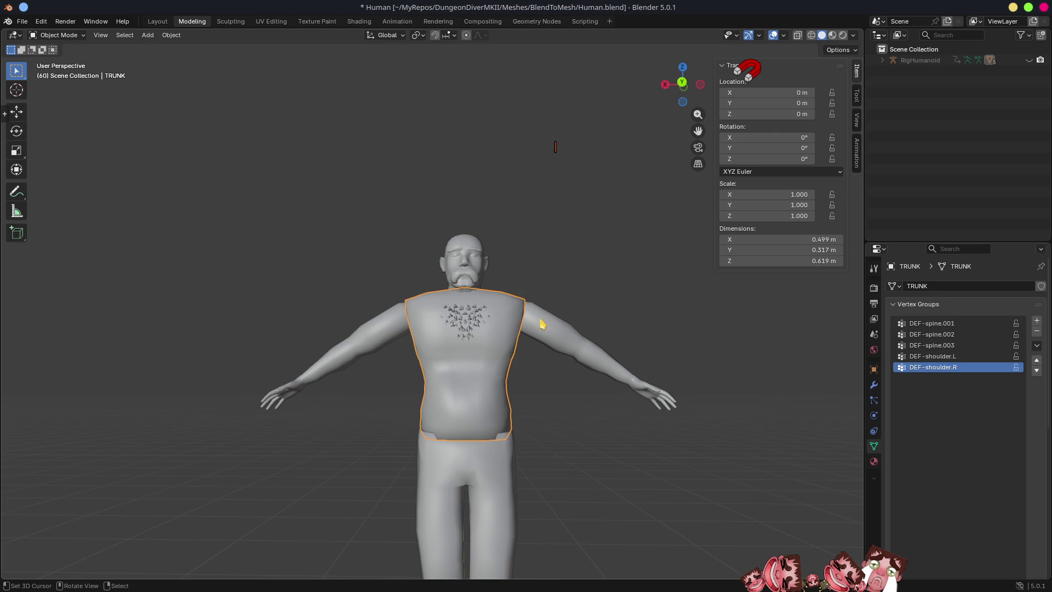
Rename the left and right arm mesh data to ARM_L and ARM_R
left_click(543, 324)
left_click(968, 283)
type("ARM_")
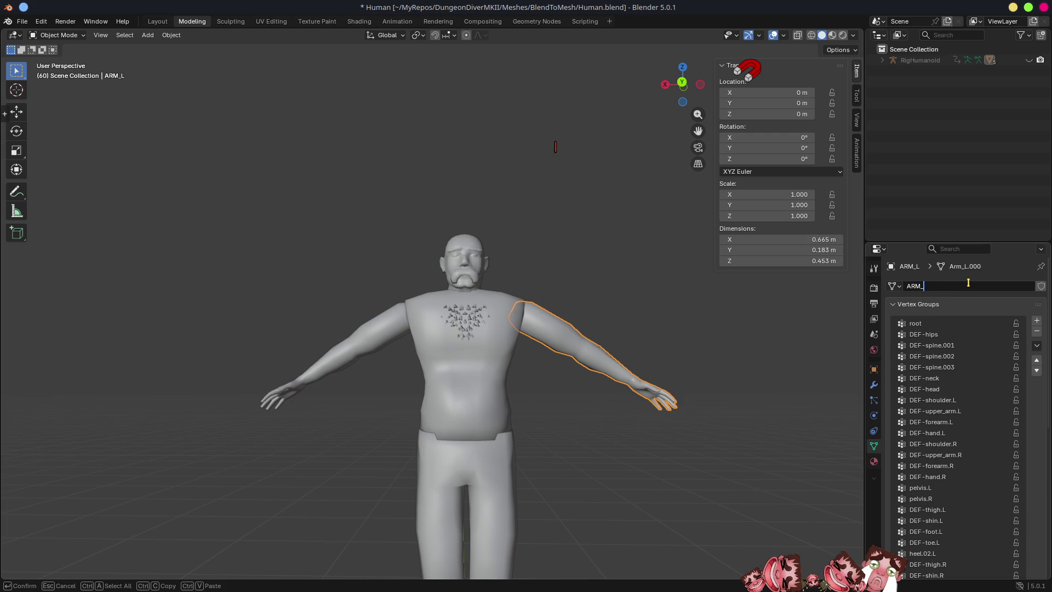
key("Return")
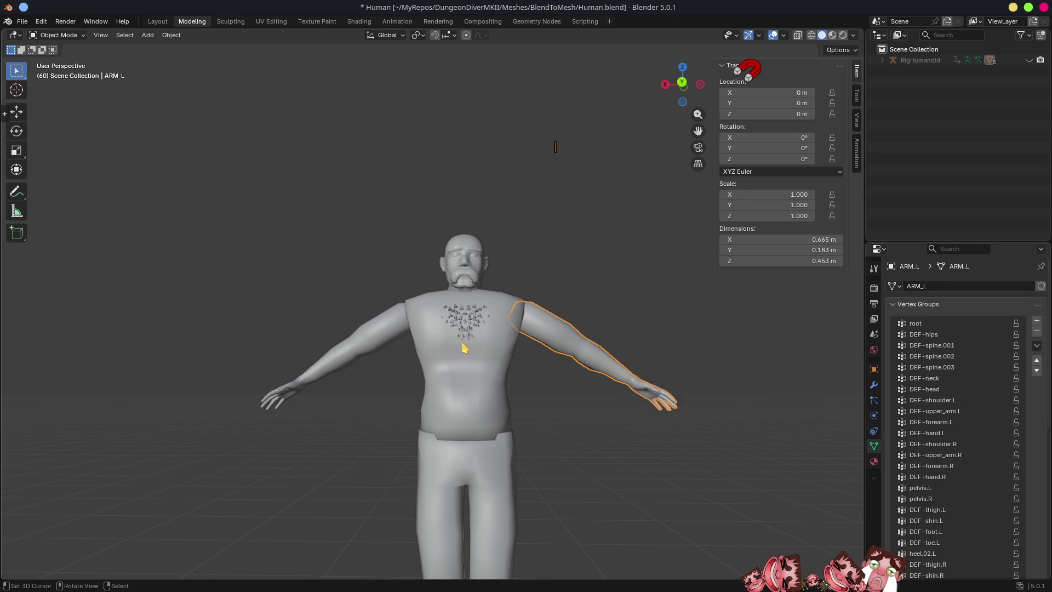
left_click(463, 348)
left_click(387, 351)
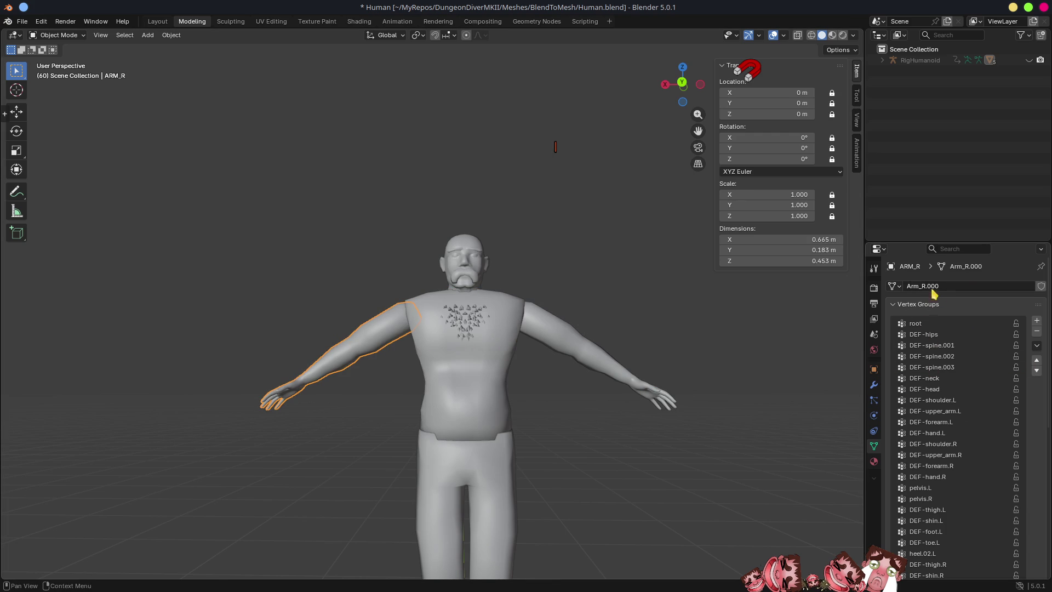
left_click(955, 284)
type("ARM_R")
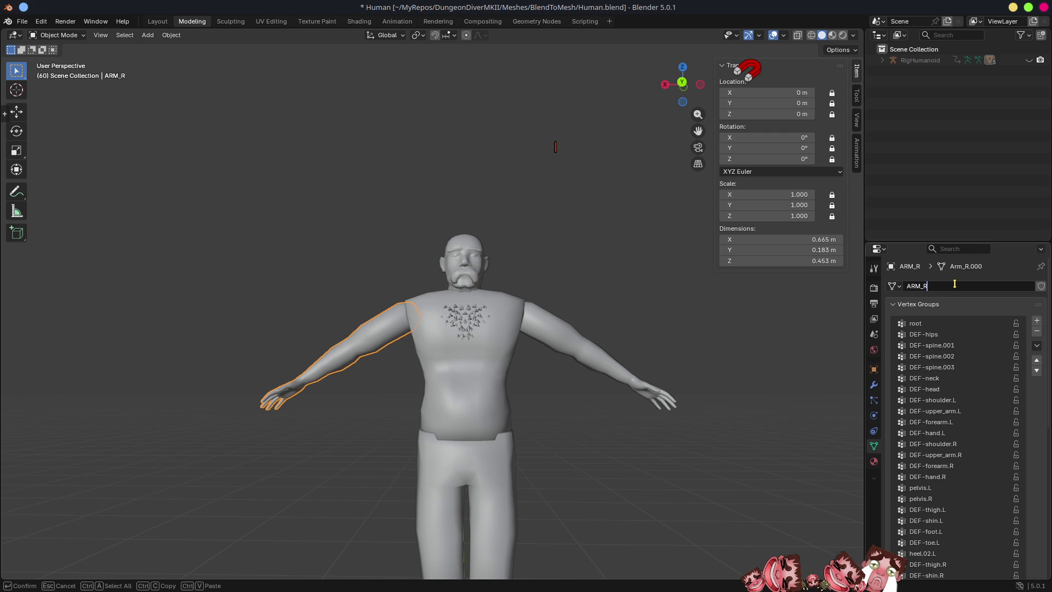
key("Return")
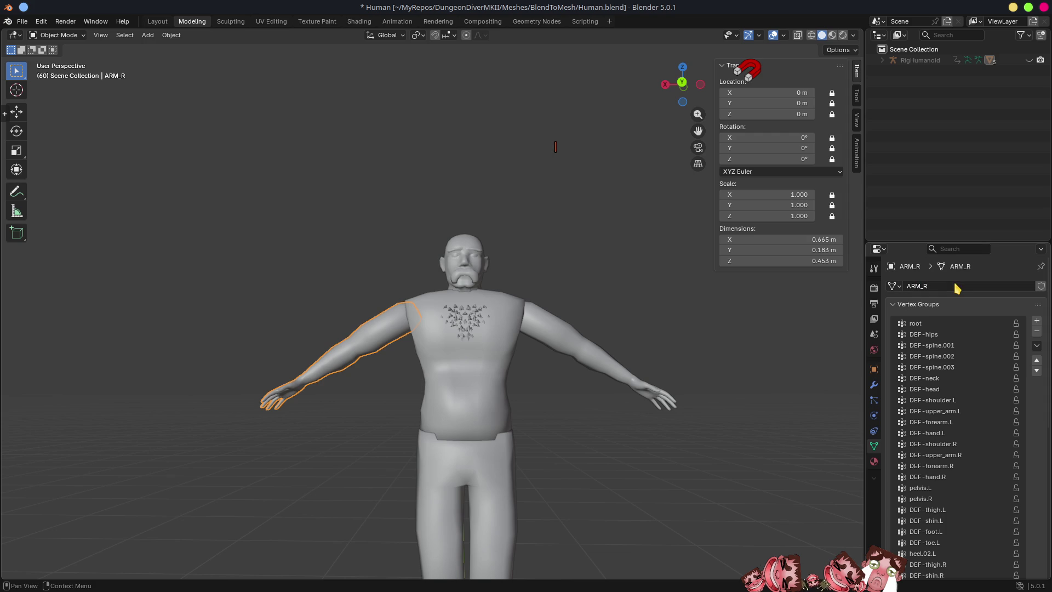
Rename the head mesh data to HEAD, save Human.blend and close Blender
left_click(478, 263)
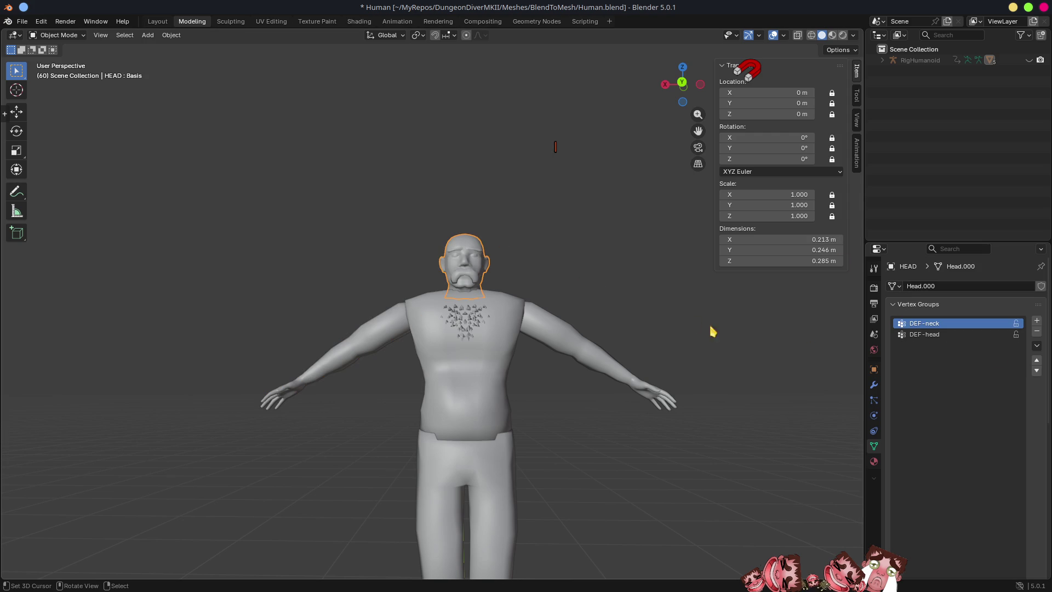
left_click(954, 286)
type("HEAD")
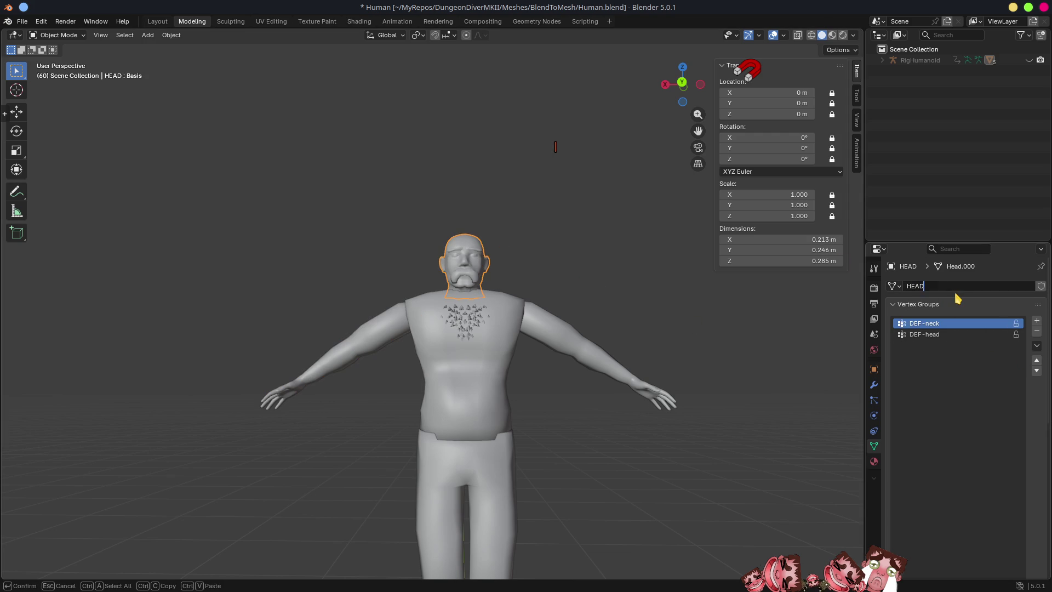
key("Return")
key("ctrl+s")
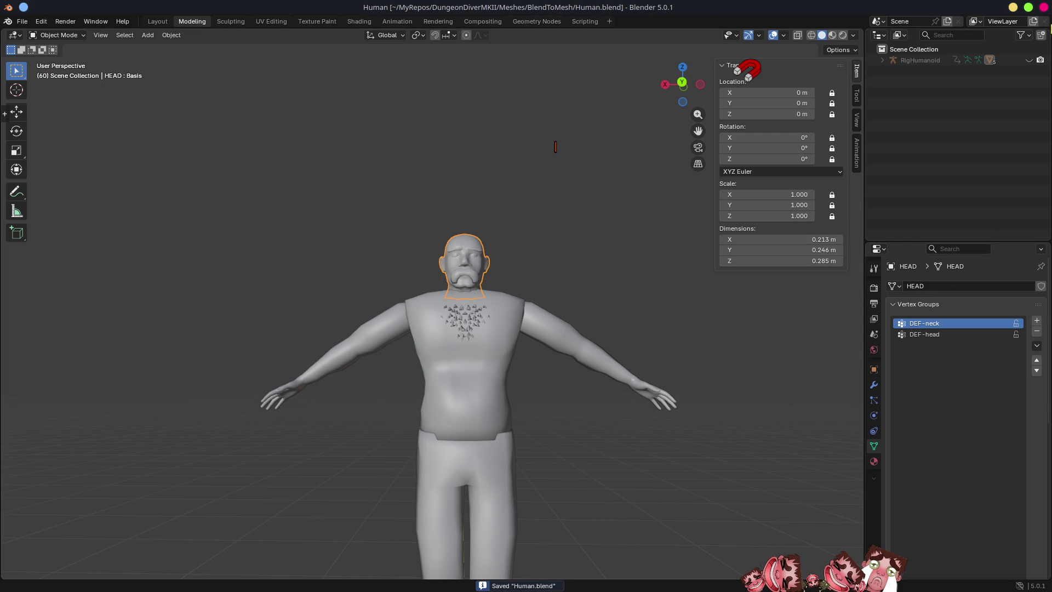
left_click(1044, 8)
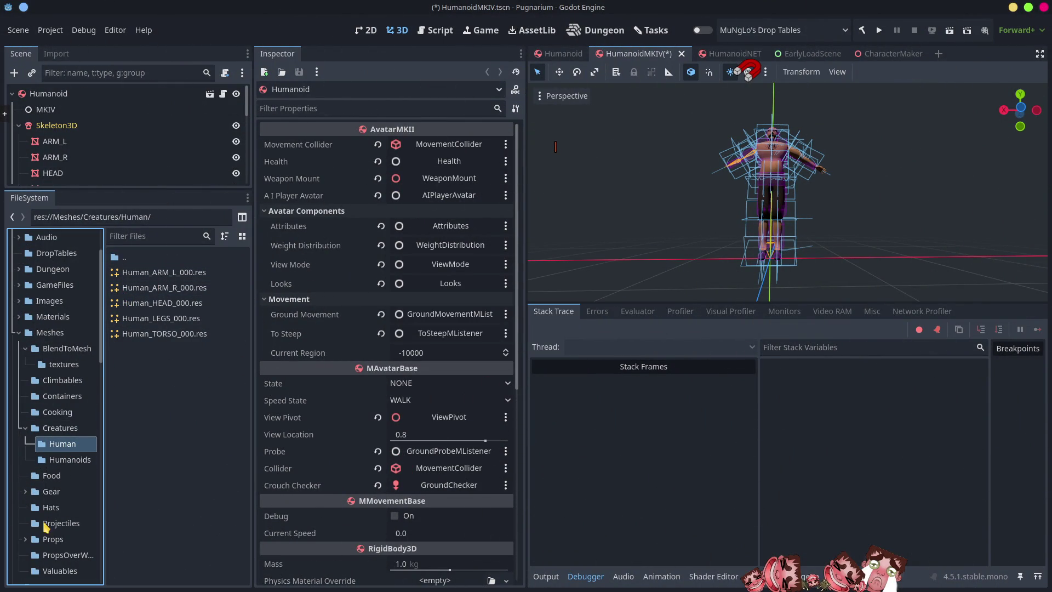
Open Human.blend's import settings and enable Save to File for the Human_ARM_L mesh
left_click(64, 349)
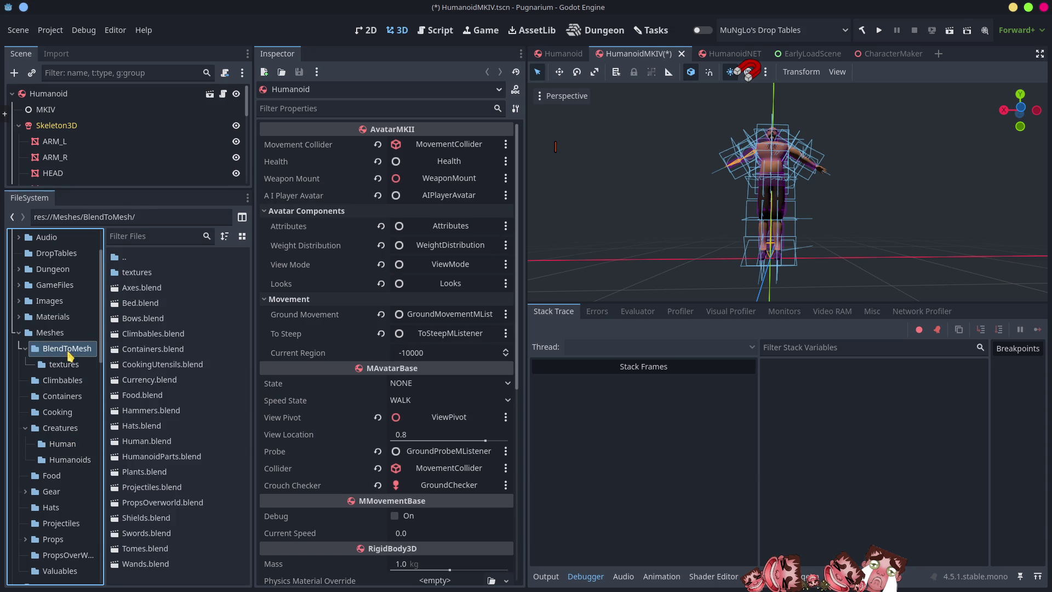
double_click(134, 442)
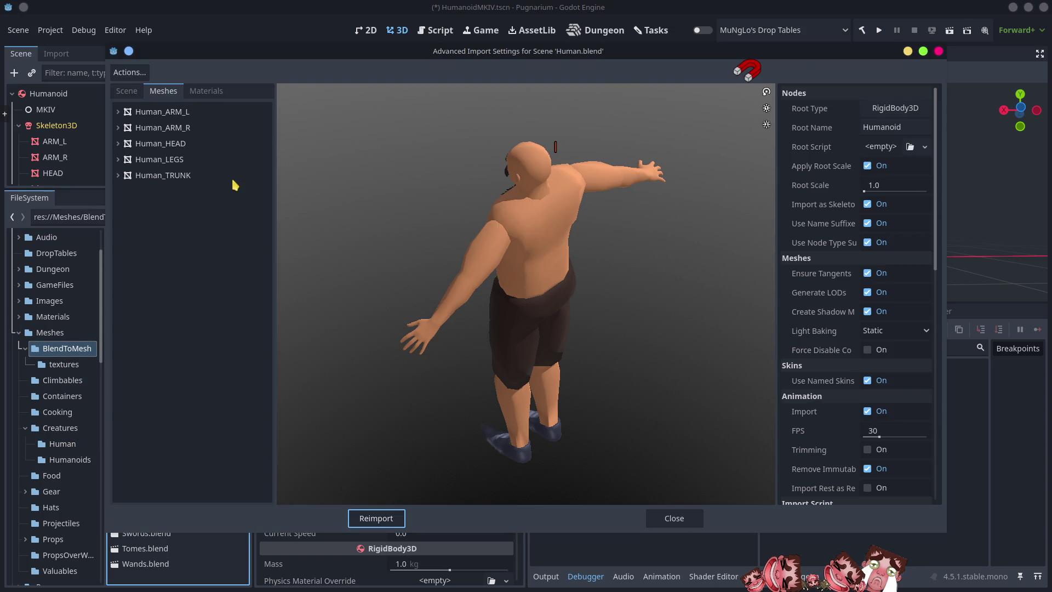
left_click(146, 112)
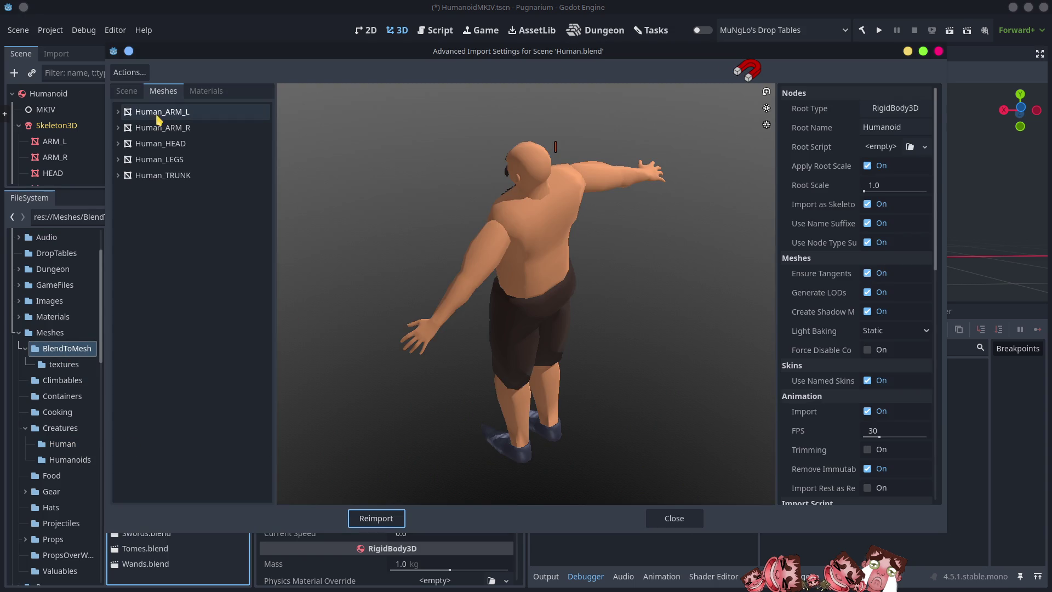
left_click(877, 109)
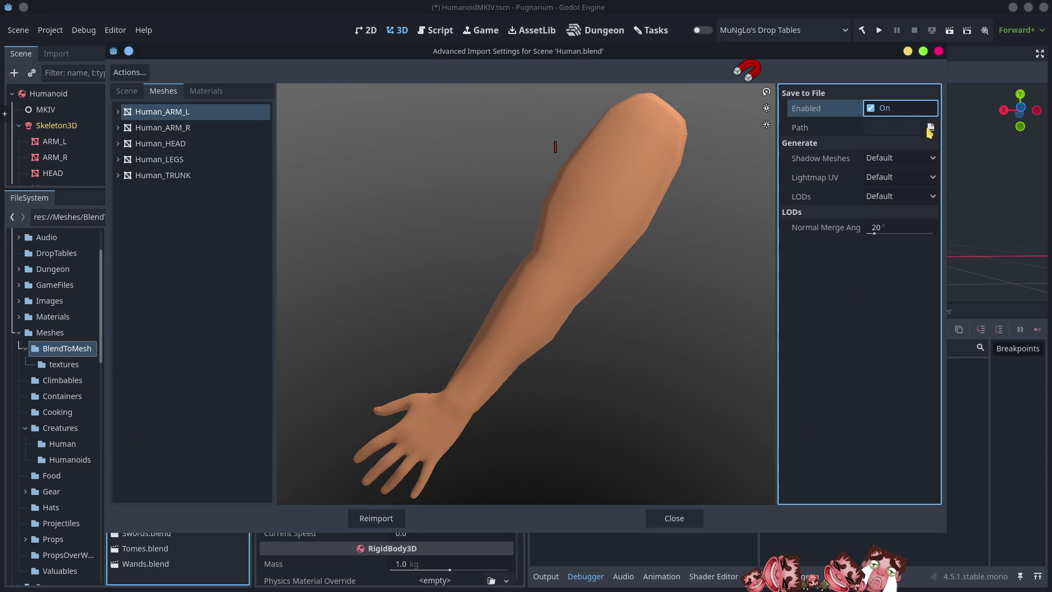
Set the ARM_L save path to Meshes/Creatures/Human/Human_ARM_L_000.res and confirm the overwrite
left_click(931, 128)
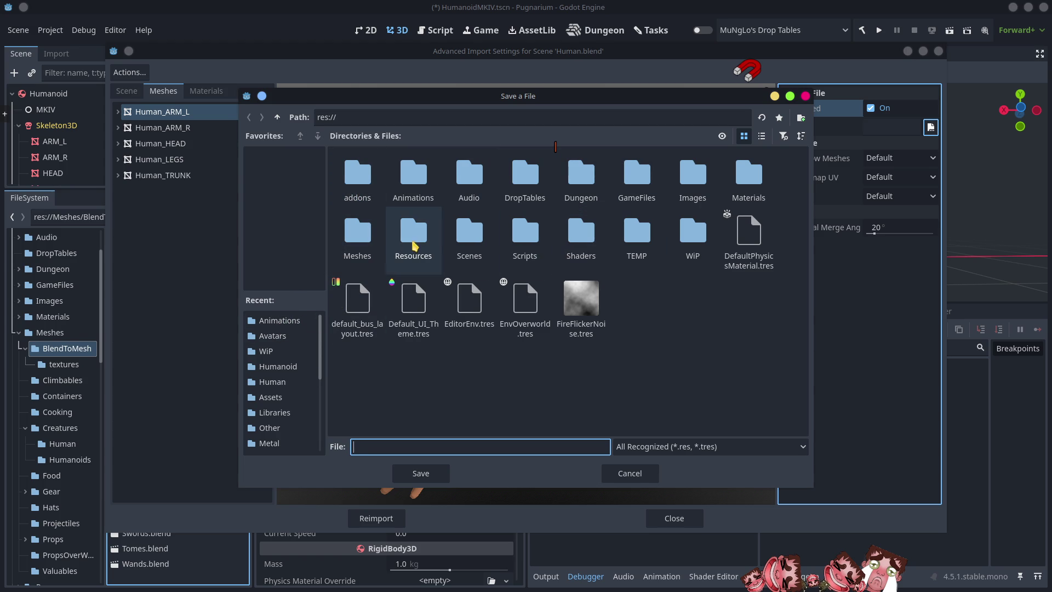
double_click(372, 245)
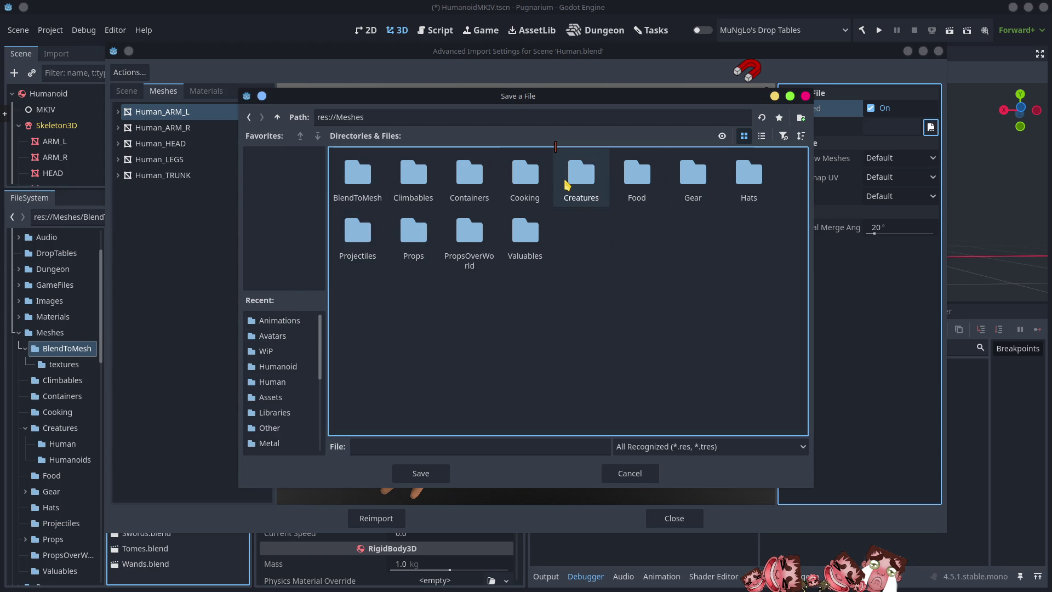
double_click(567, 185)
double_click(359, 186)
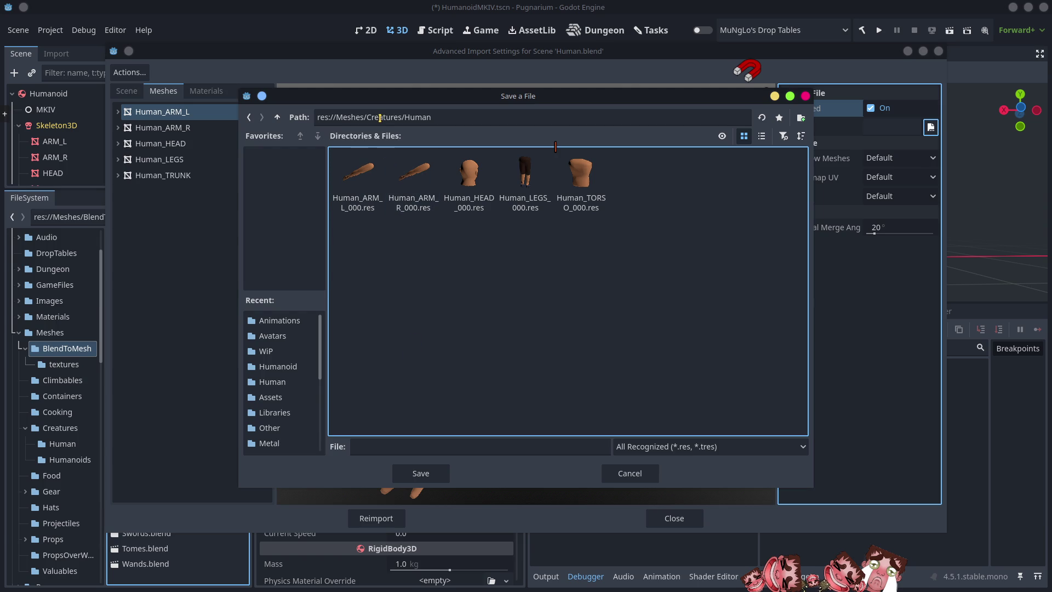
left_click(360, 195)
key("Return")
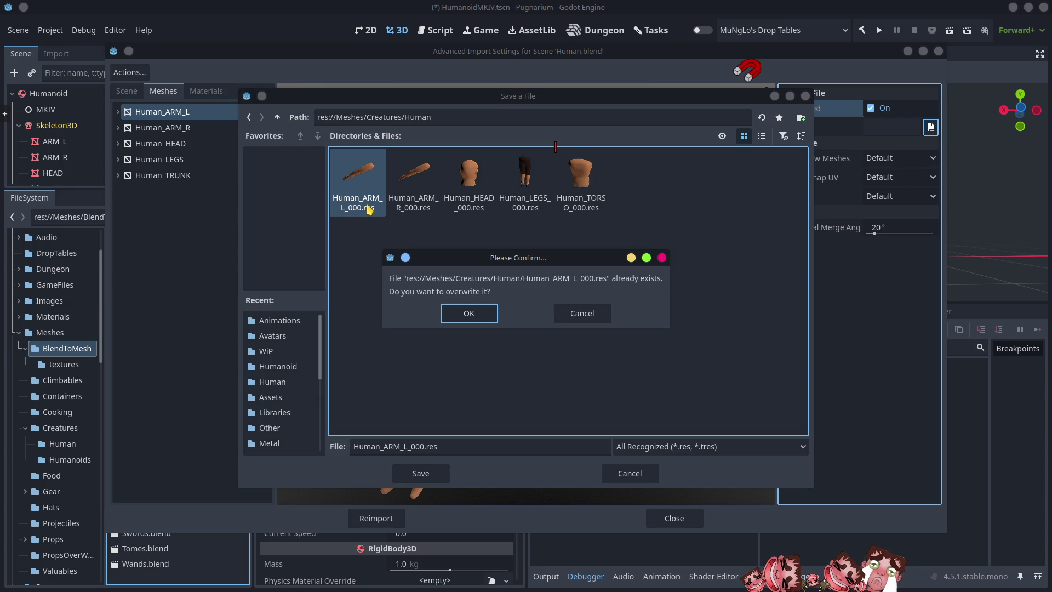
left_click(493, 317)
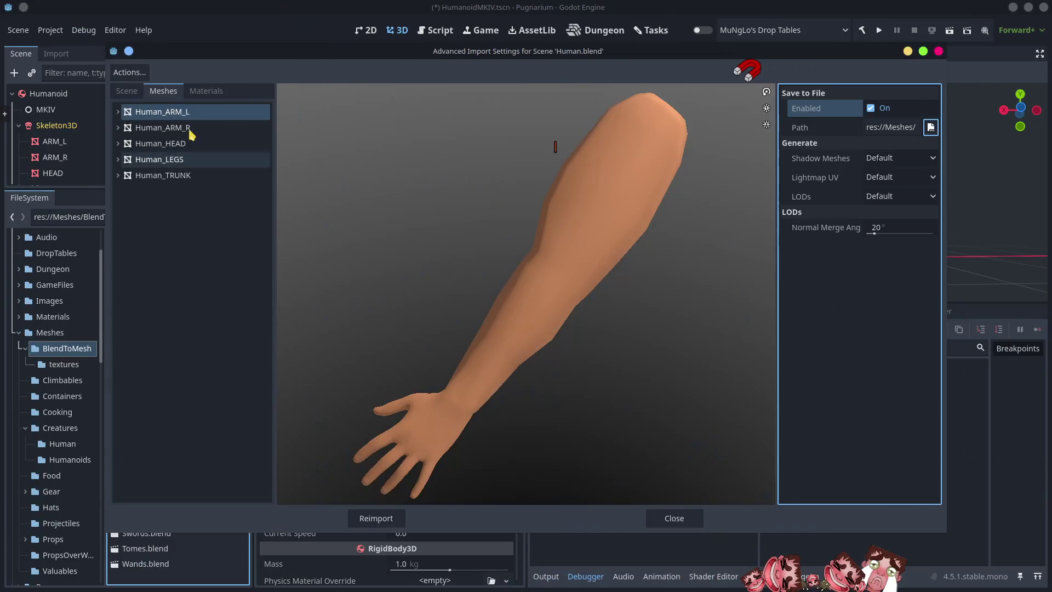
left_click(186, 128)
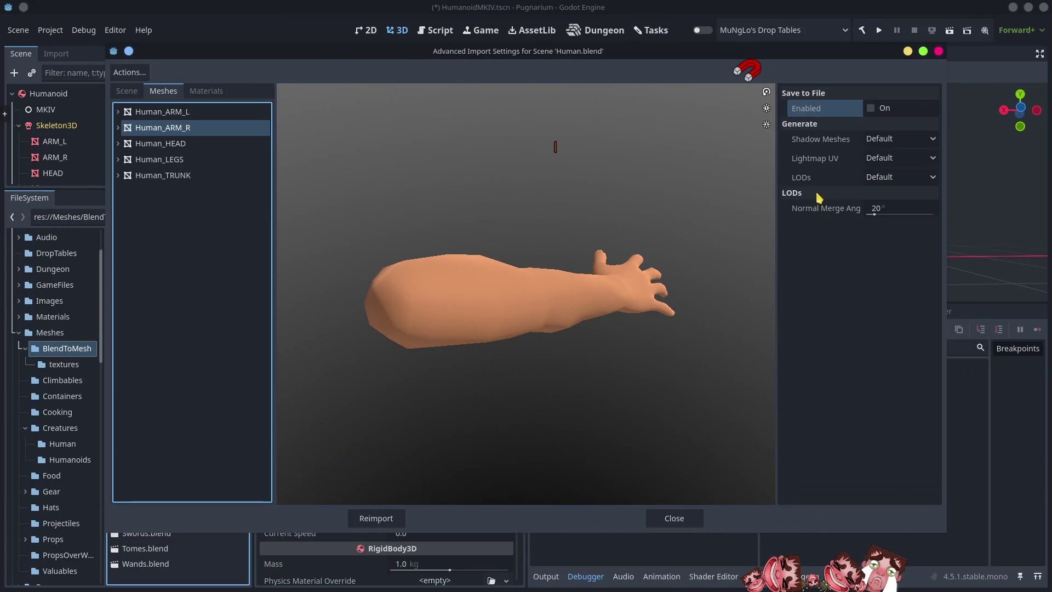
Save the Human_ARM_R and Human_HEAD meshes over Human_ARM_R_000.res and Human_HEAD_000.res
left_click(871, 109)
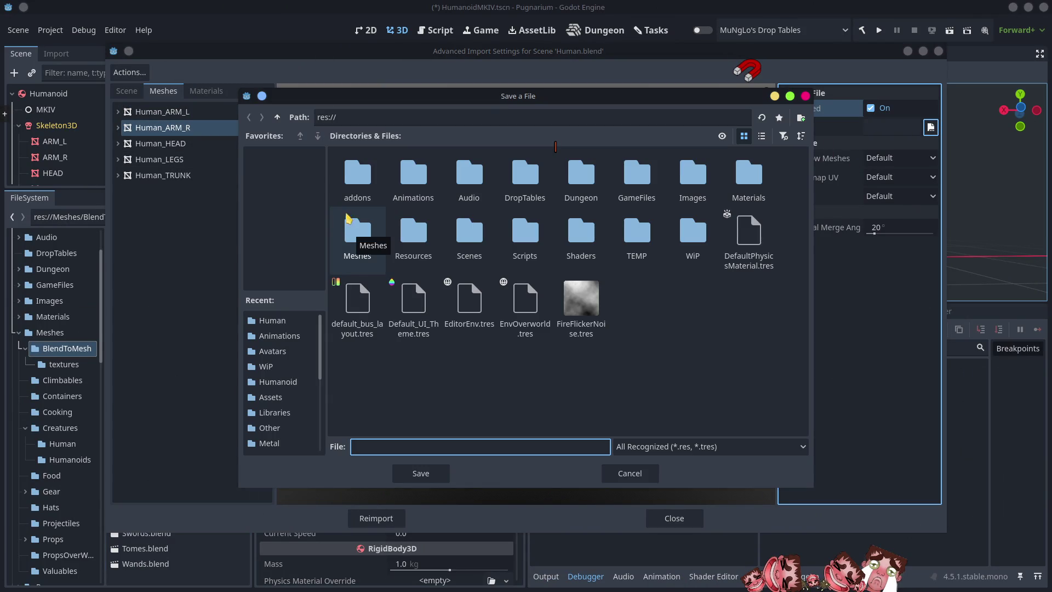
left_click(274, 320)
double_click(420, 189)
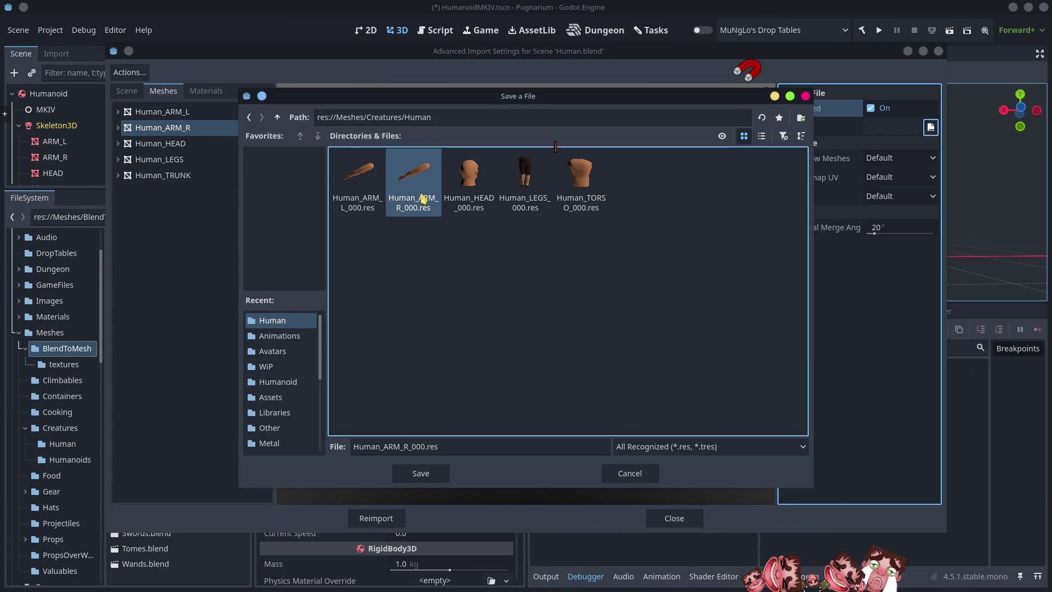
left_click(466, 313)
left_click(164, 144)
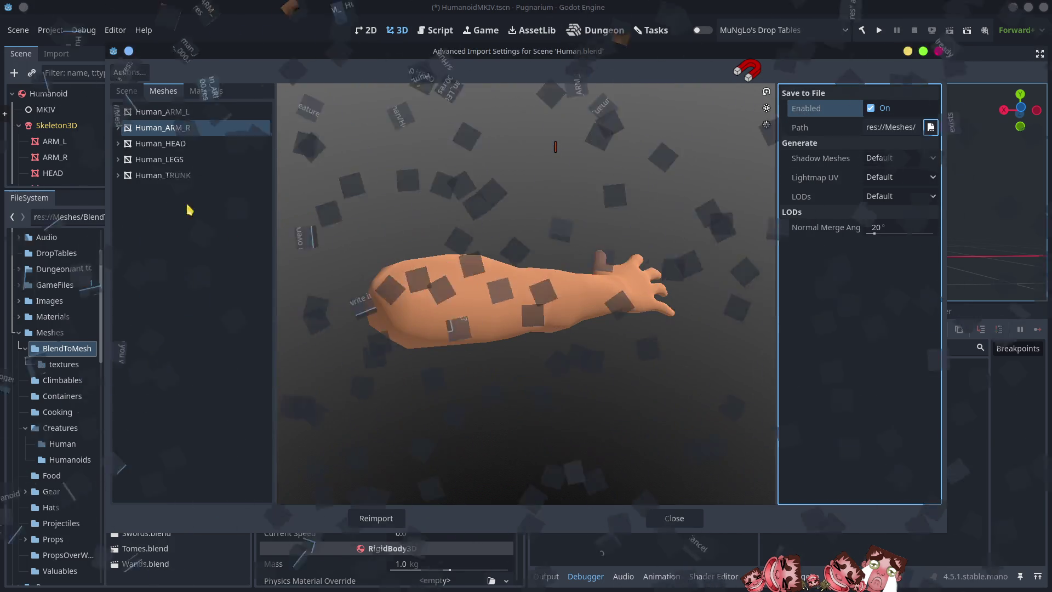
left_click(871, 108)
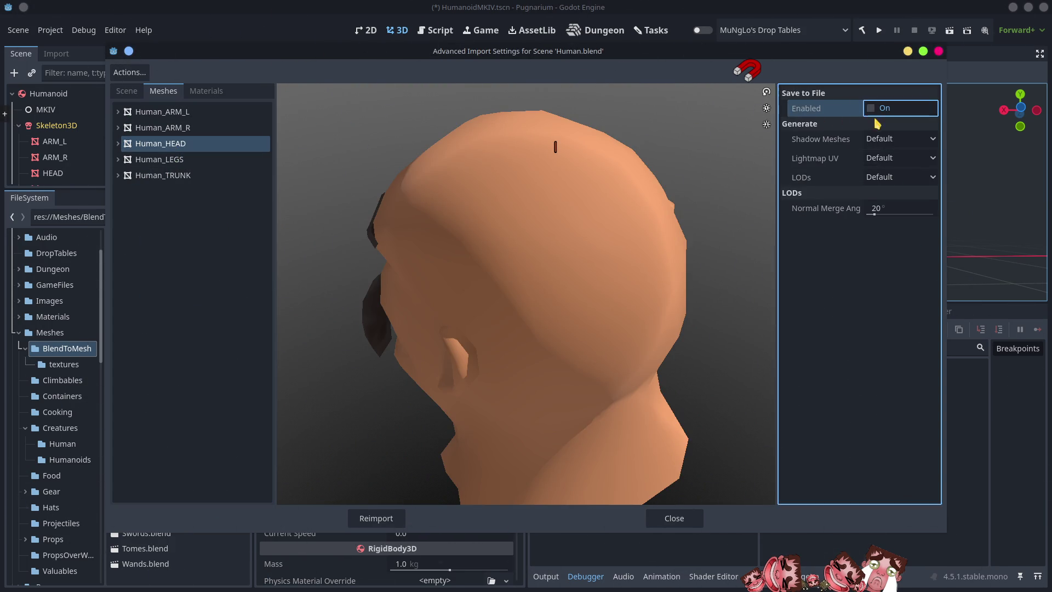
left_click(931, 127)
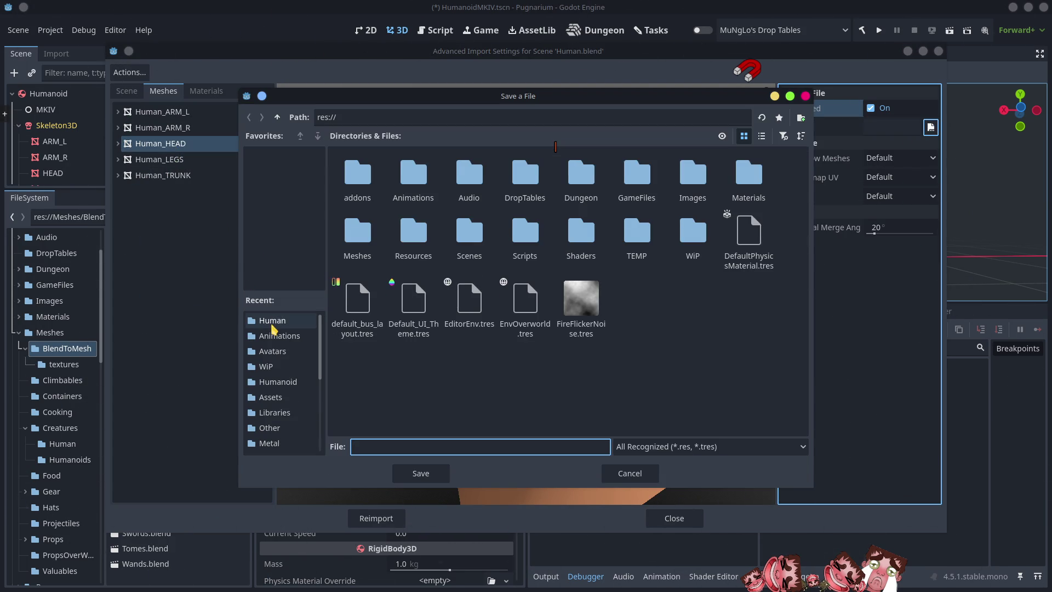
left_click(273, 320)
double_click(475, 186)
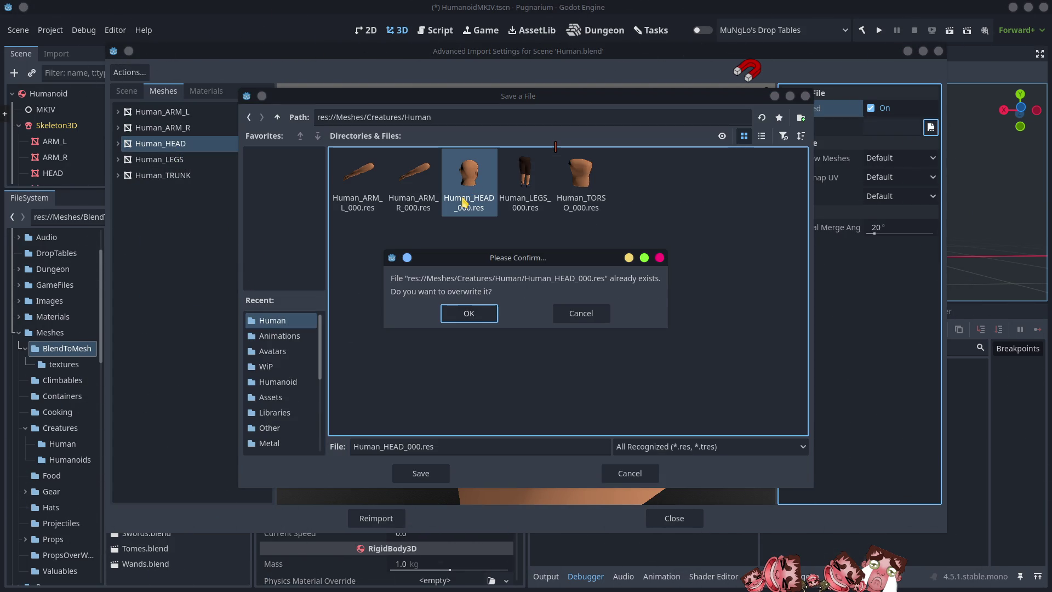
left_click(469, 313)
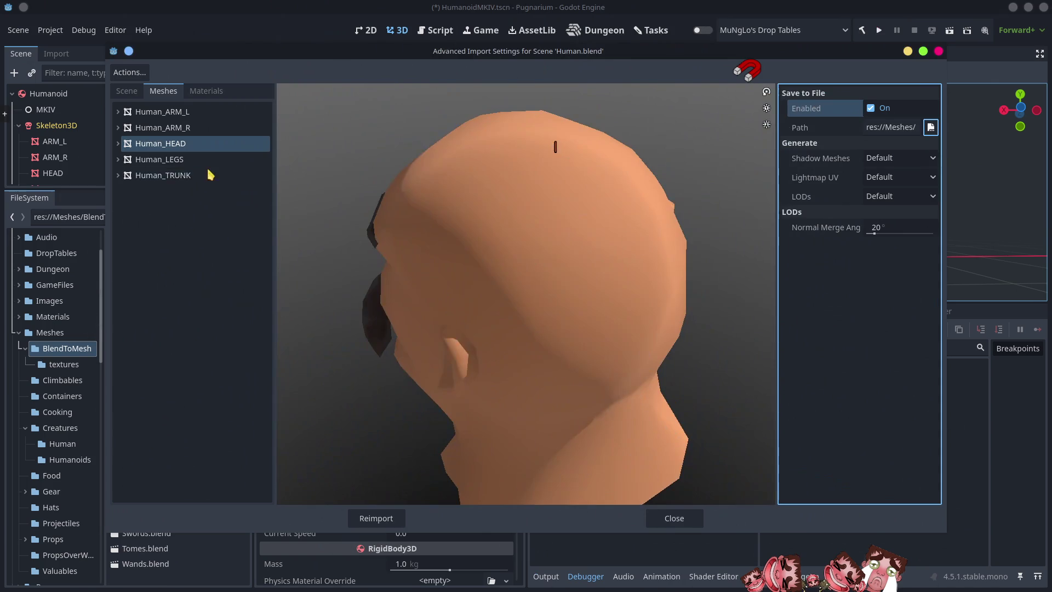
Save the Human_LEGS mesh over Human_LEGS_000.res
left_click(241, 159)
left_click(872, 109)
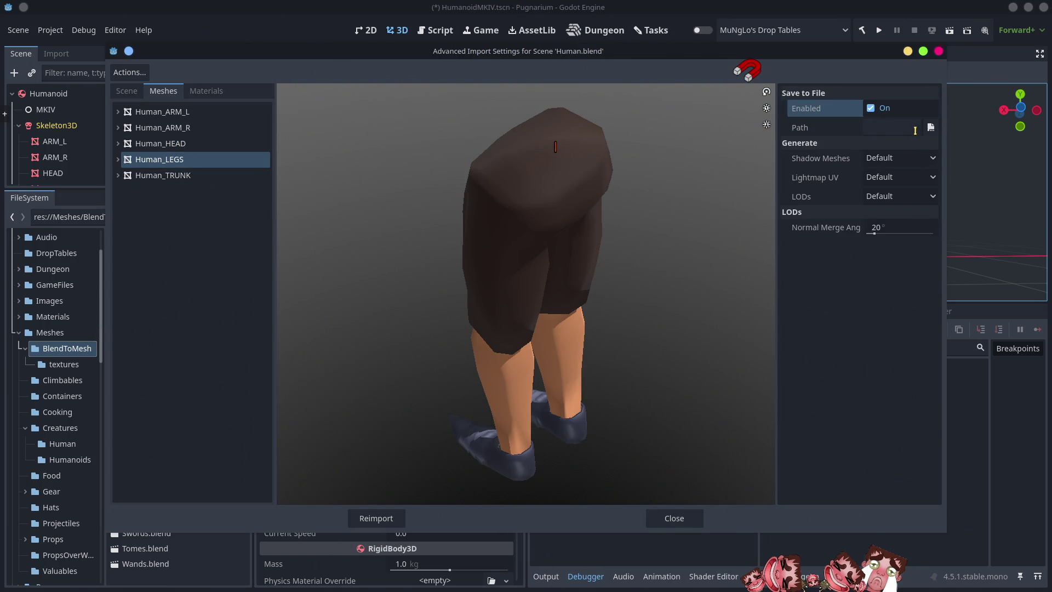
left_click(932, 127)
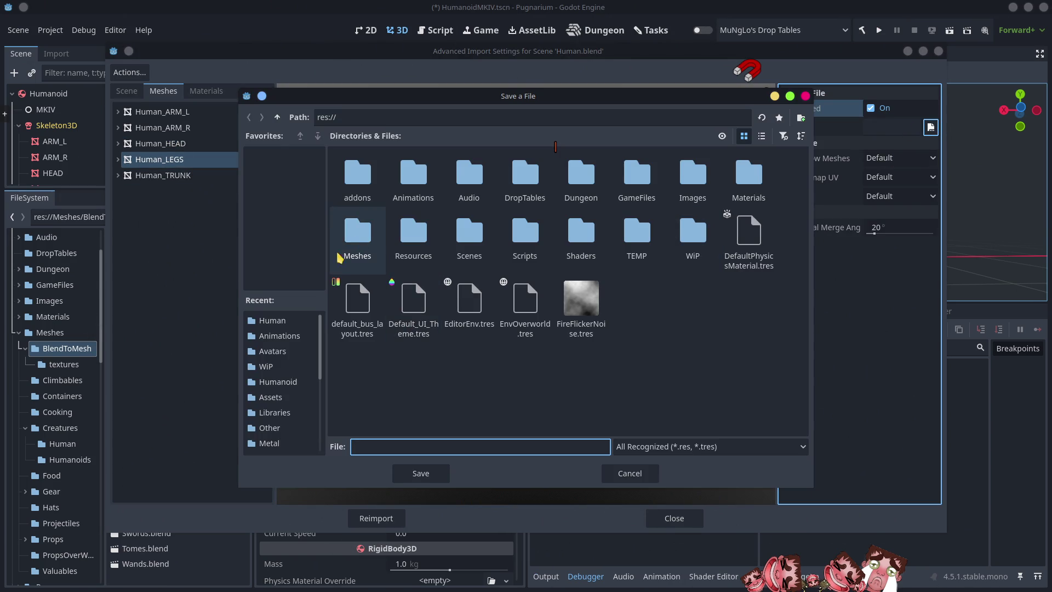
left_click(272, 320)
left_click(525, 180)
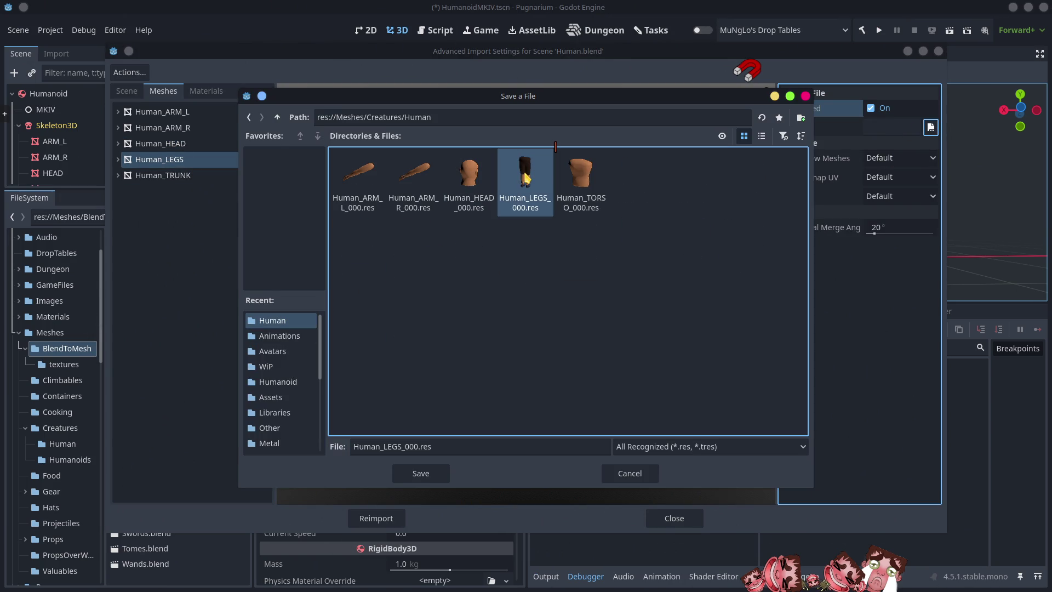
double_click(526, 179)
left_click(449, 313)
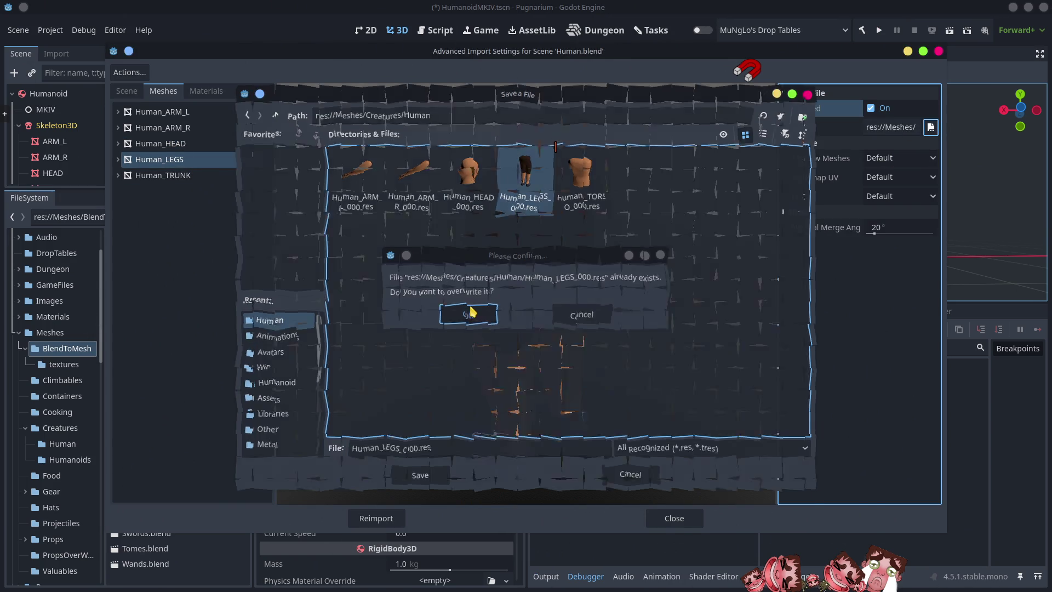
Save Human_TRUNK over Human_TORSO_000.res and reimport Human.blend
left_click(168, 179)
left_click(872, 109)
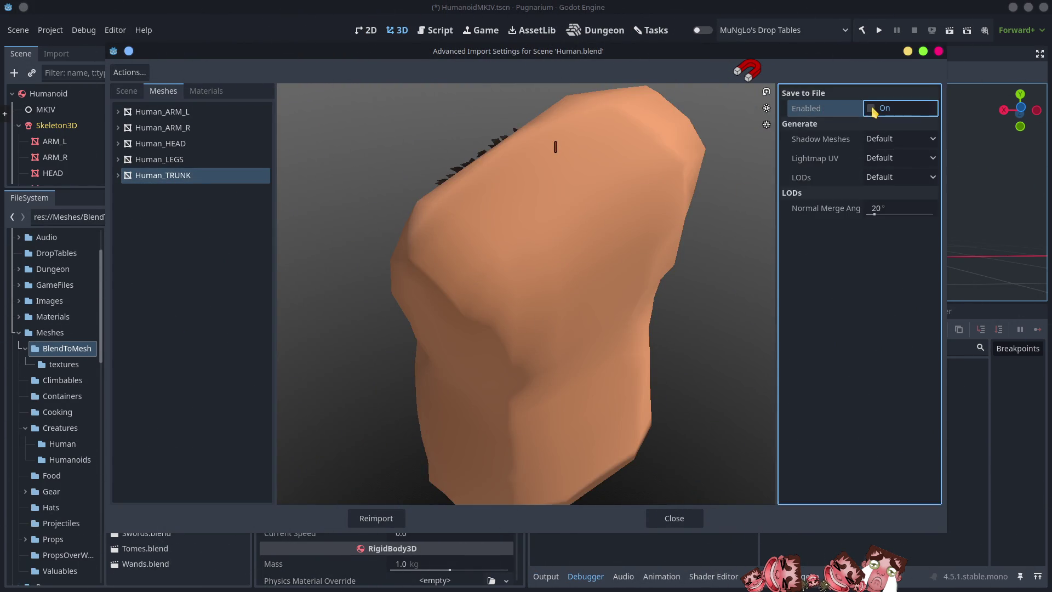
left_click(931, 128)
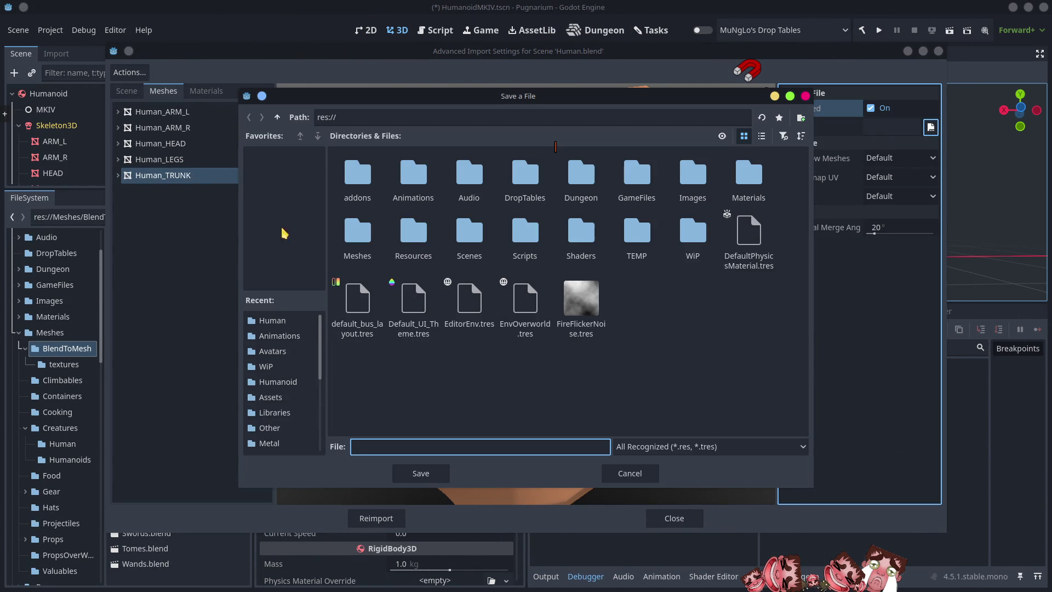
left_click(296, 323)
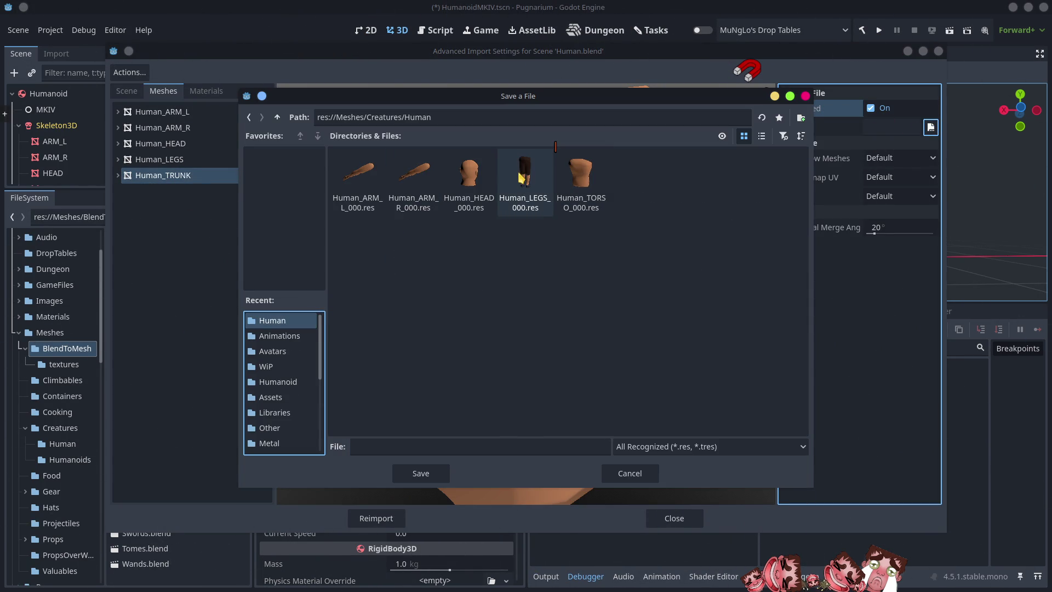
left_click(591, 182)
double_click(591, 182)
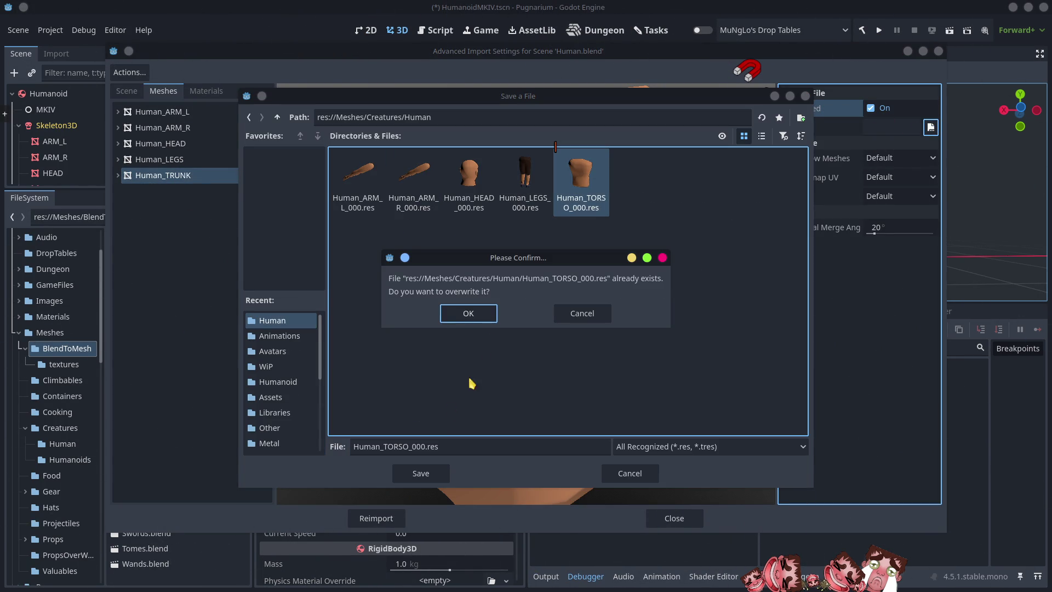
left_click(455, 314)
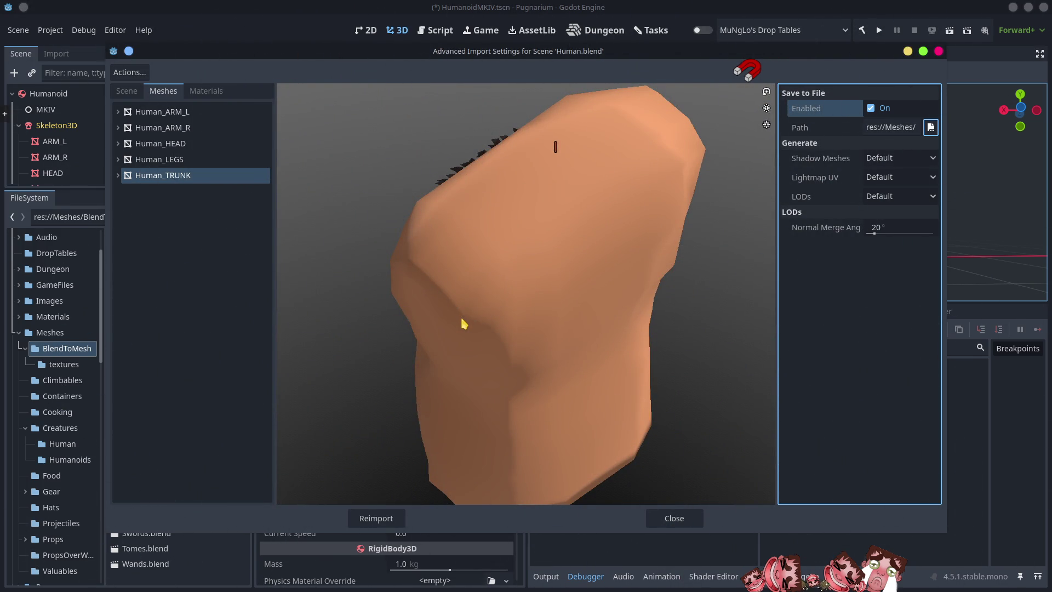
mouse_move(324, 49)
left_mouse_down()
mouse_move(645, 60)
mouse_move(437, 47)
left_mouse_up()
left_click(500, 516)
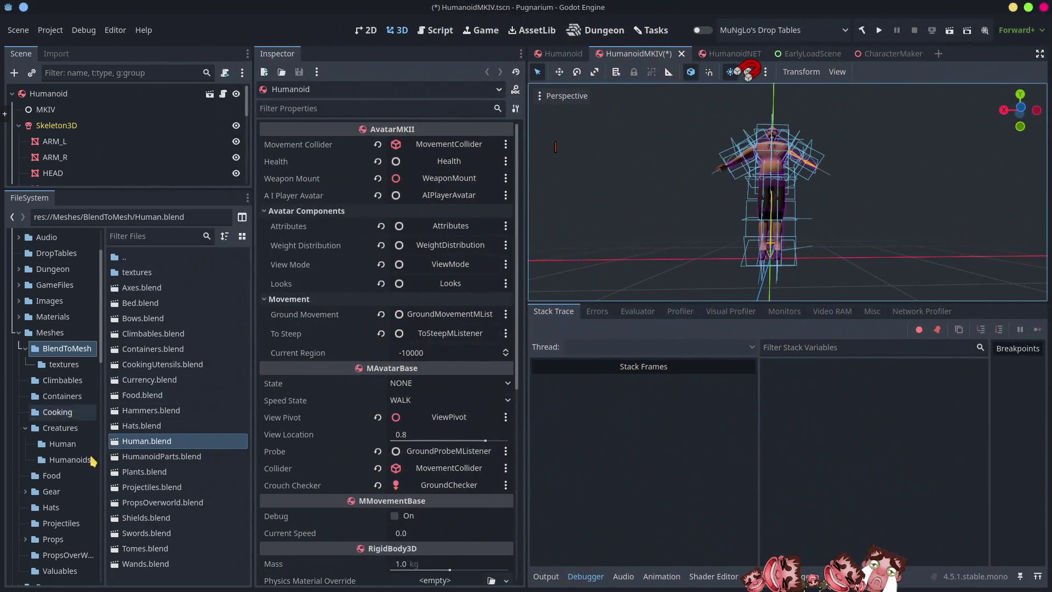
Select Human_TORSO_000.res in Creatures/Human and glance at BodyPartsHumanoidEnum.cs in VS Code
left_click(62, 444)
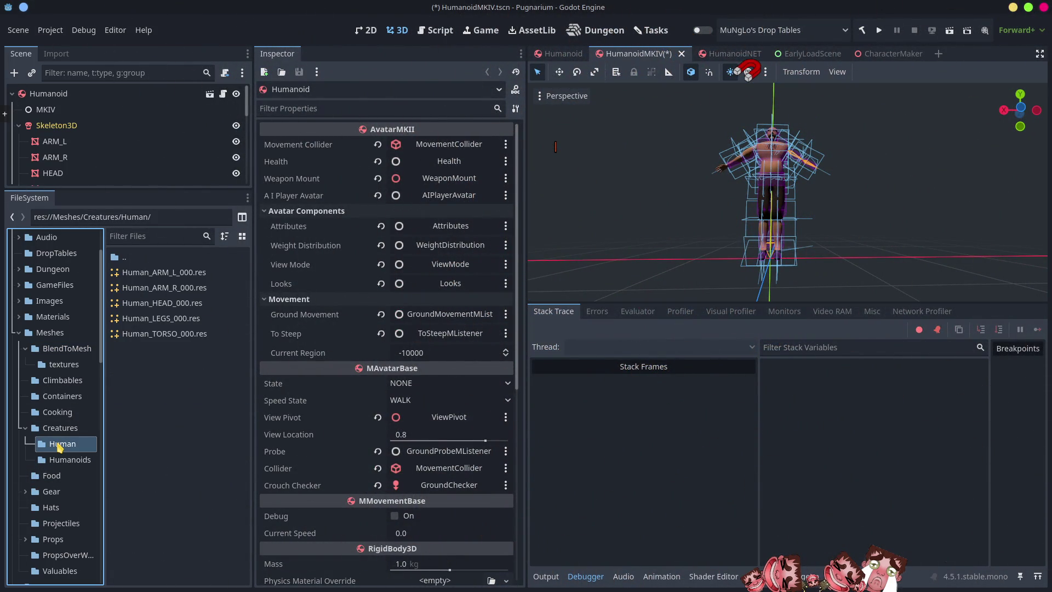
left_click(159, 333)
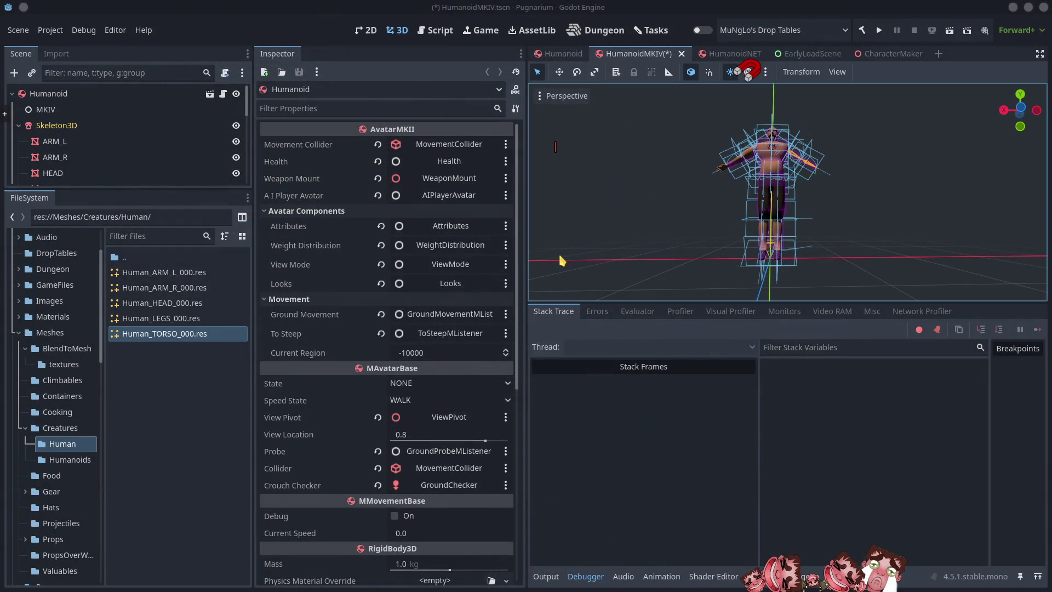
key("alt+Tab")
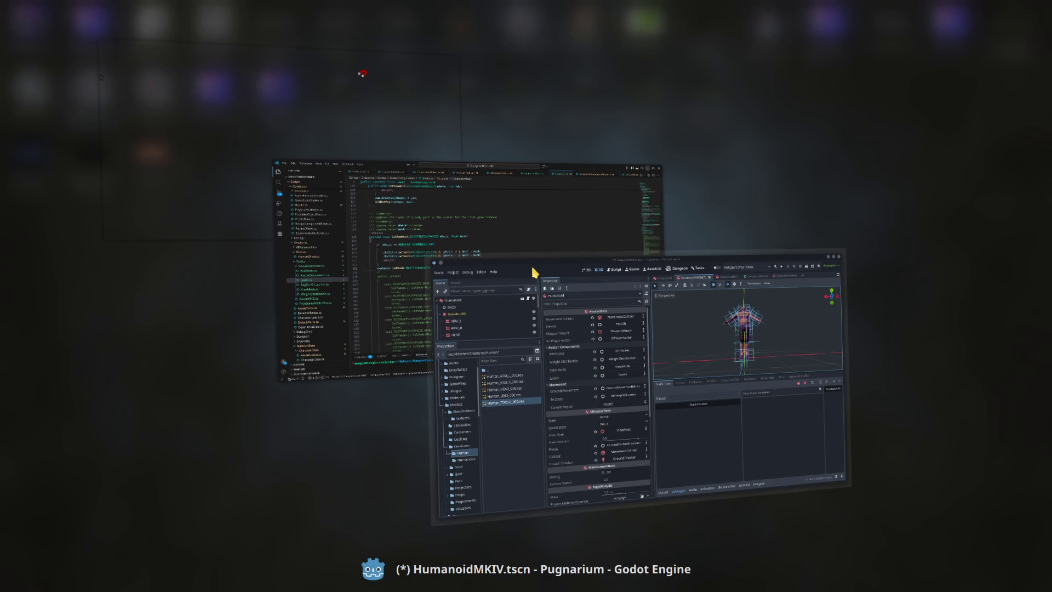
key("alt+Tab")
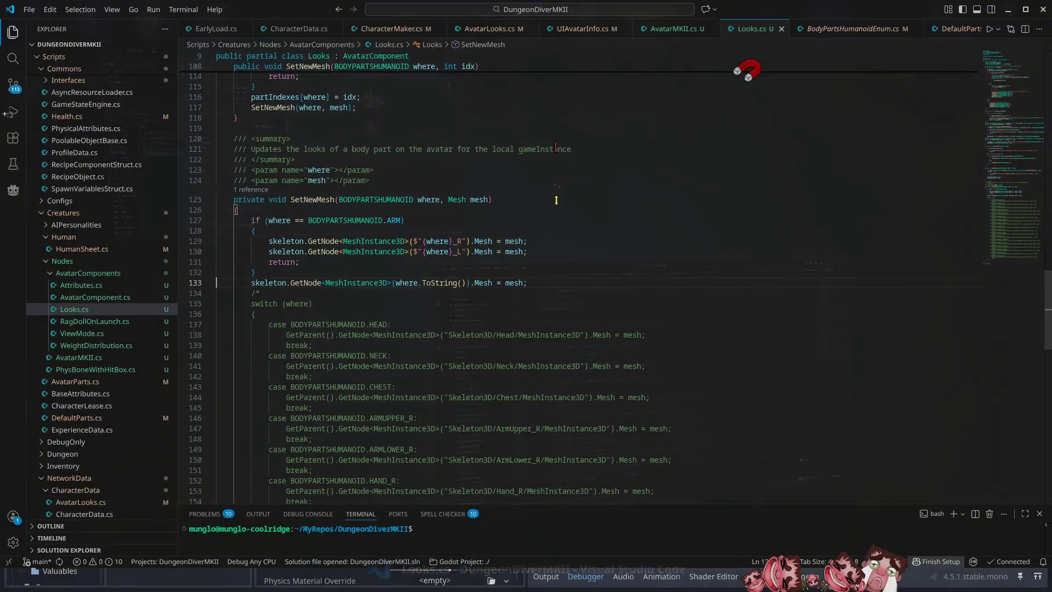
left_click(857, 28)
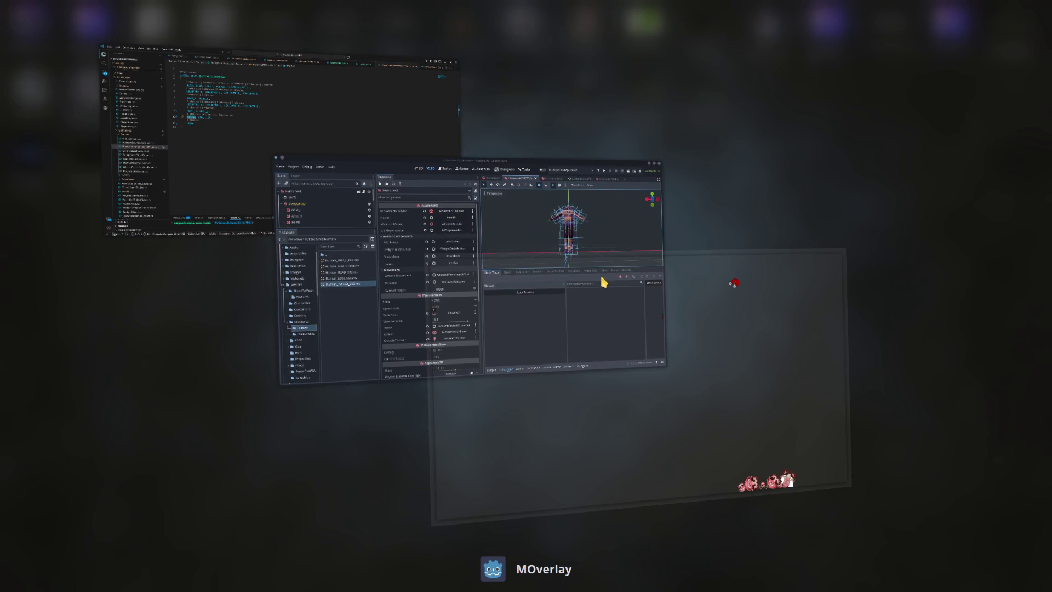
left_click(602, 280)
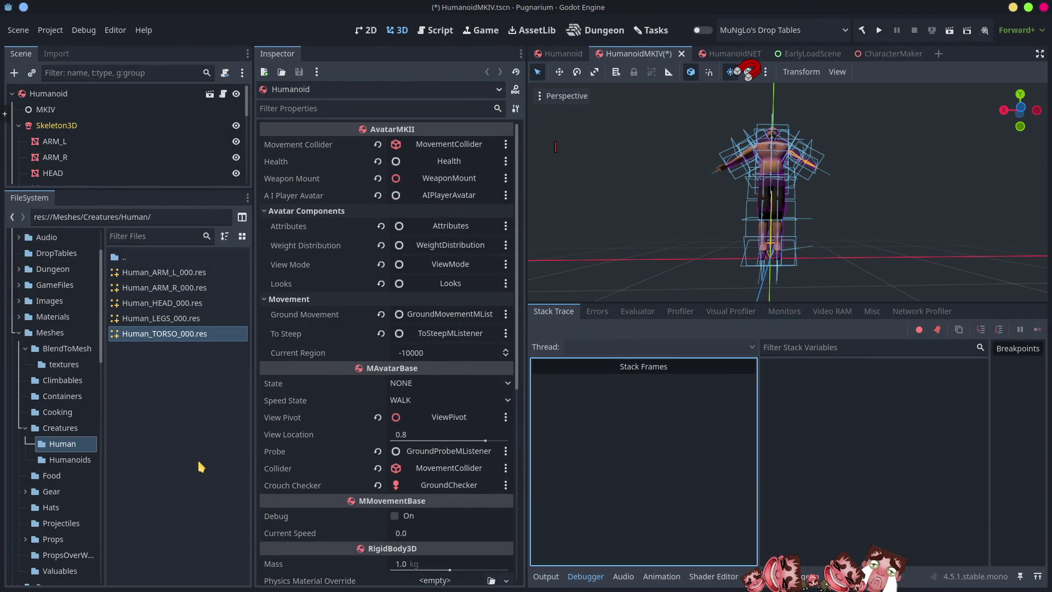
Rename Human_TORSO_000.res to Human_TRUNK_000.res
key("F2")
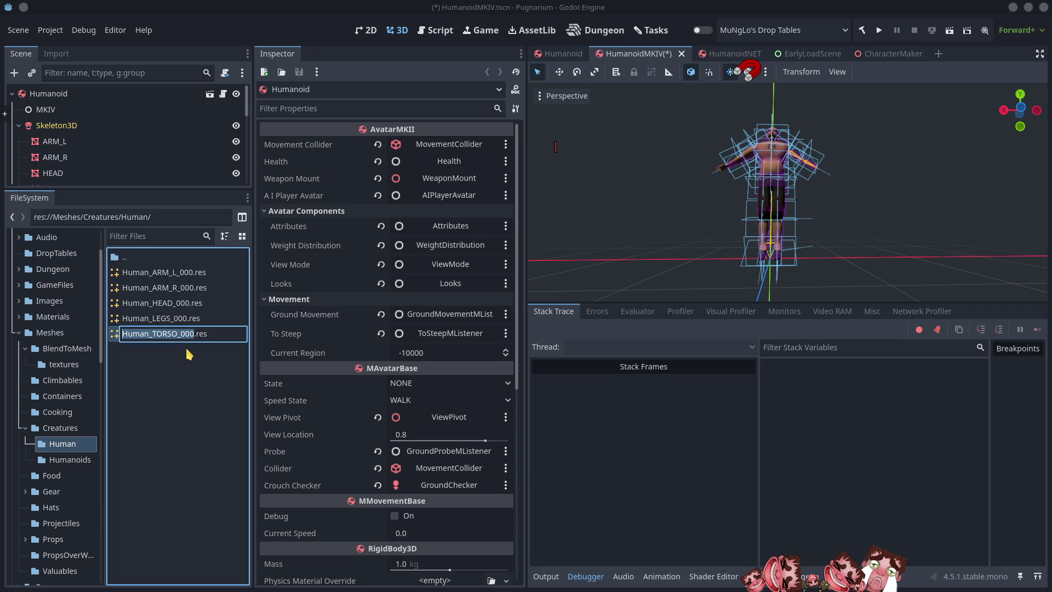
left_click(186, 340)
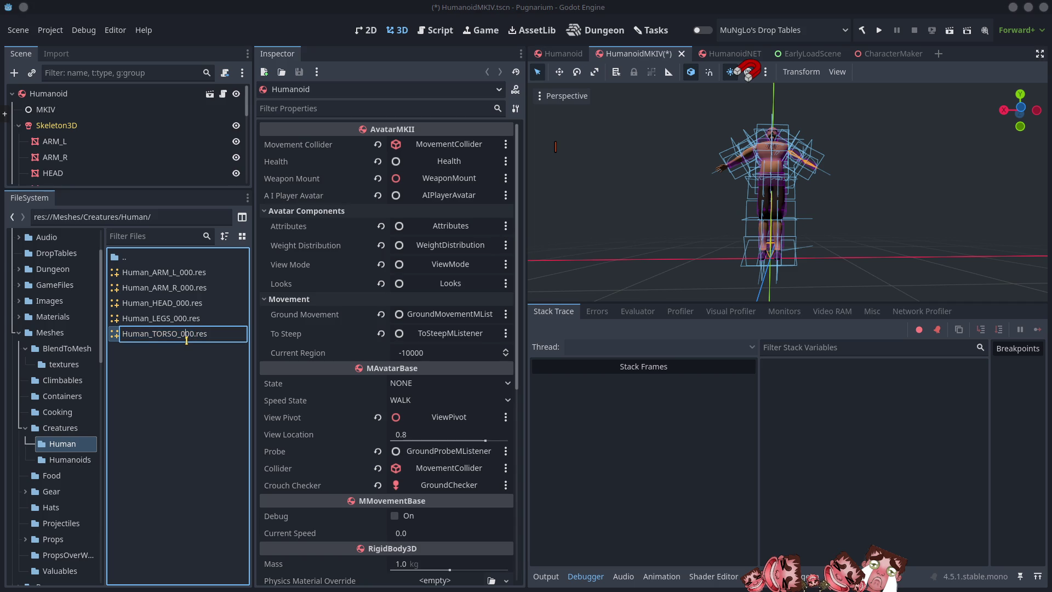
key("BackSpace")
key("BackSpace")
key("BackSpace")
type("RUNK")
key("Return")
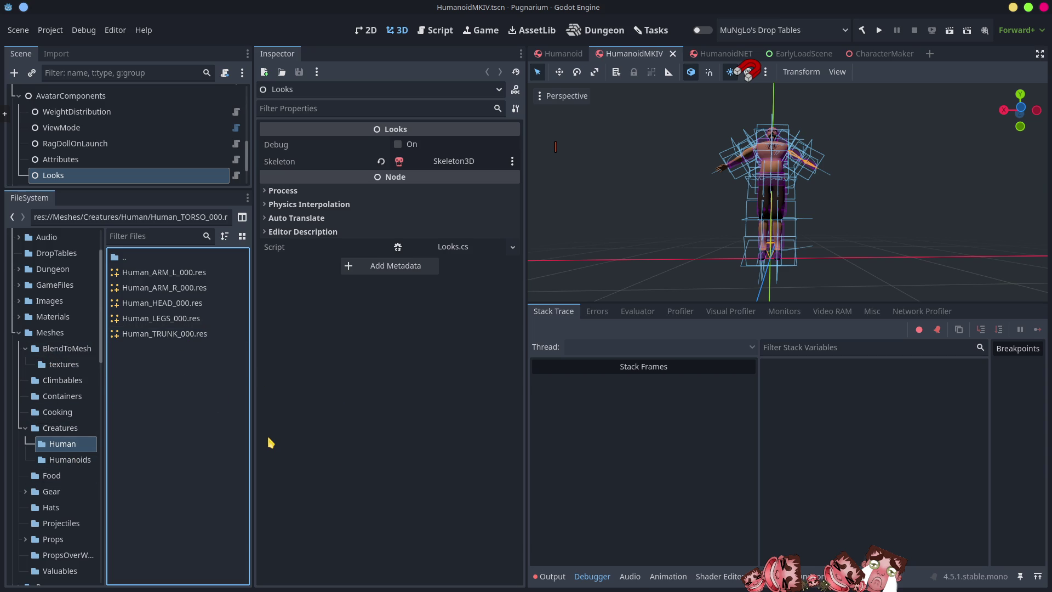
Open Human.blend from the BlendToMesh folder in Blender via Open in External Program
key("alt+Tab")
key("alt+Tab")
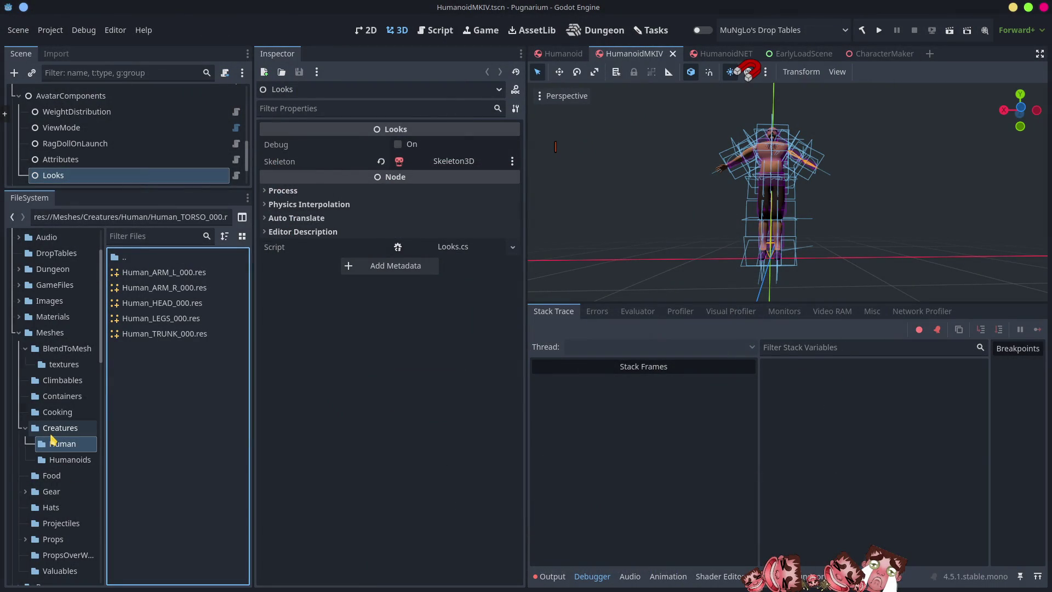
left_click(65, 350)
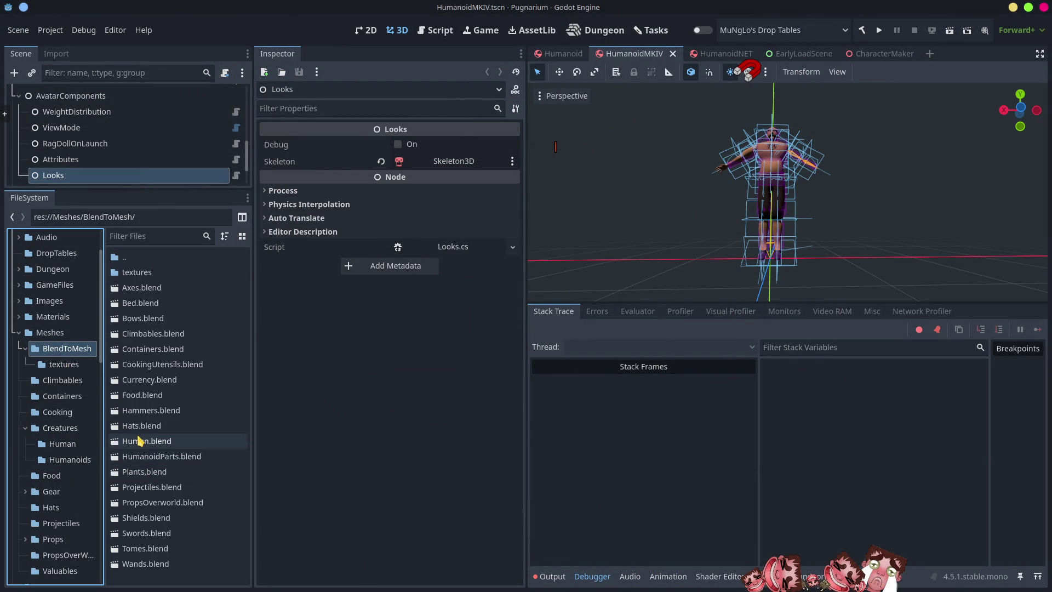
left_click(141, 442)
right_click(152, 445)
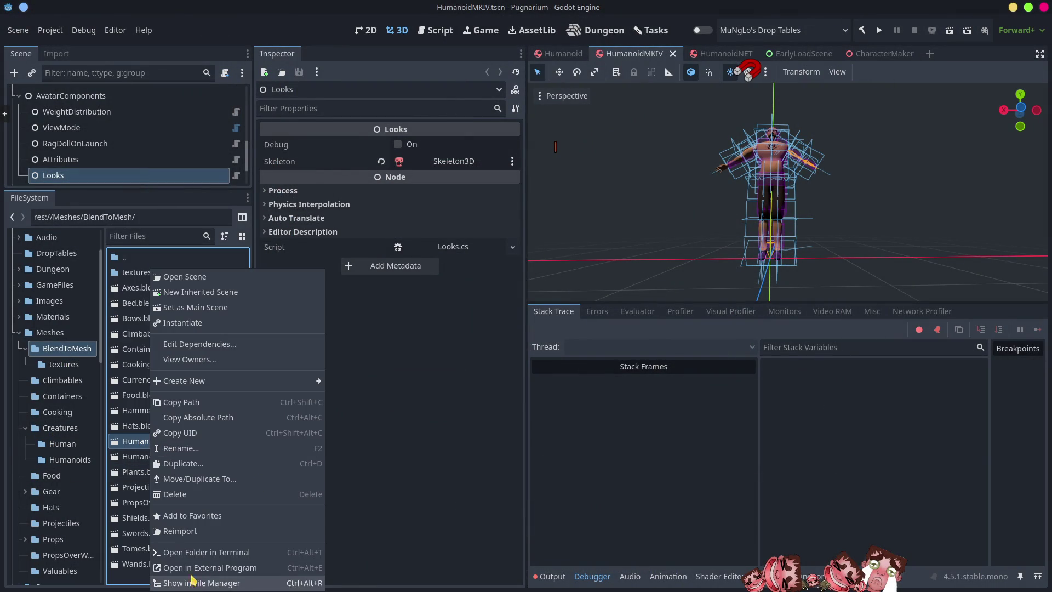
left_click(210, 572)
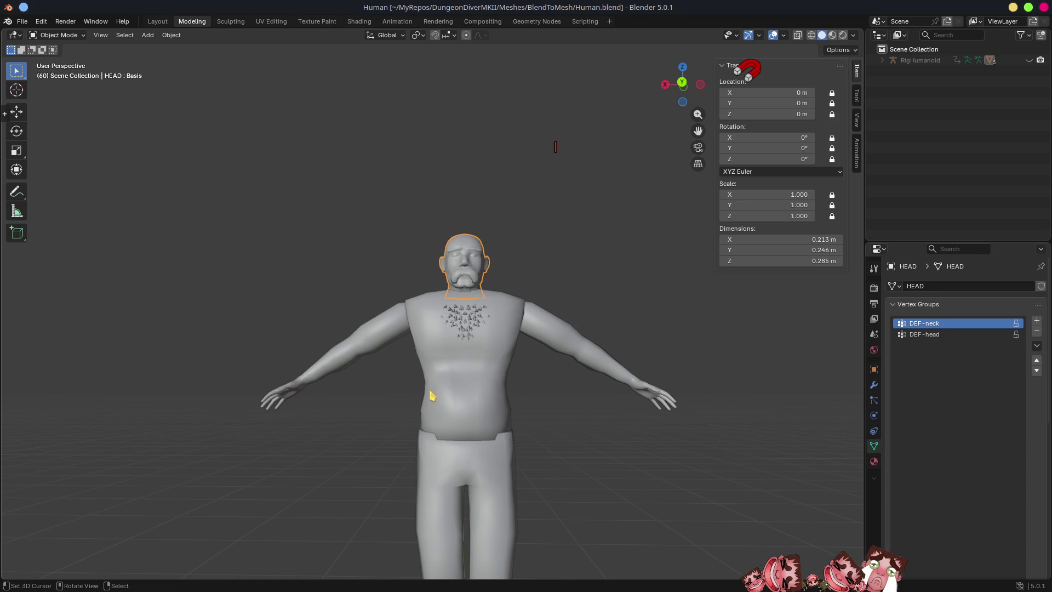
Confirm the mesh object is named TRUNK, then save Human.blend and close Blender
left_click(436, 391)
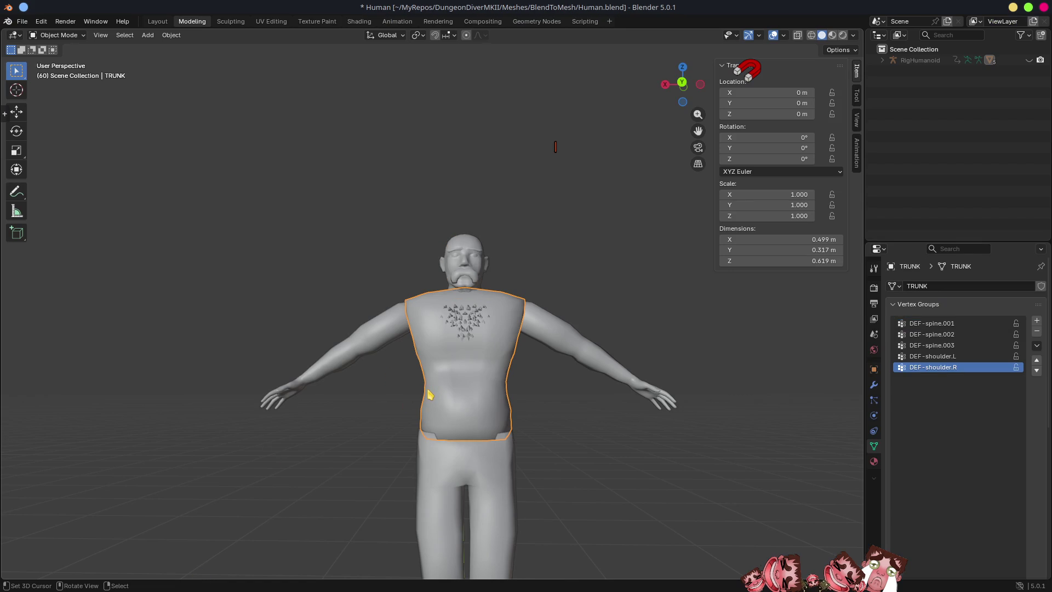
key("F2")
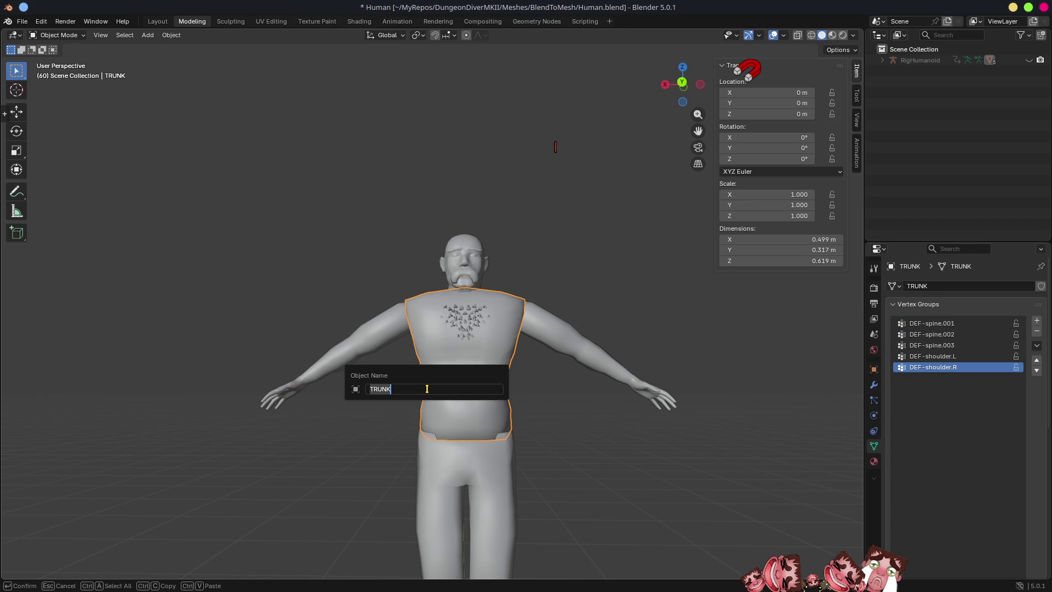
left_click(427, 389)
key("Return")
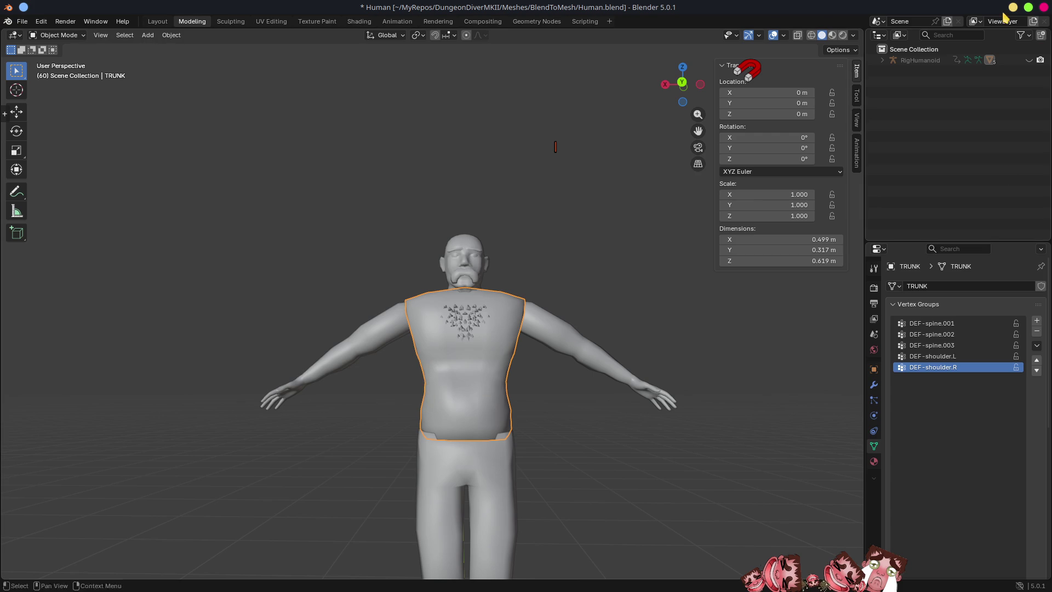
left_click(1044, 7)
left_click(611, 320)
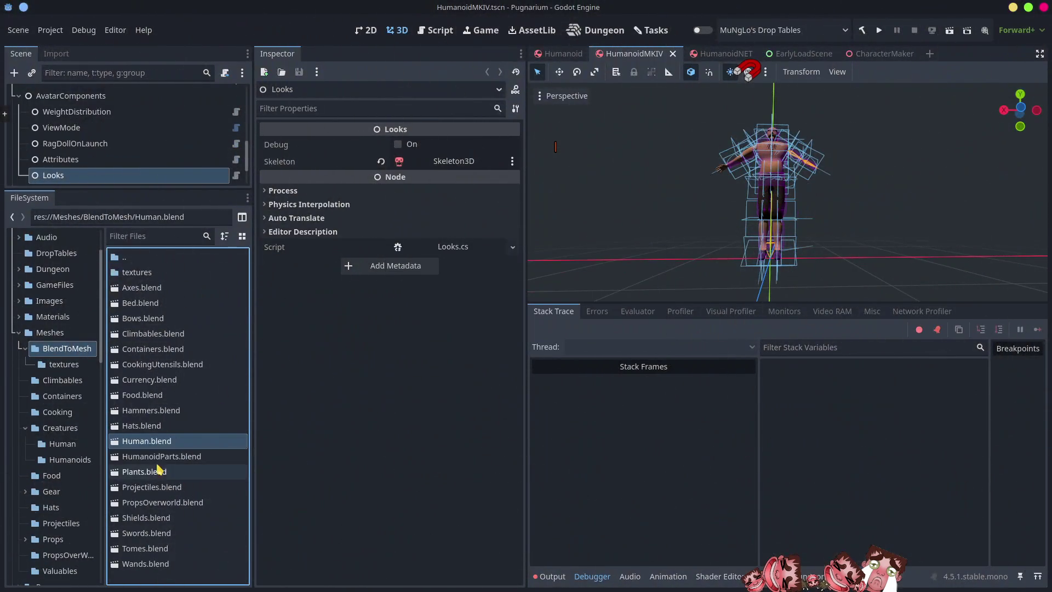
Check the ARM_L, ARM_R, HEAD and TRUNK mesh save paths, then reimport Human.blend
left_click(169, 445)
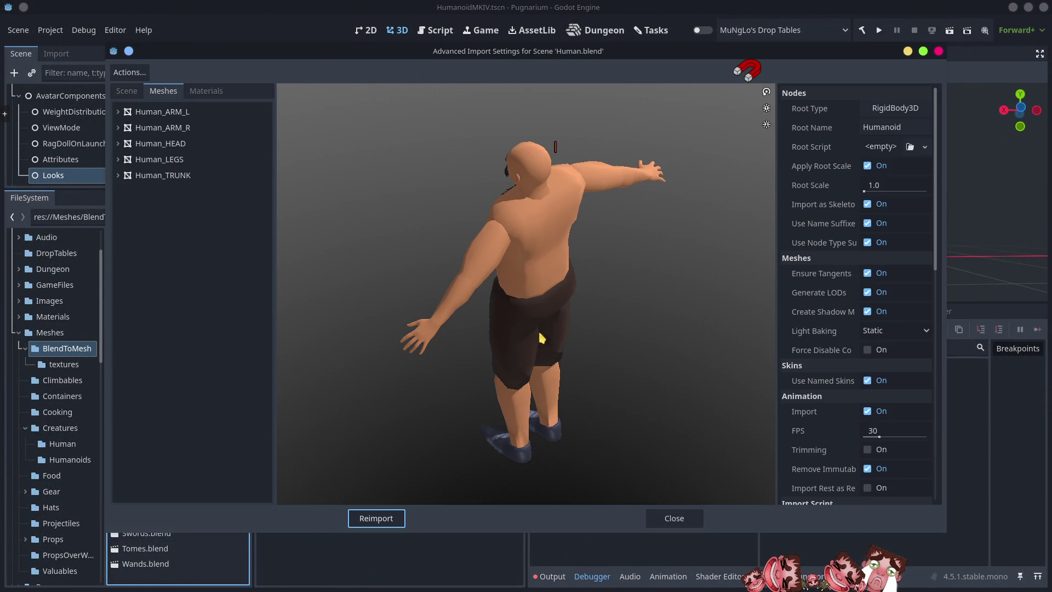
left_click(162, 111)
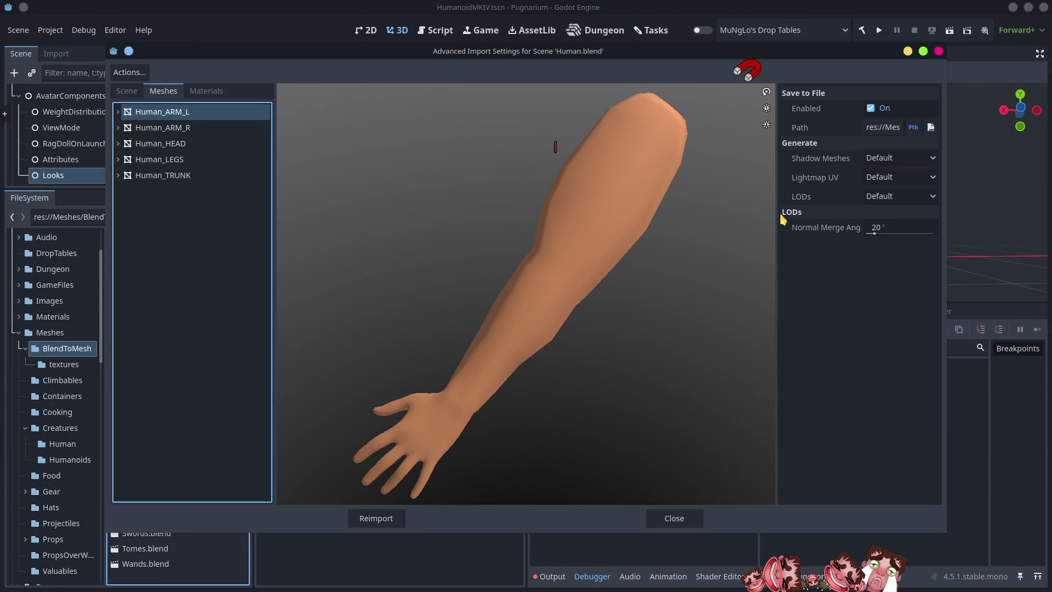
mouse_move(777, 233)
left_mouse_down()
mouse_move(509, 220)
mouse_move(305, 234)
left_mouse_up()
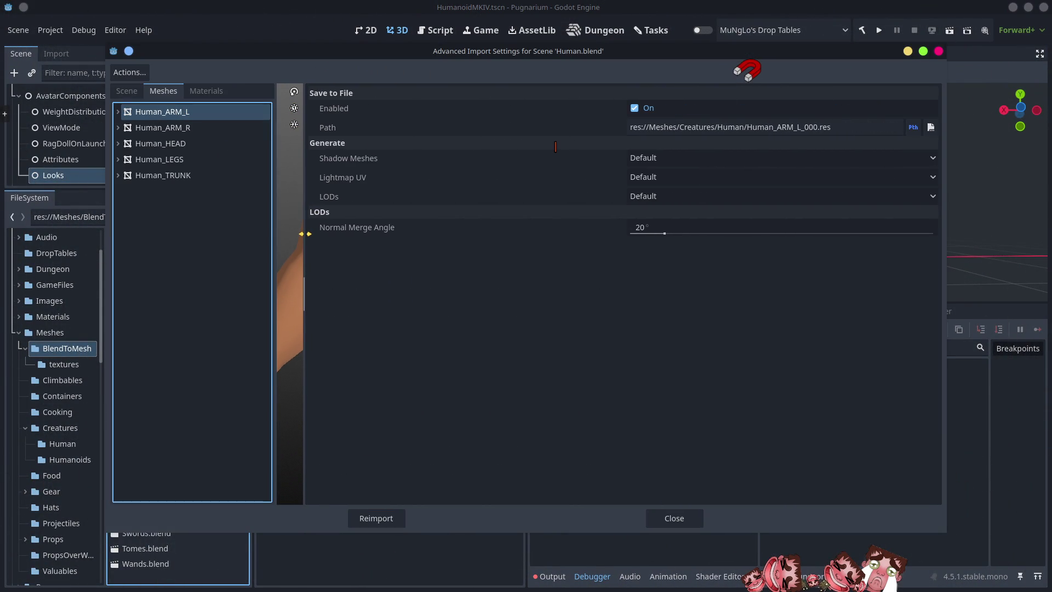
left_click(189, 129)
left_click(172, 144)
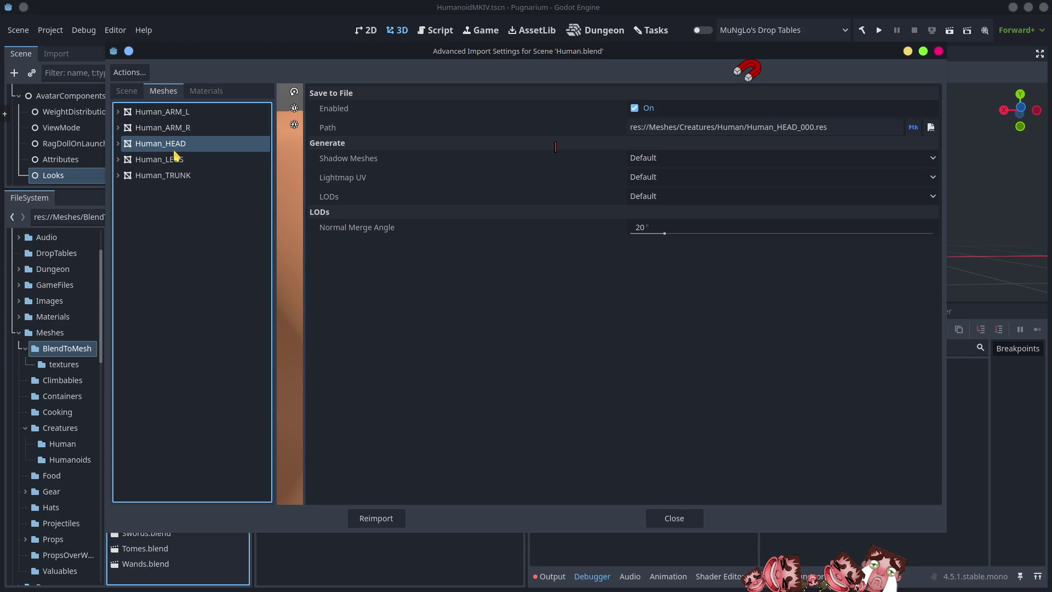
left_click(174, 175)
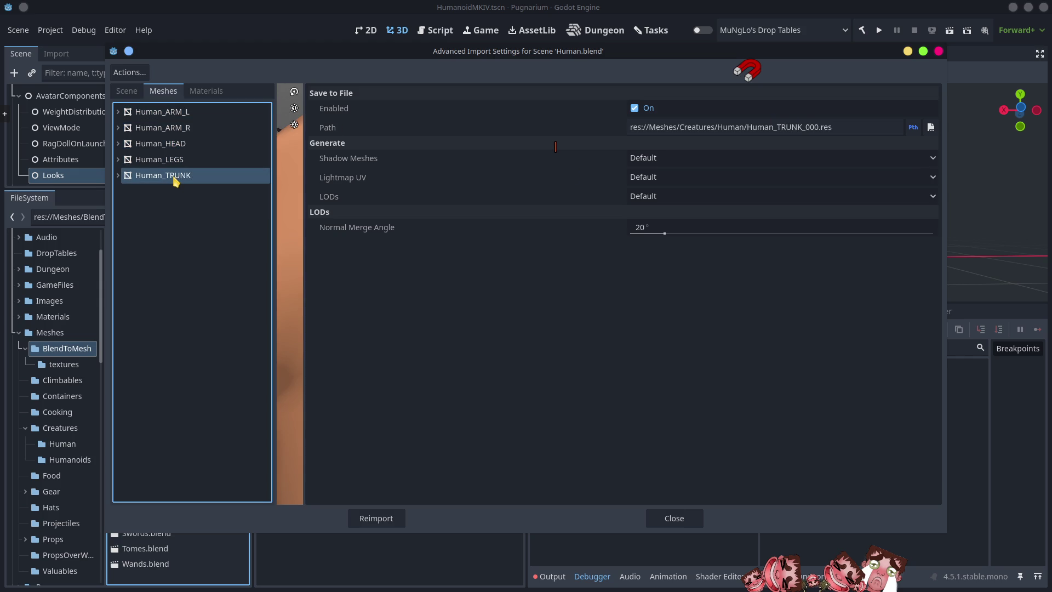
left_click(382, 519)
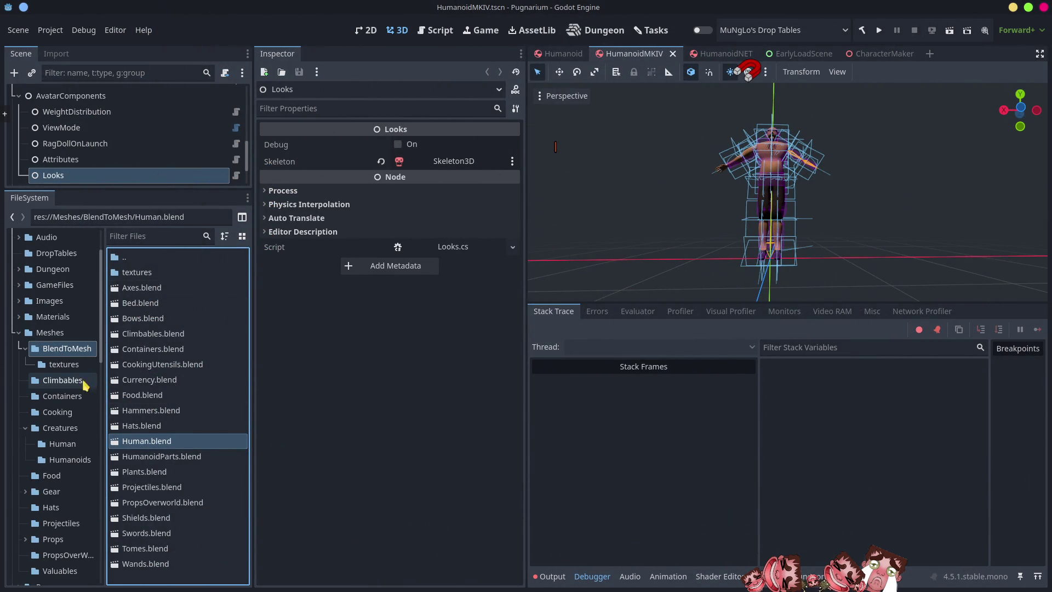
Run the game and open the Characters selection screen from the main menu
left_click(25, 428)
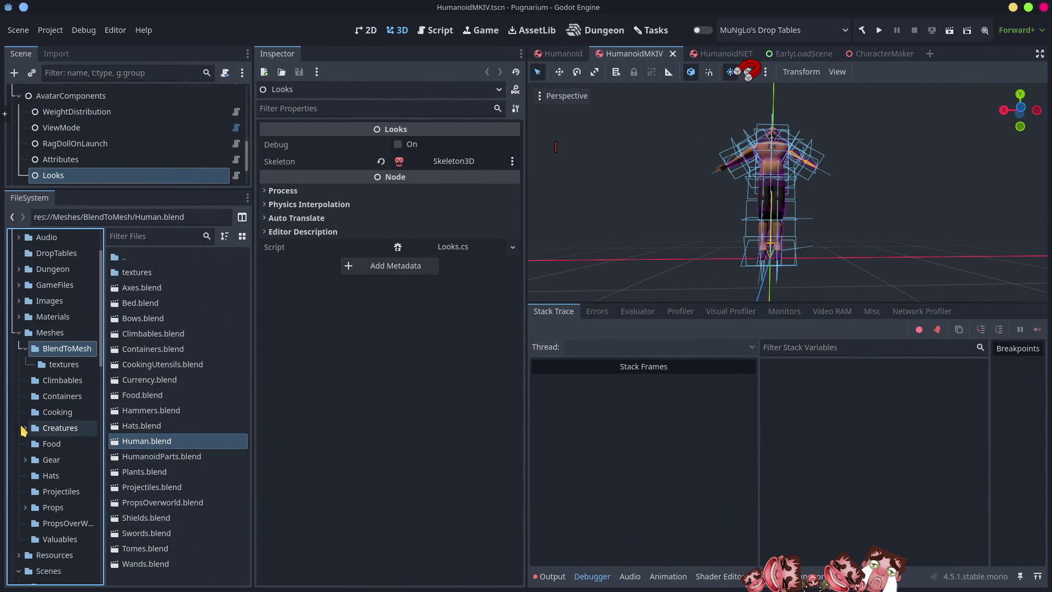
left_click(512, 397)
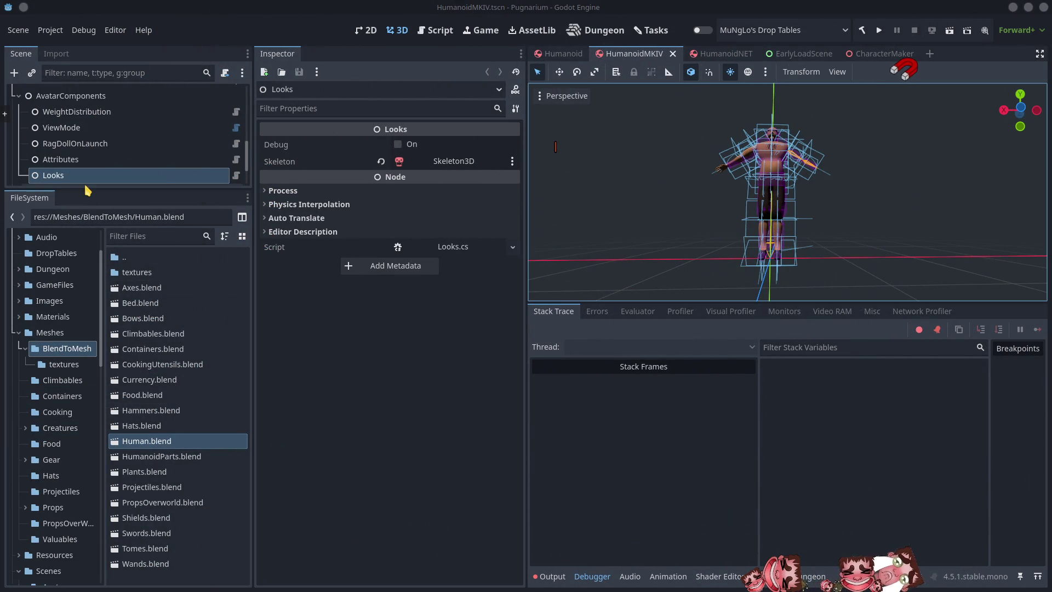
left_click_drag(87, 193, 61, 381)
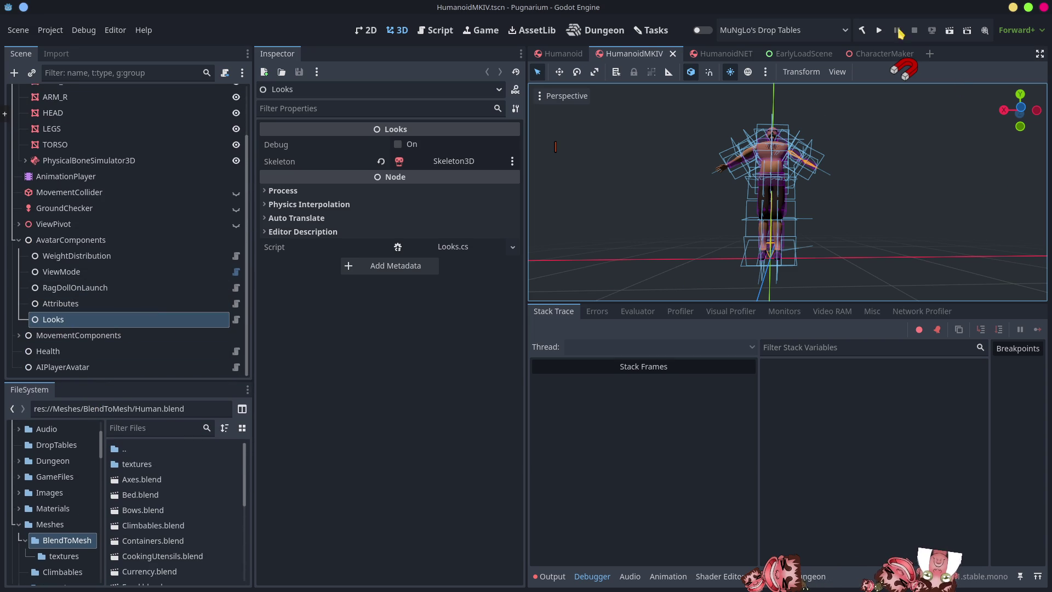
left_click(880, 31)
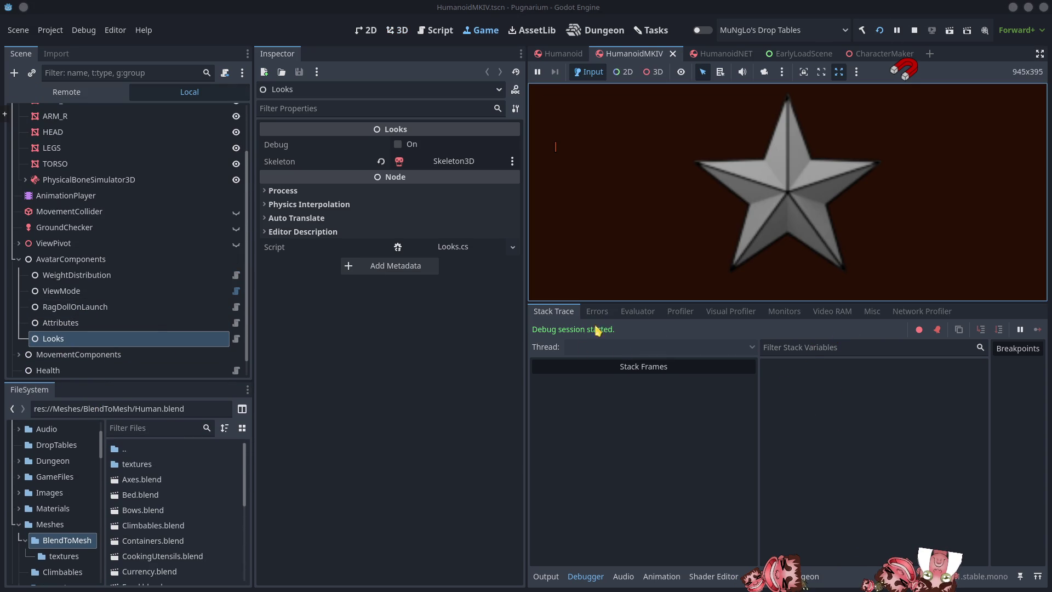
left_click(682, 246)
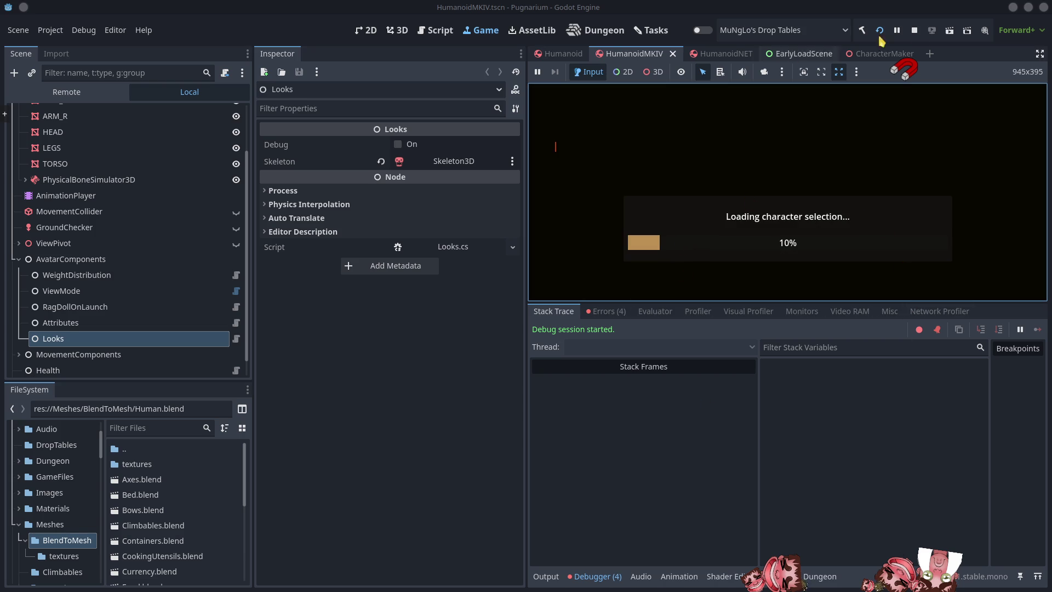
Stop the run and open Looks.cs line 133 from the TRUNK node-not-found error
left_click(915, 32)
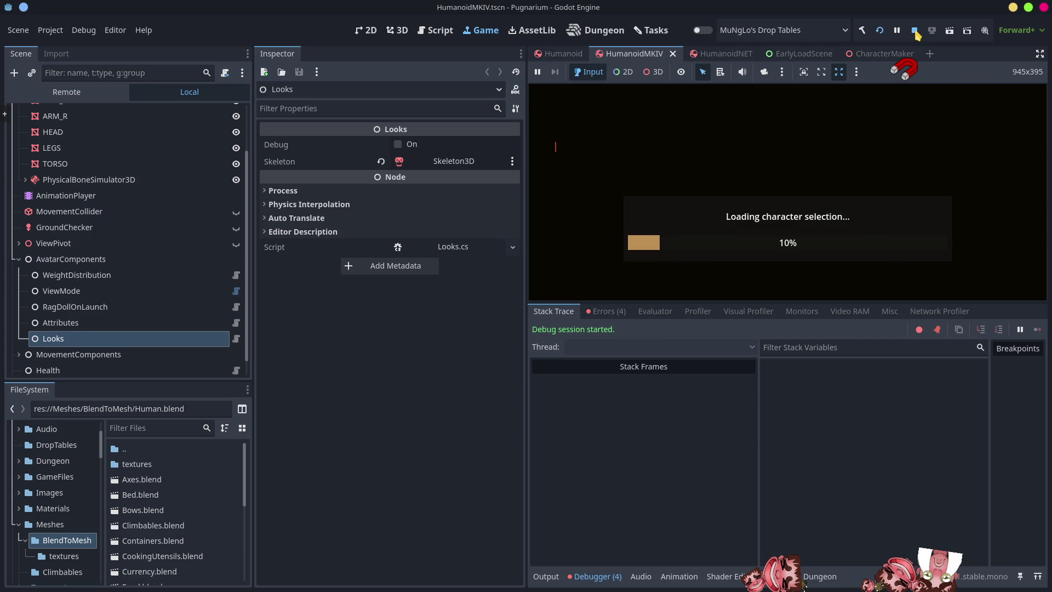
left_click(607, 311)
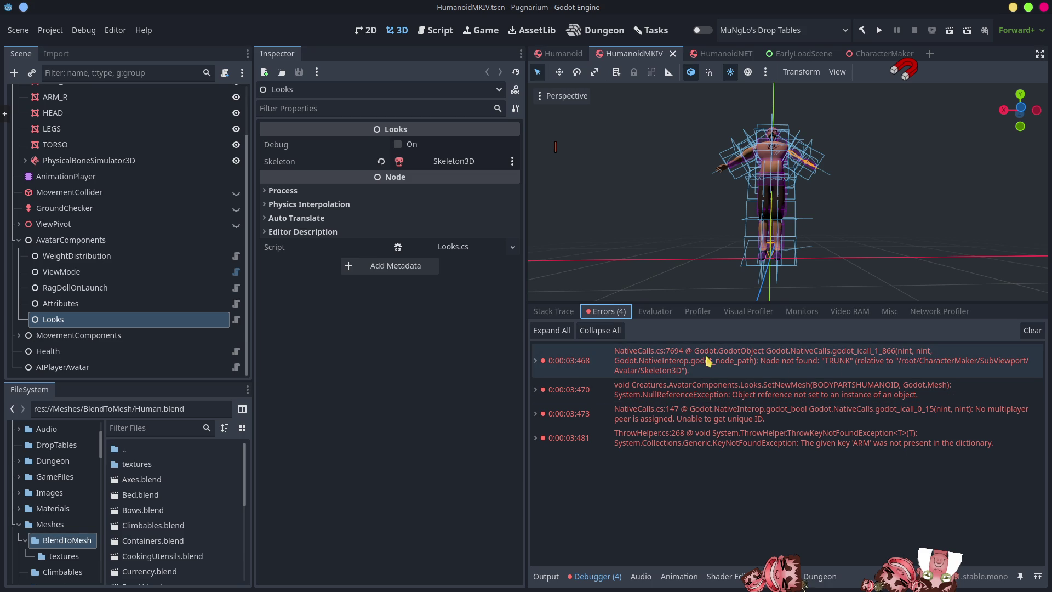
left_click(537, 361)
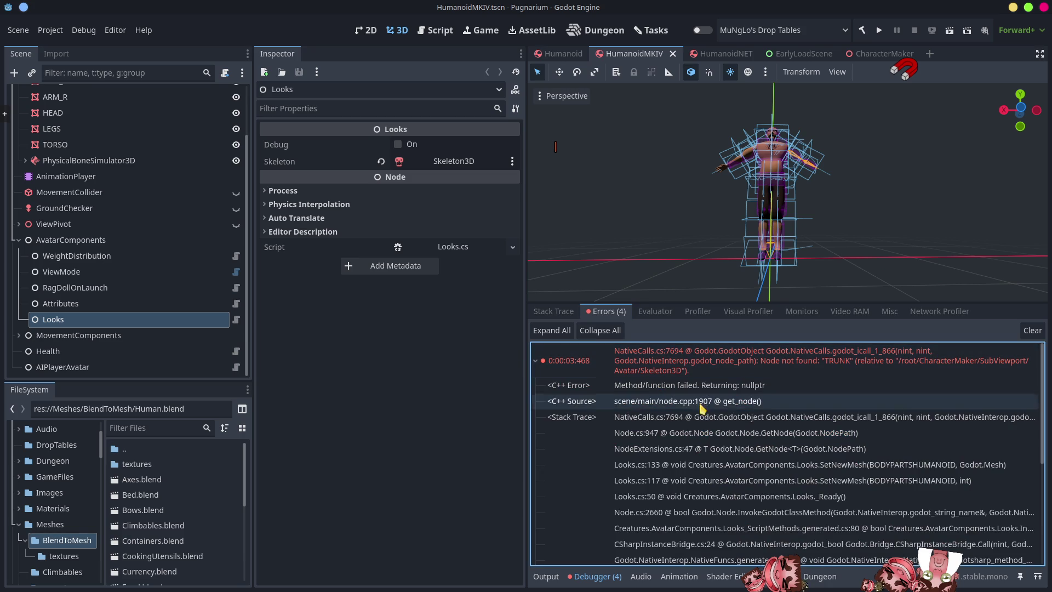
double_click(647, 465)
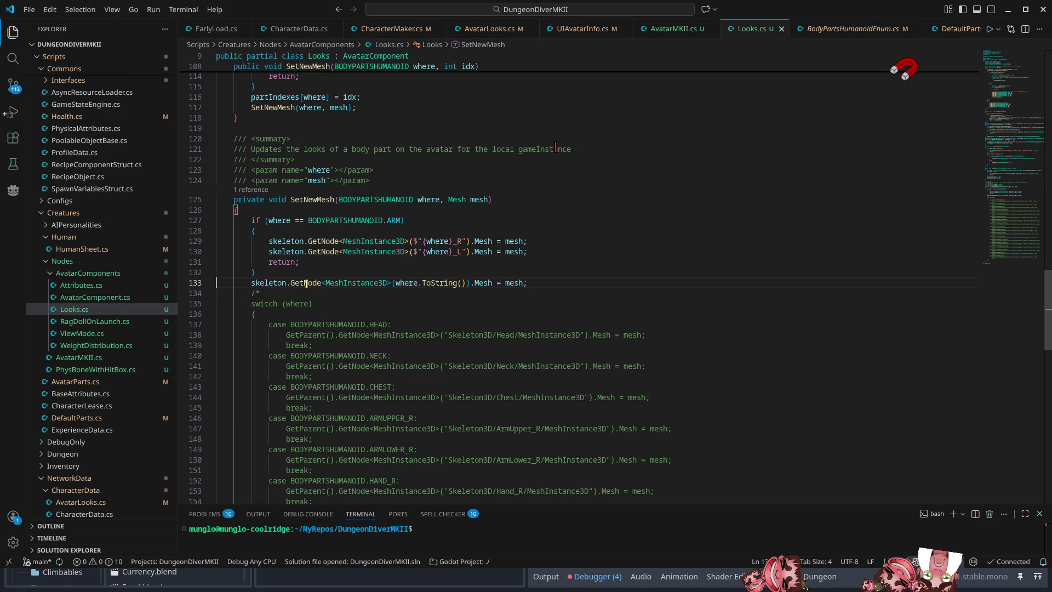
Review both SetNewMesh overloads around line 133 of Looks.cs, then return to Godot
mouse_move(301, 283)
scroll(702, 408, "up", 4)
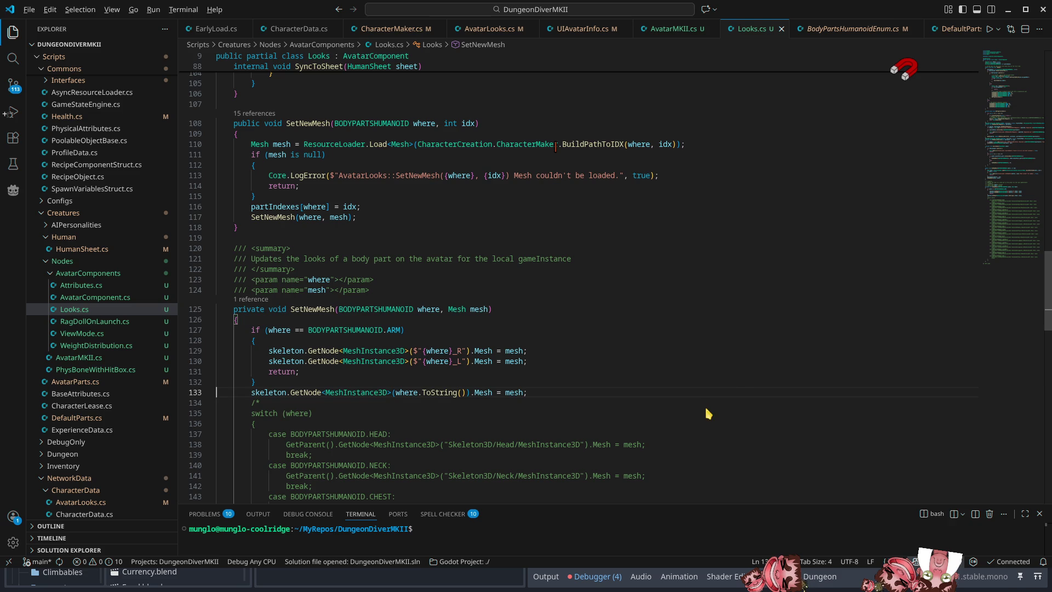
key("alt+Tab")
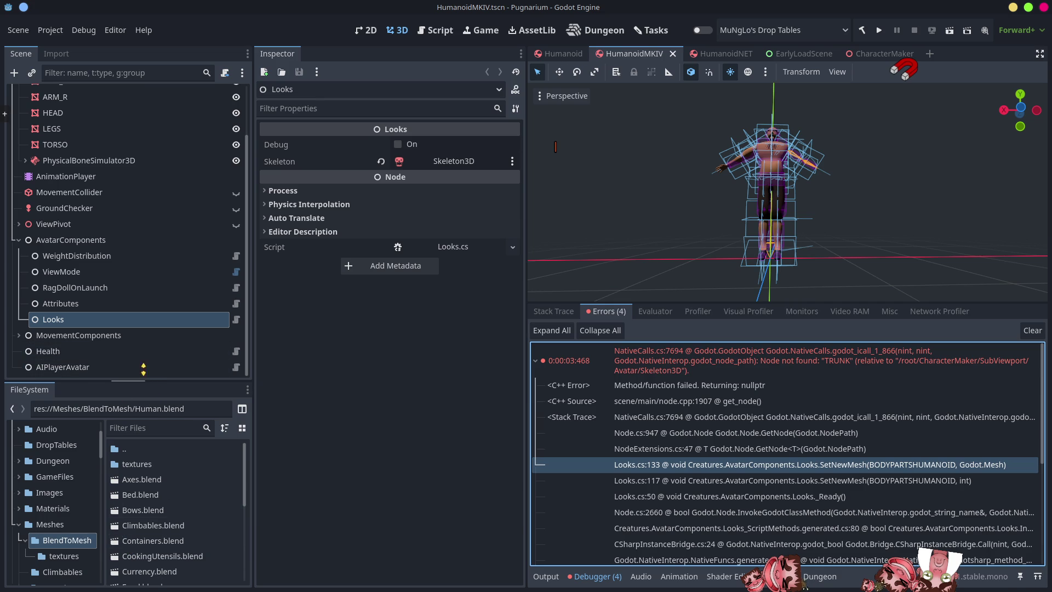
Open the Meshes/Creatures/Human folder listing the five exported part files
left_click_drag(148, 380, 148, 216)
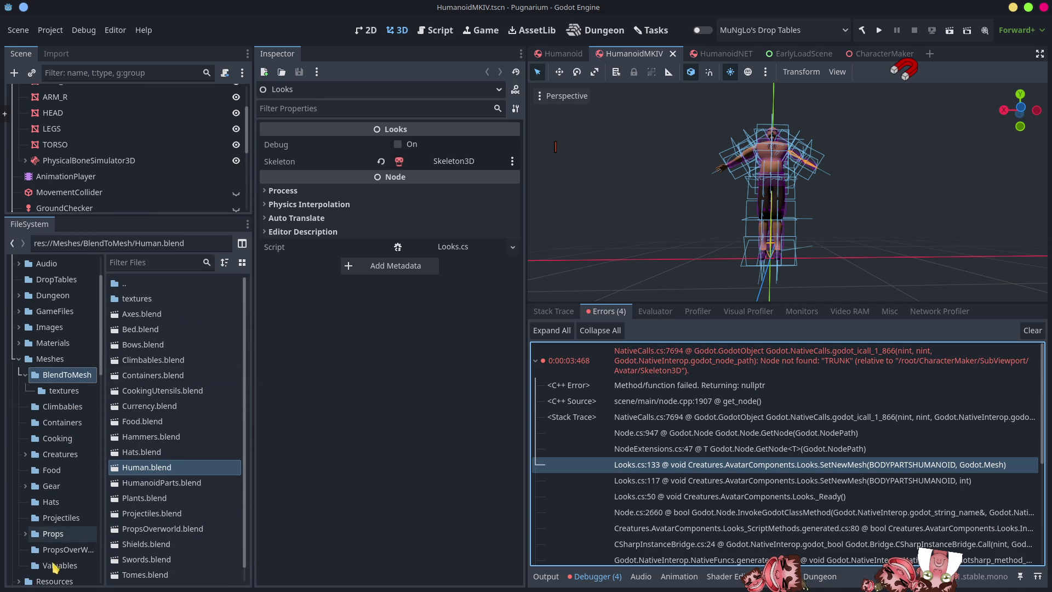
left_click(59, 454)
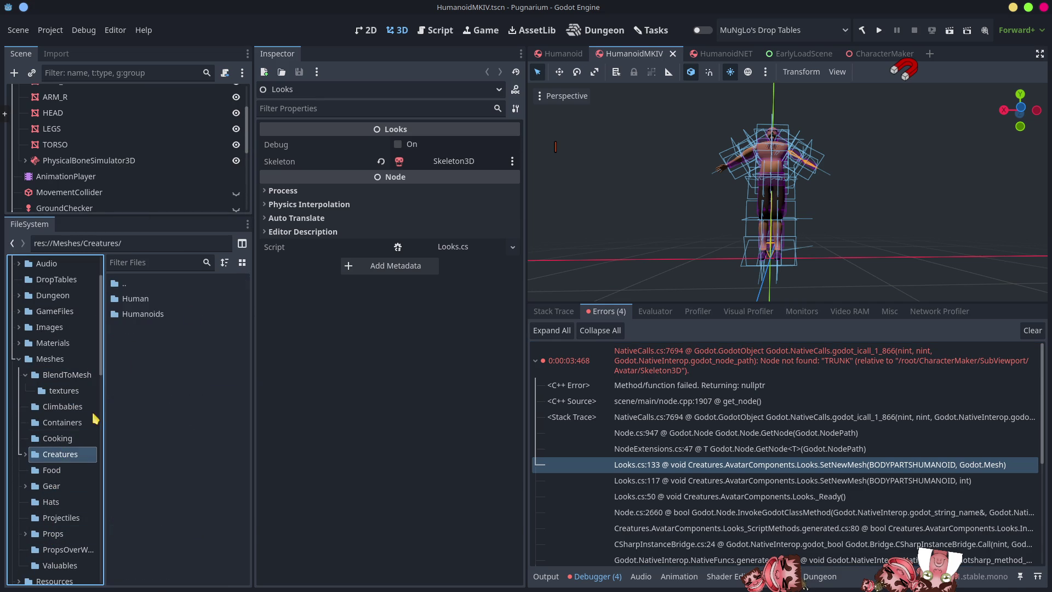
double_click(141, 299)
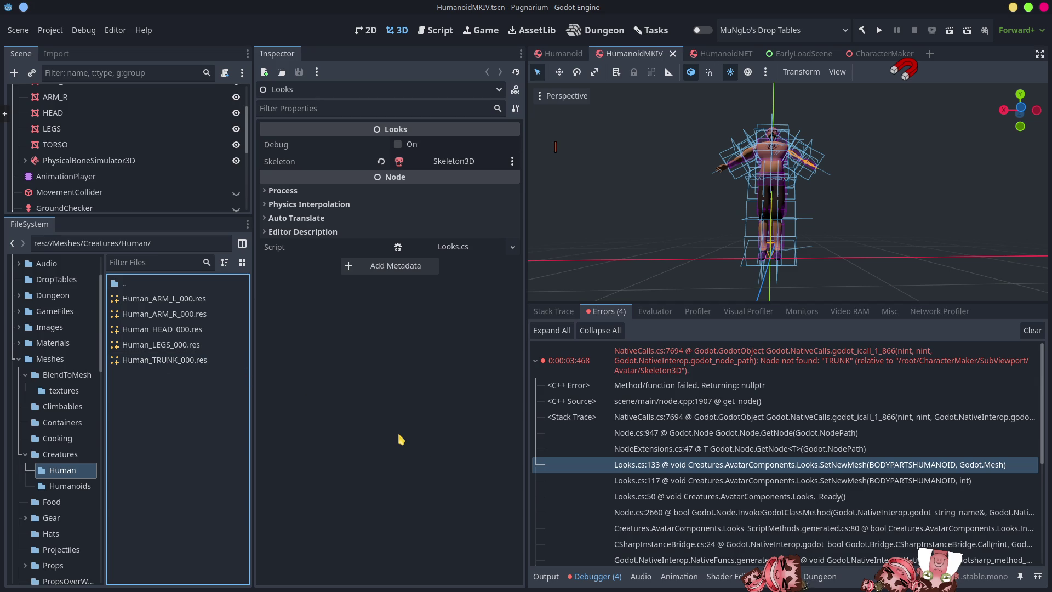
Check the ARM node-name code on Looks.cs line 129, then select the TORSO mesh node
key("alt+Tab")
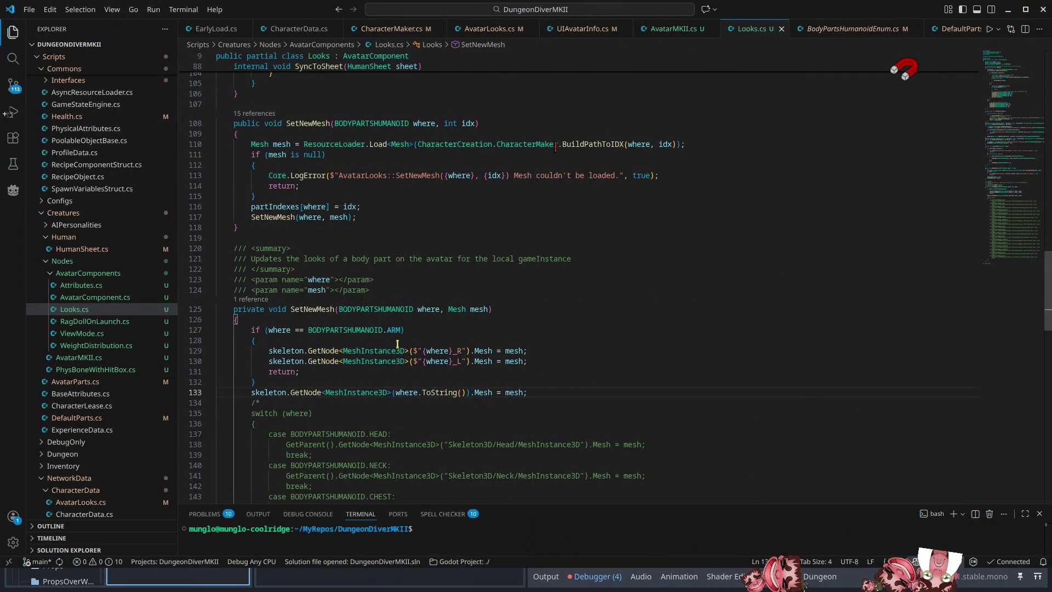
left_click(421, 351)
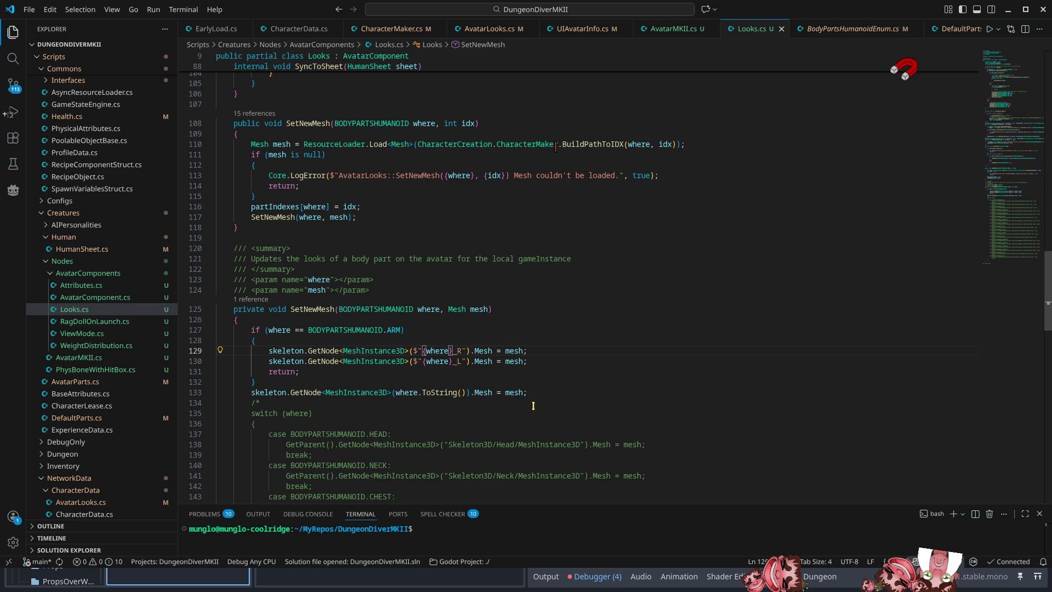
key("alt+Tab")
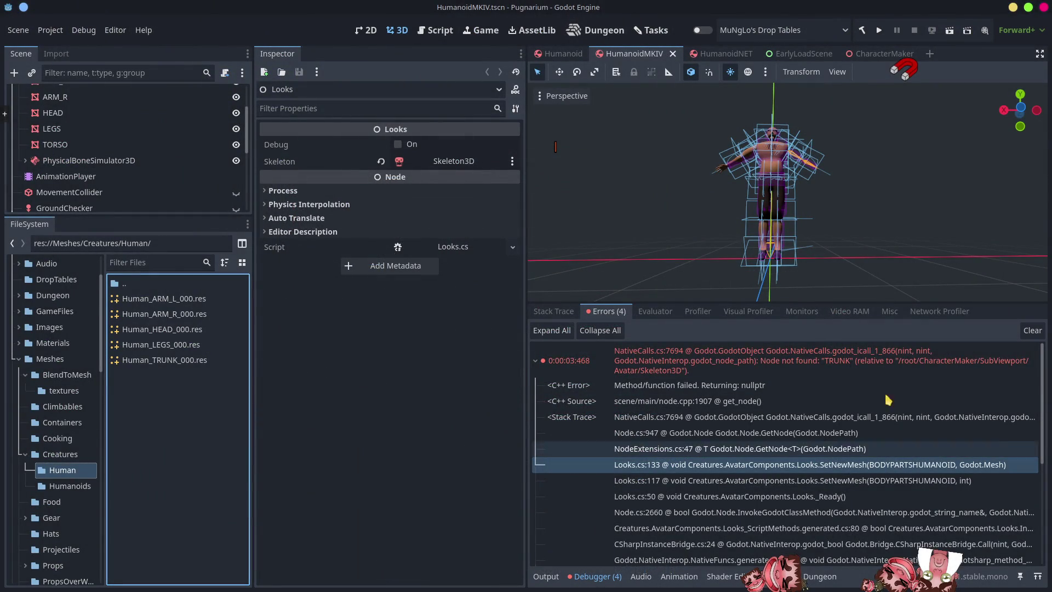
scroll(83, 174, "up", 2)
left_click(58, 178)
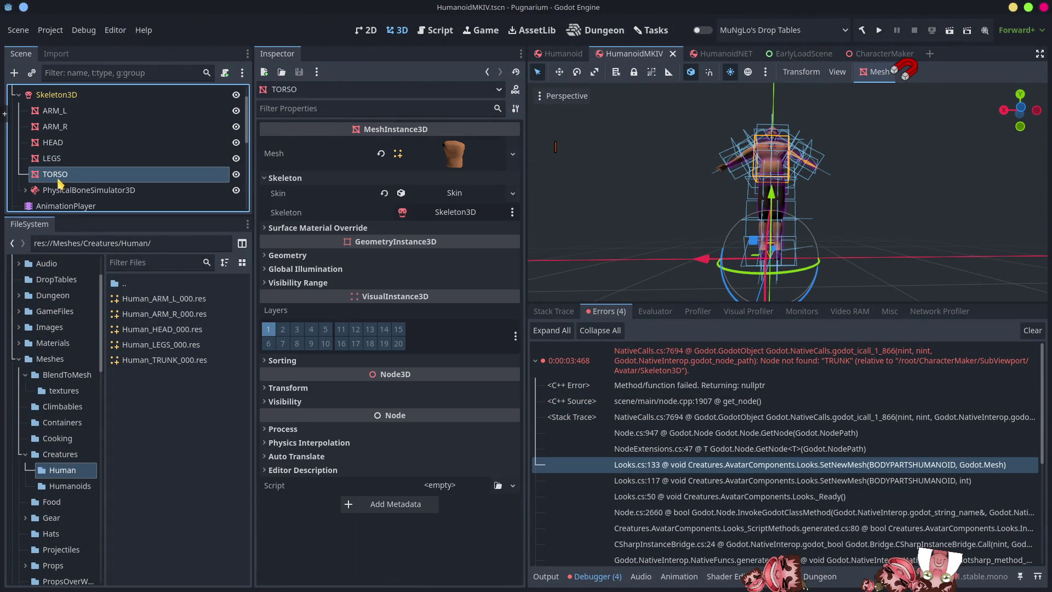
Leave TORSO unchanged for now and reload the current project
left_click(59, 181)
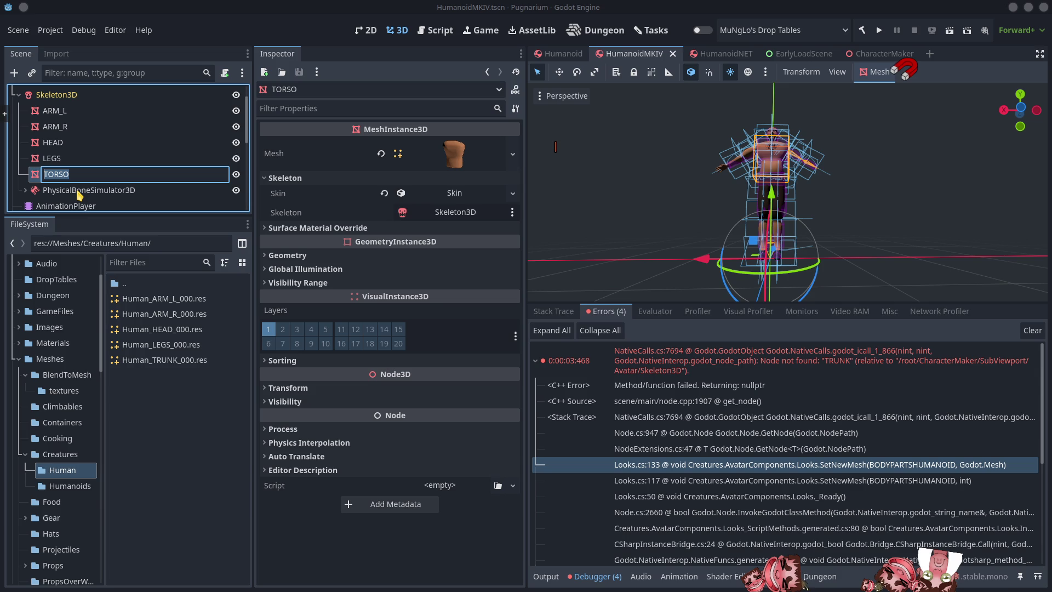
left_click(199, 478)
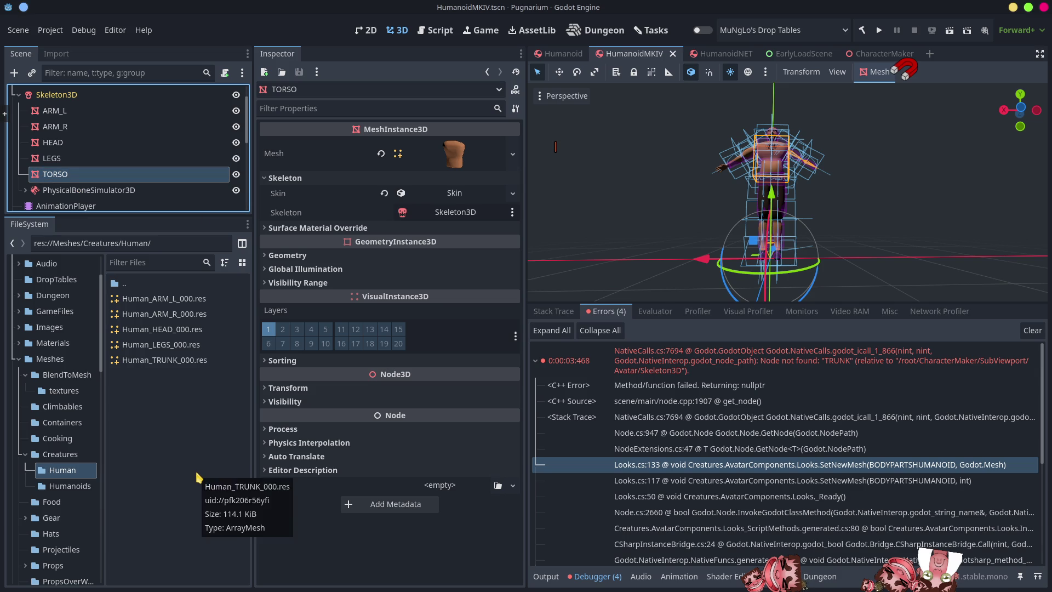
left_click(60, 35)
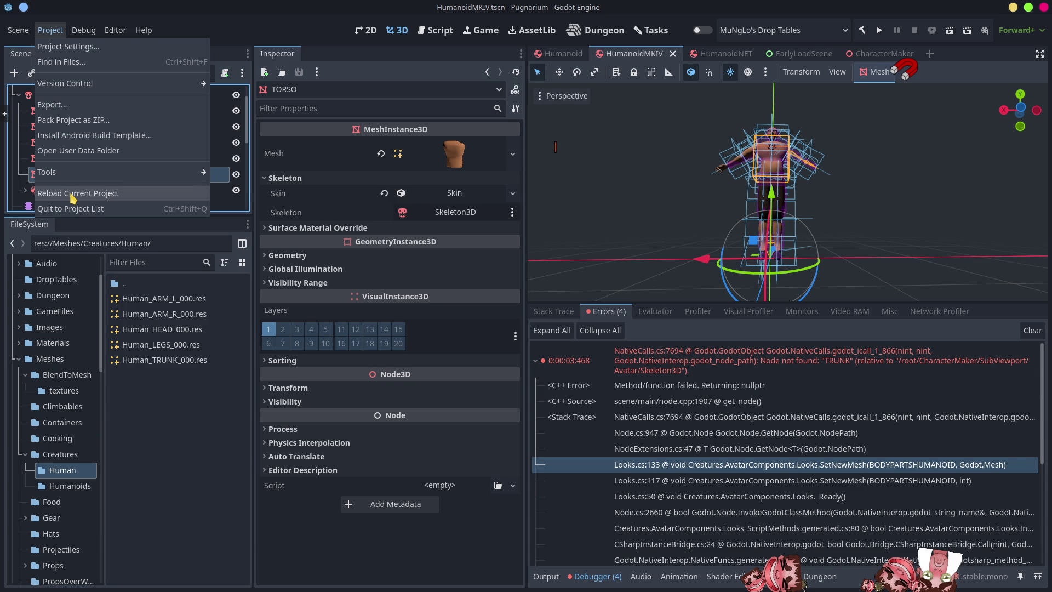
left_click(73, 195)
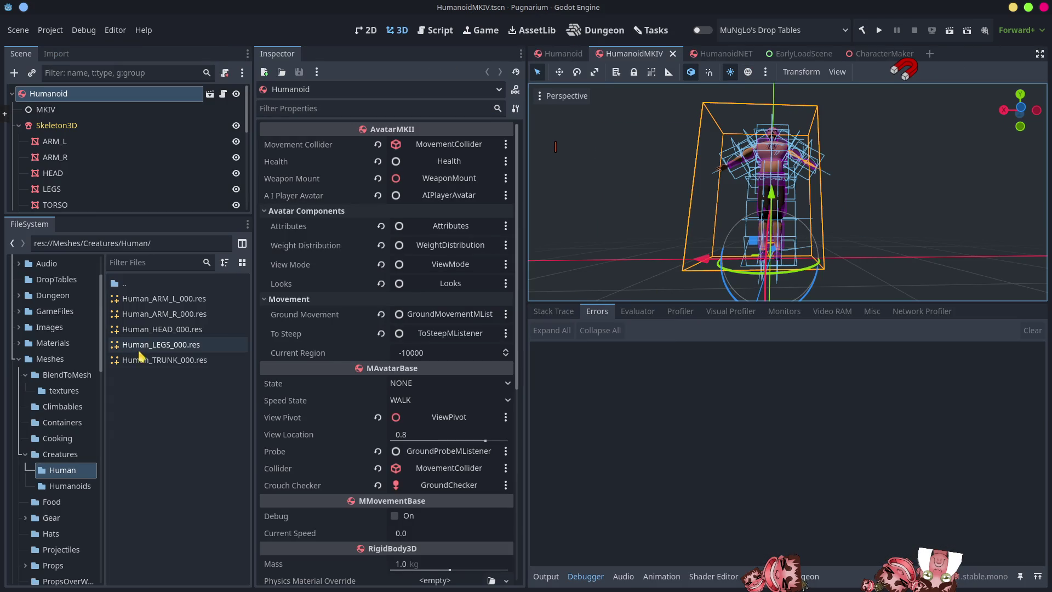
Rename the TORSO node to TRUNK, save the HumanoidMKIV scene, and run the game
left_click(59, 207)
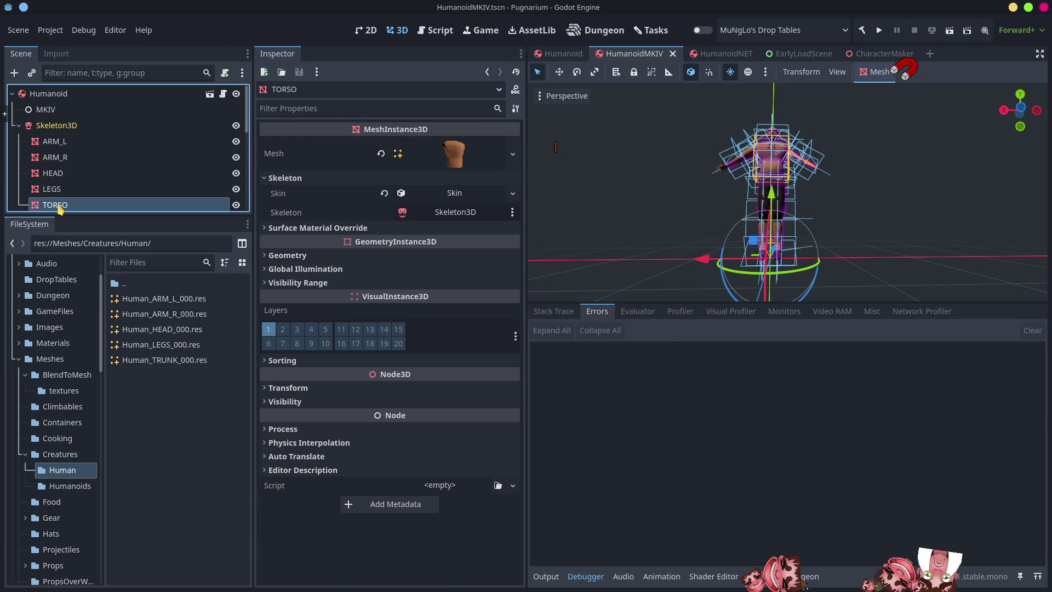
double_click(55, 205)
type("TRUNK")
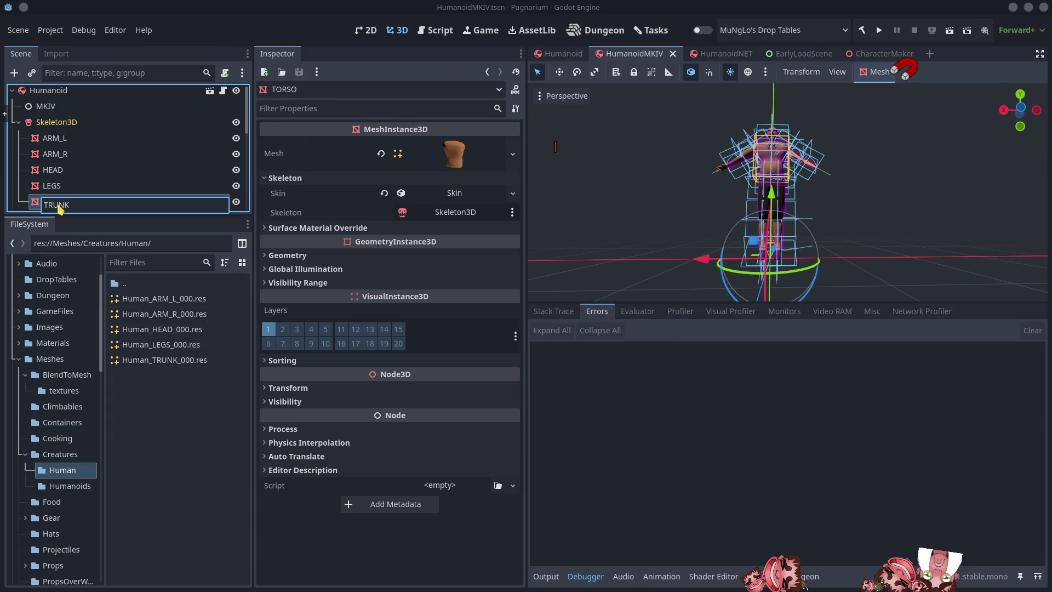
key("Return")
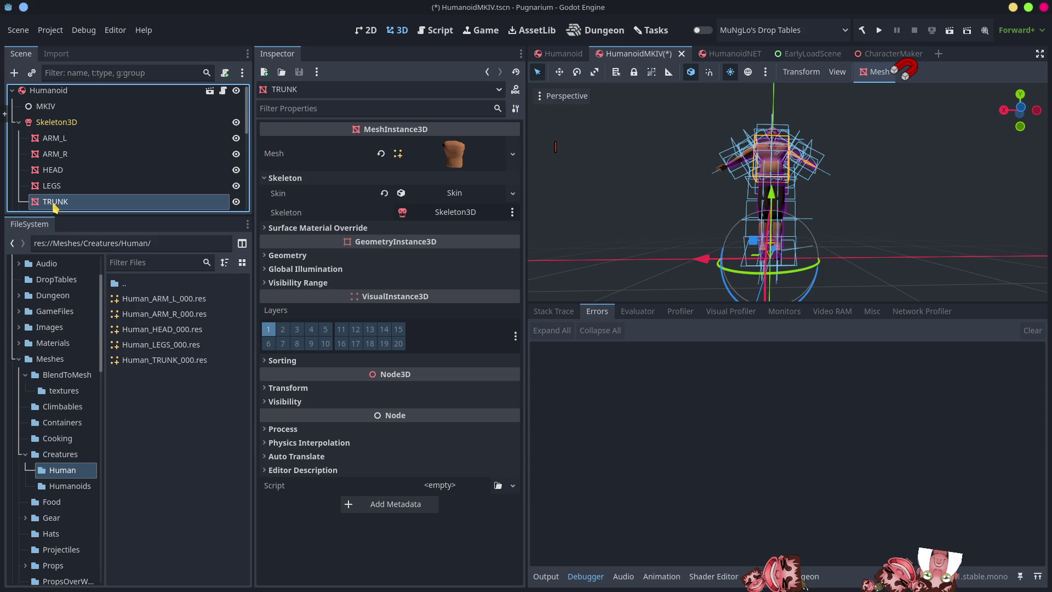
key("ctrl+s")
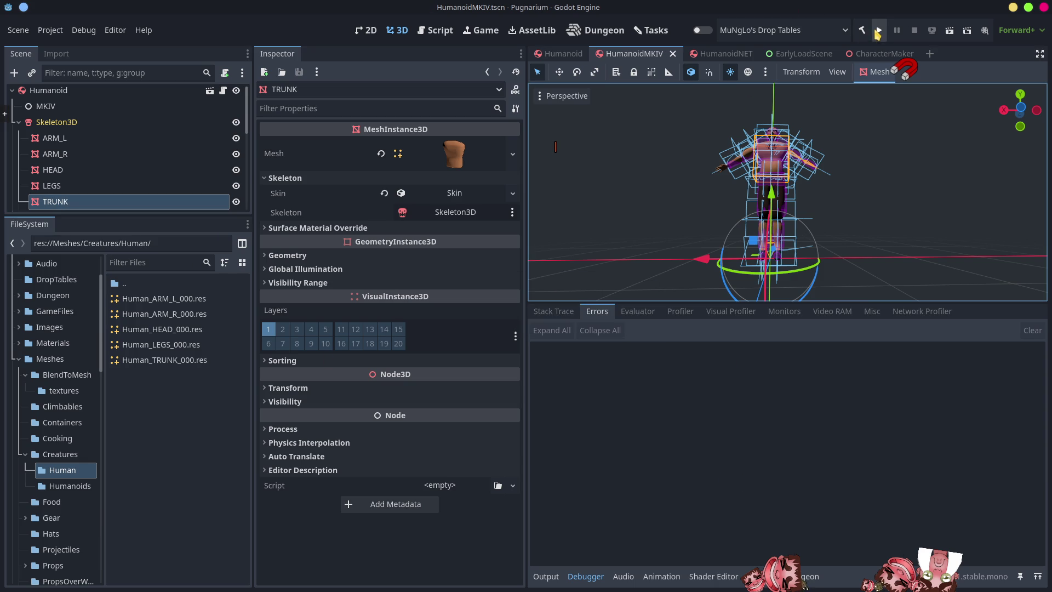
left_click(882, 34)
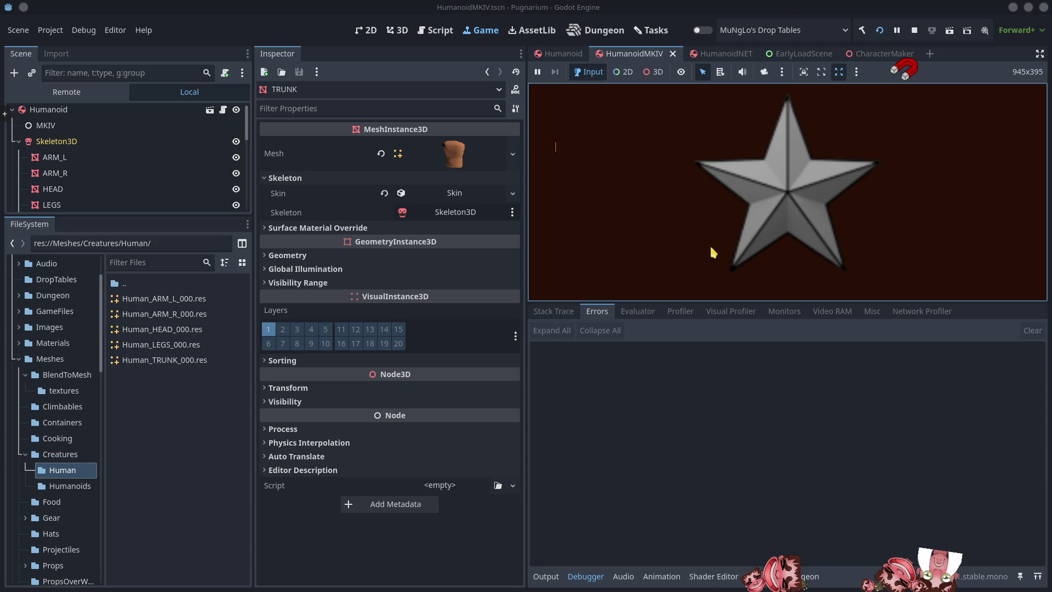
Open Characters, stop the game, and jump from the Human_ARM_000.res error to Looks.cs line 110
left_click(676, 246)
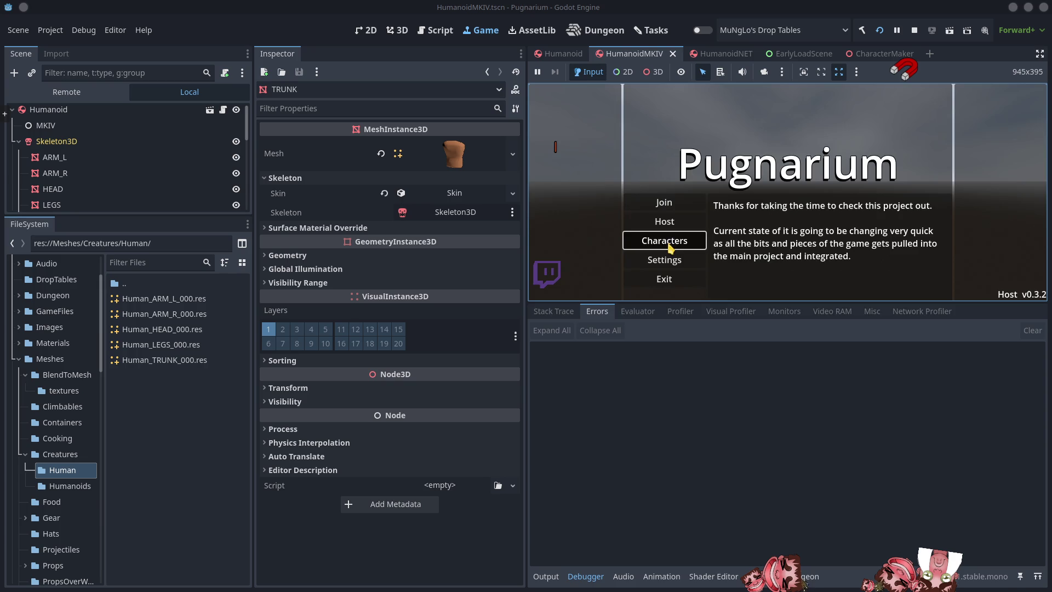
left_click(916, 31)
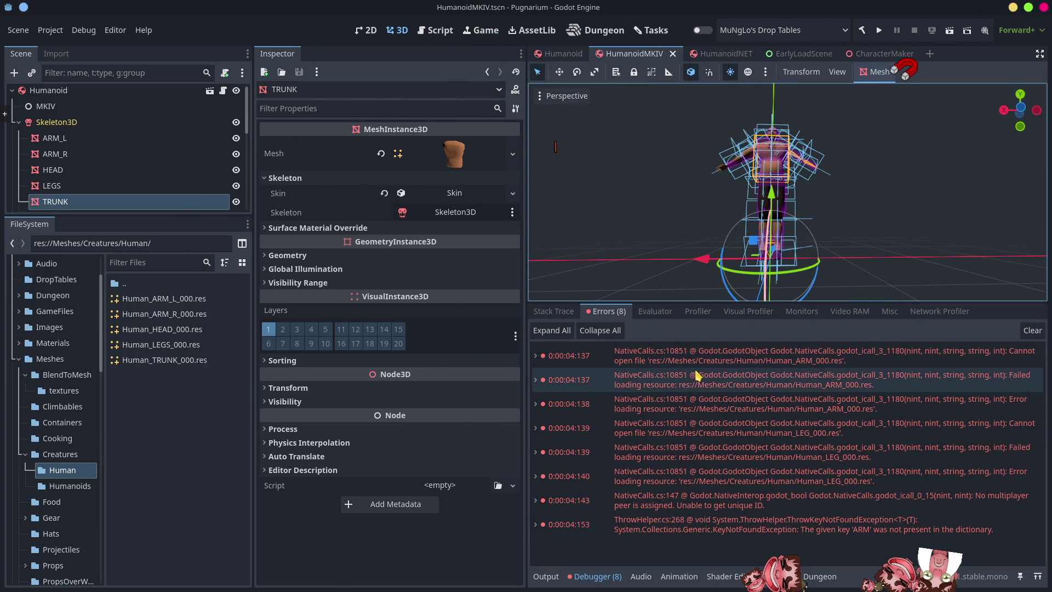
mouse_move(770, 372)
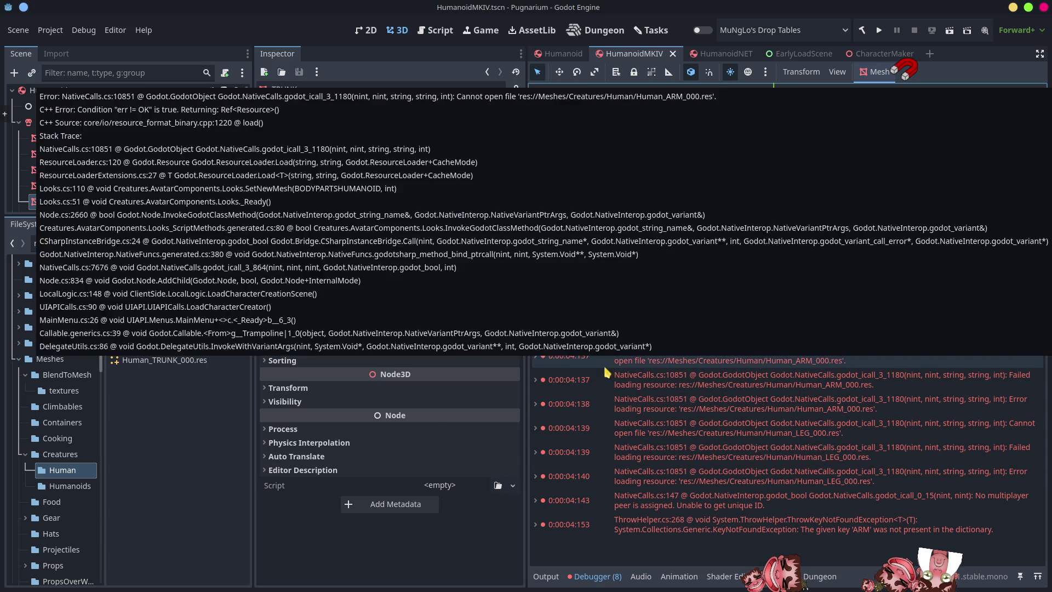
left_click(608, 372)
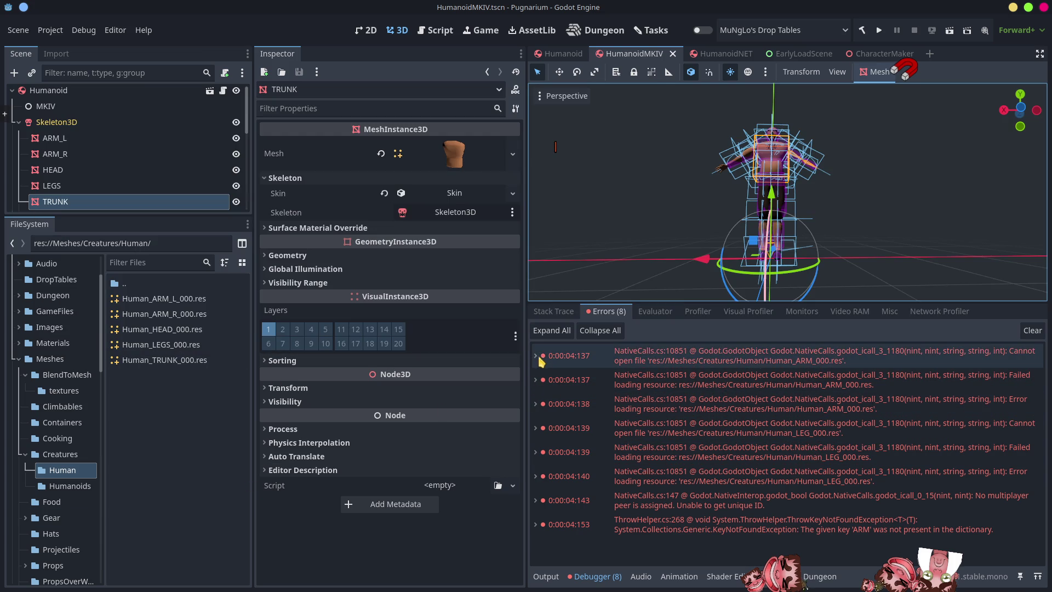
double_click(637, 455)
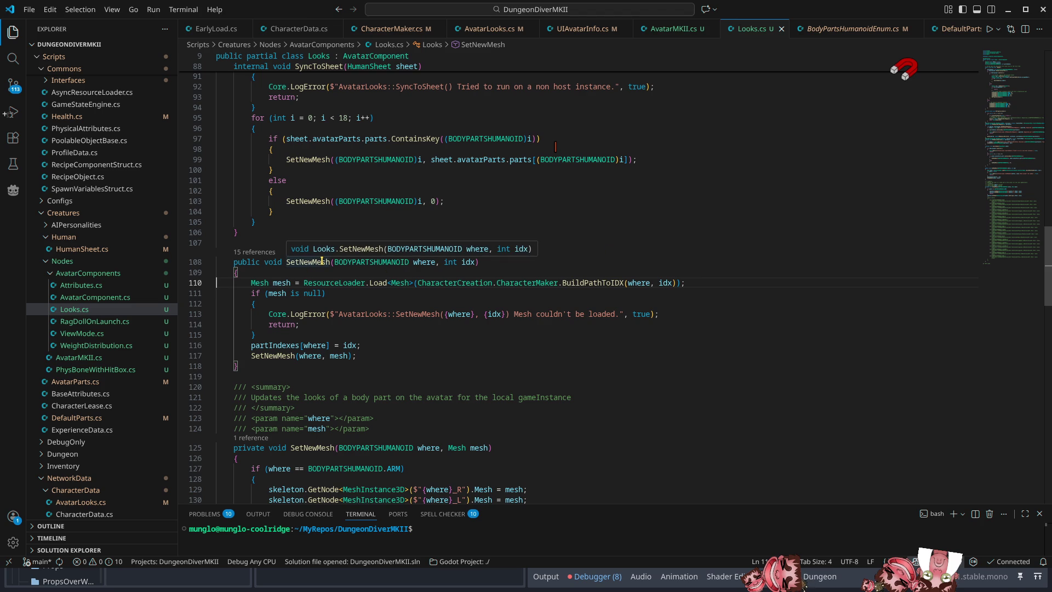
Review SetNewMesh uses in Looks.cs and the ARM entry in BodyPartsHumanoidEnum.cs
left_click(322, 262)
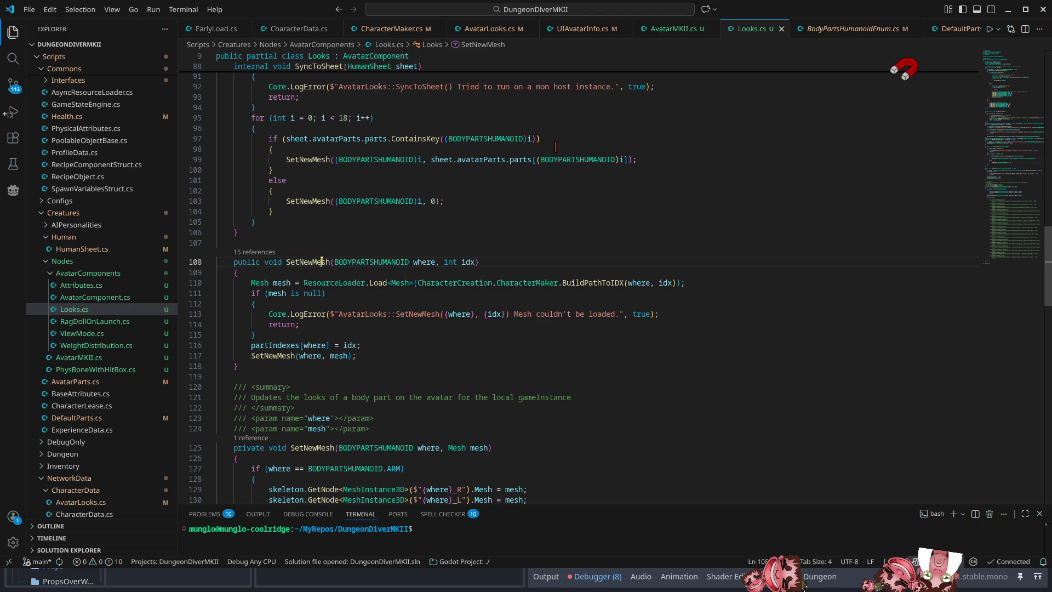
scroll(738, 368, "up", 5)
scroll(739, 368, "up", 15)
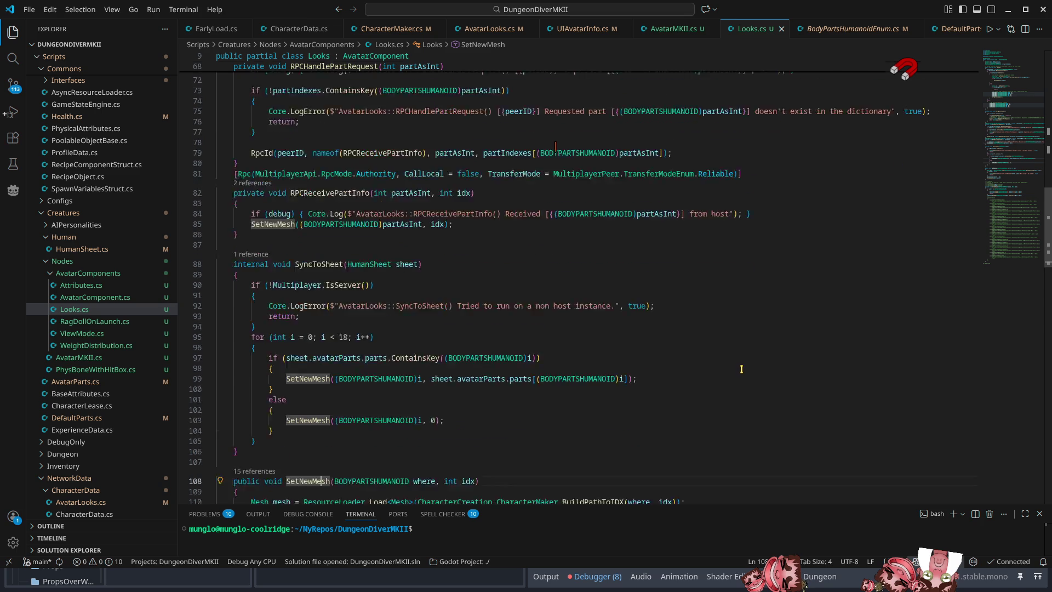
scroll(761, 410, "up", 10)
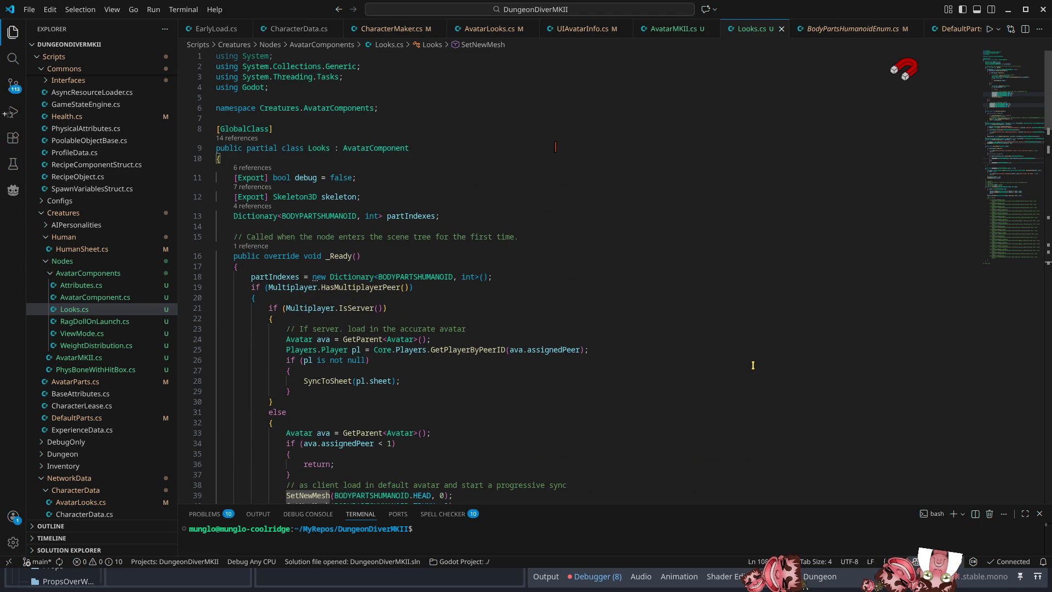
left_click(839, 39)
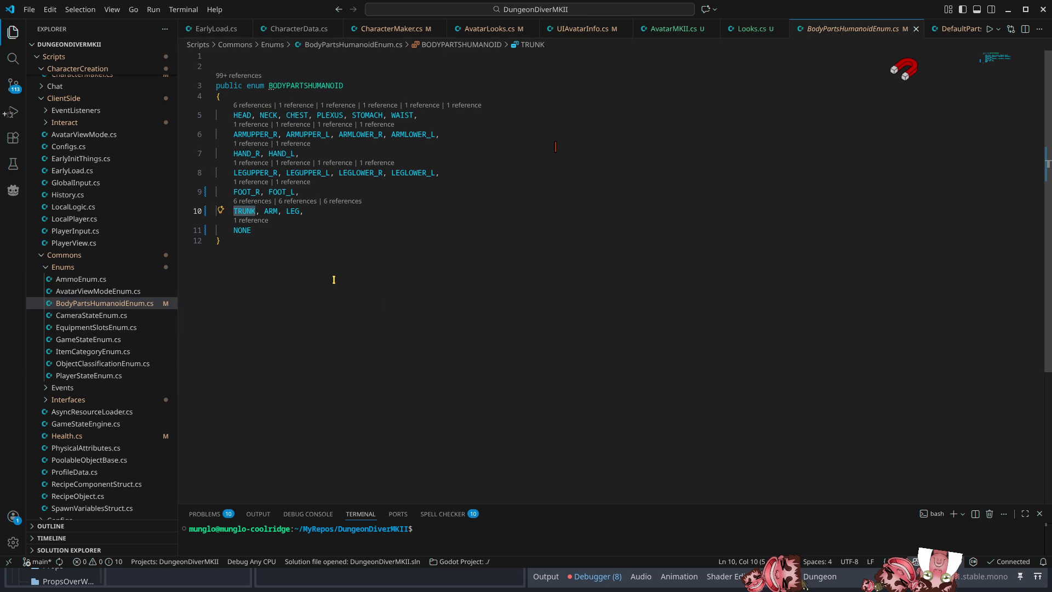
left_click(284, 212)
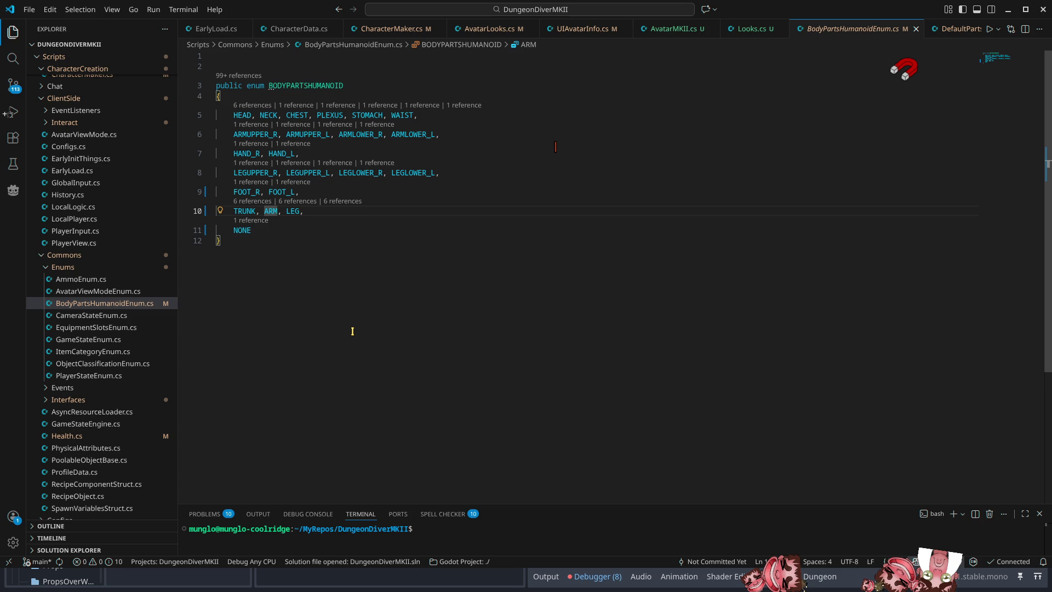
Replace ARM on line 10 of the enum with ARM_R and ARM_L, and save
left_click(322, 211)
double_click(273, 210)
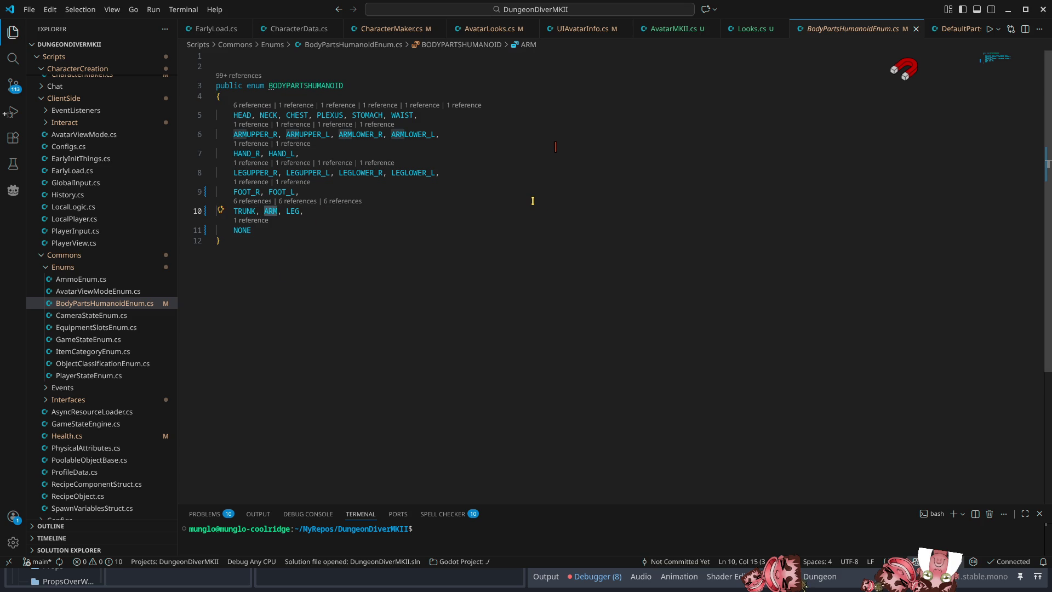
key("Right")
type("_")
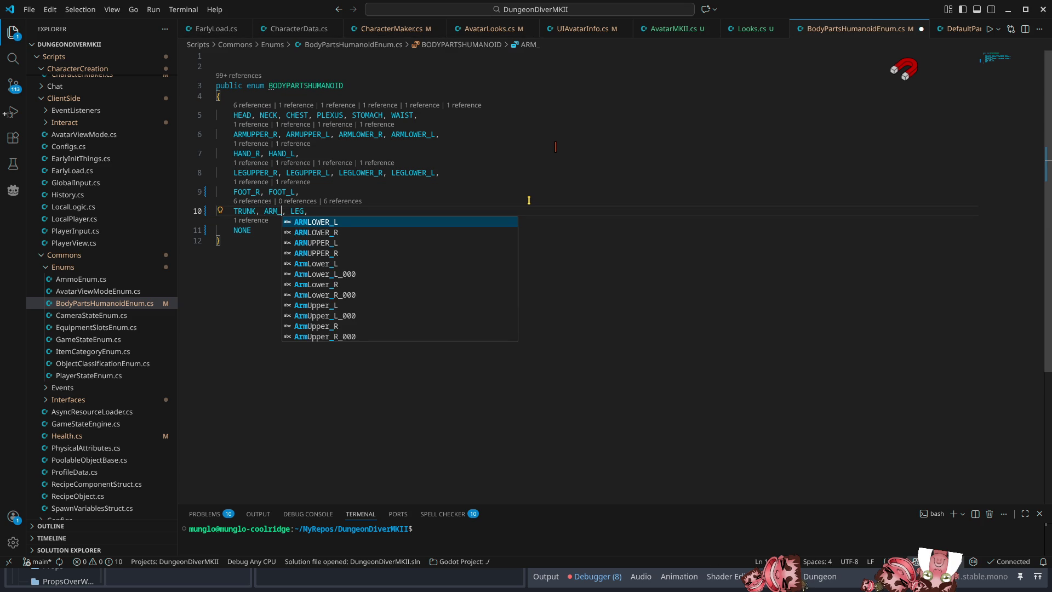
type("R")
key("Right")
key("Right")
type("ARM")
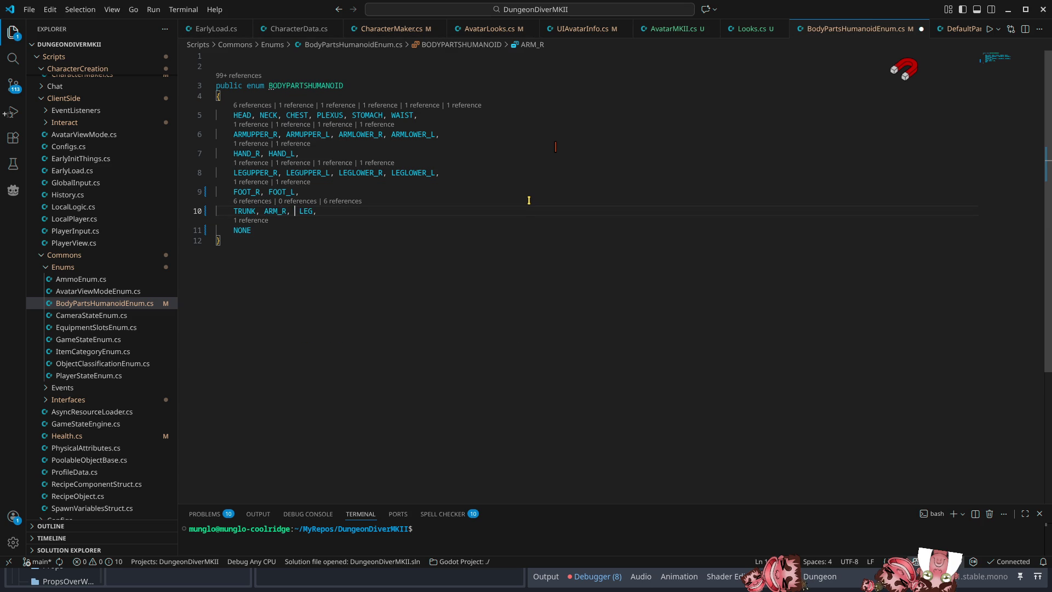
key("Left")
type("_L")
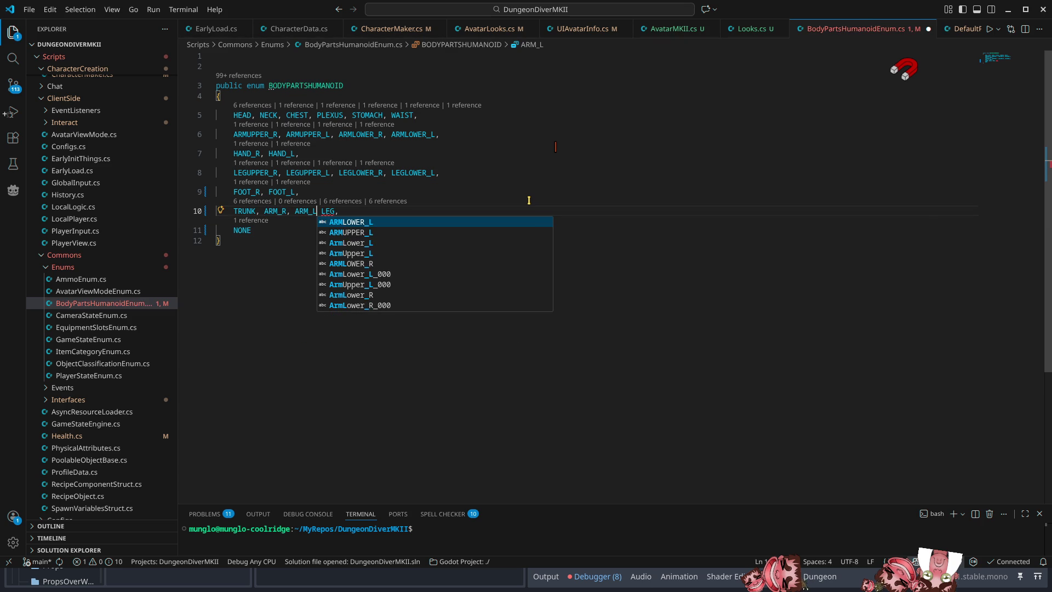
type(",")
key("ctrl+s")
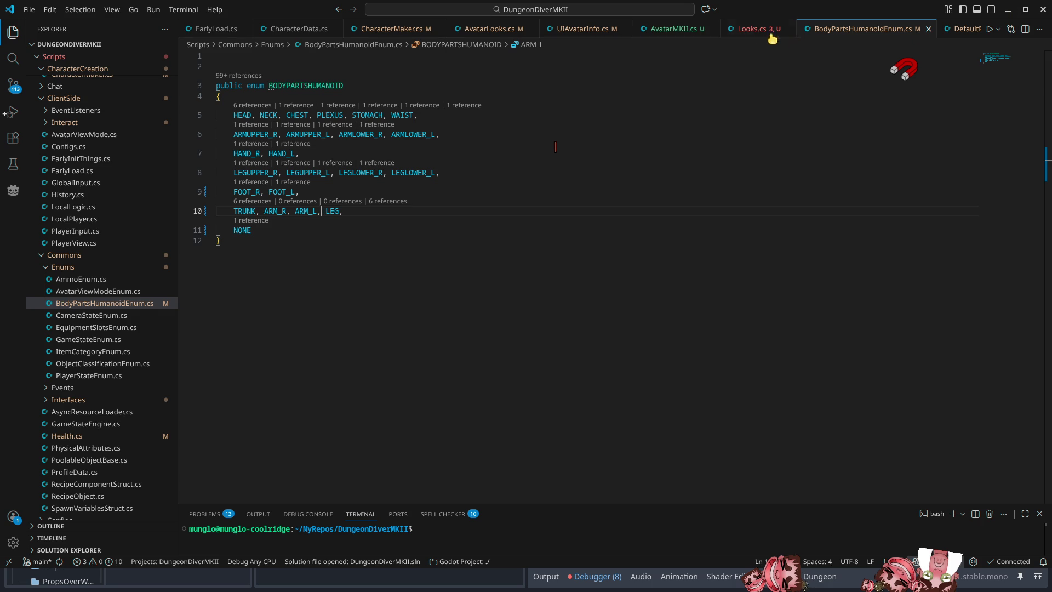
In Looks.cs, change the ARM argument of the SetNewMesh call on line 51 to ARM_L
left_click(791, 34)
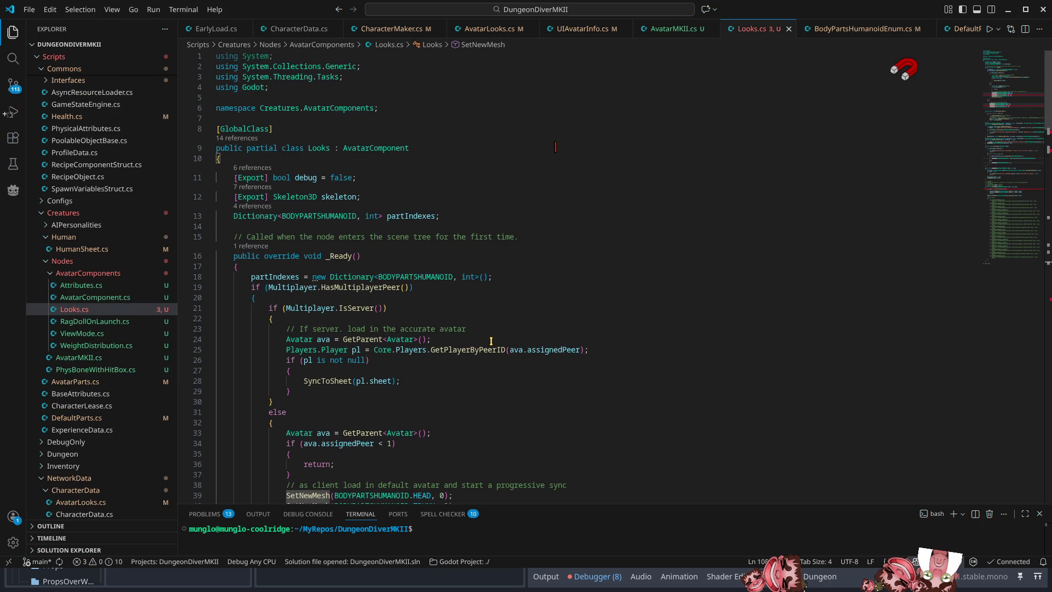
scroll(491, 341, "down", 5)
scroll(495, 341, "down", 4)
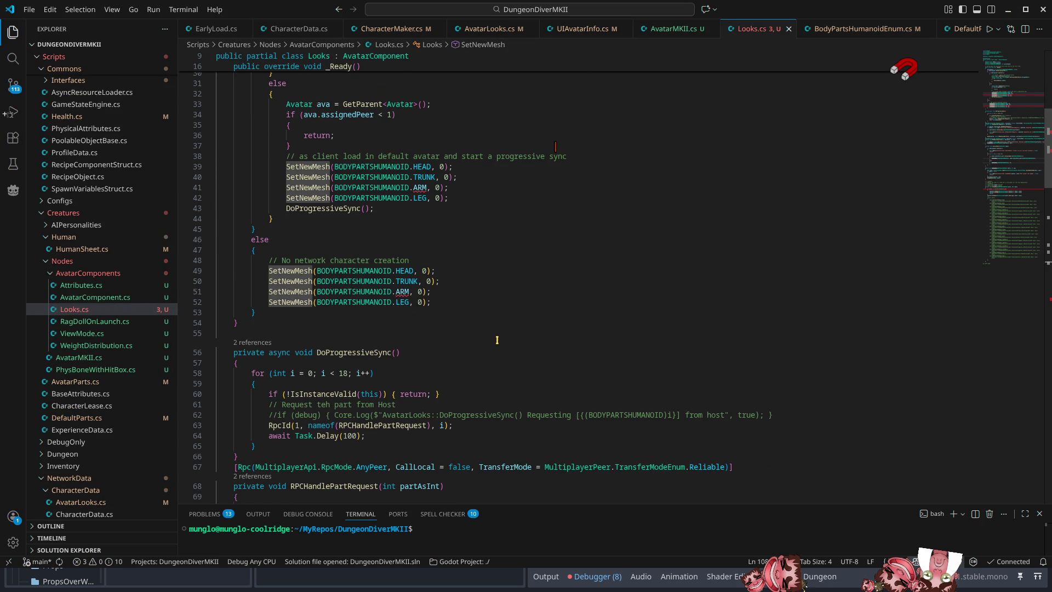
left_click(448, 291)
left_click(410, 291)
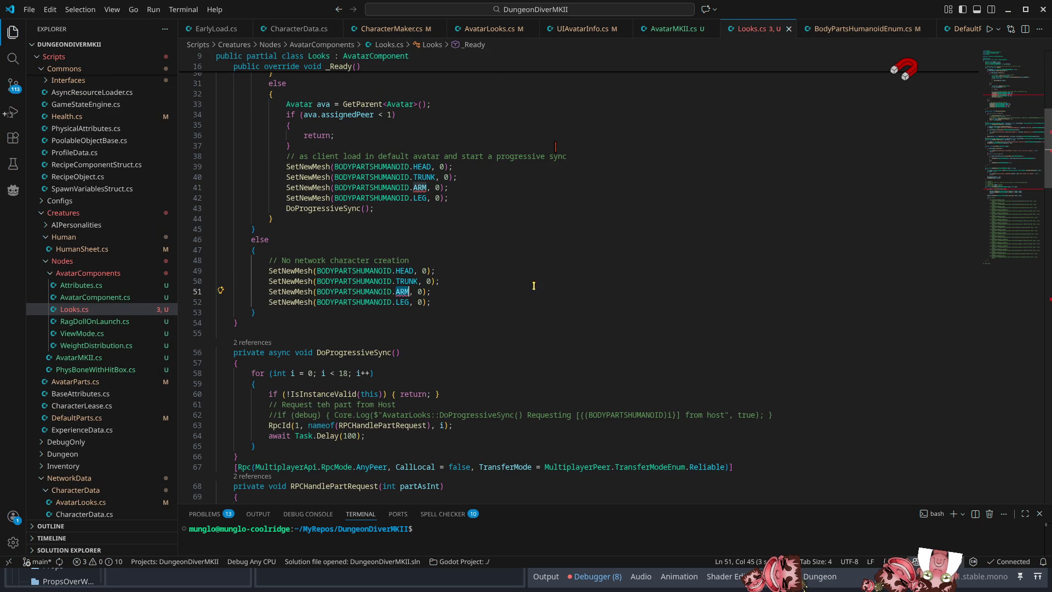
key("BackSpace")
key("BackSpace")
key("BackSpace")
type("arl")
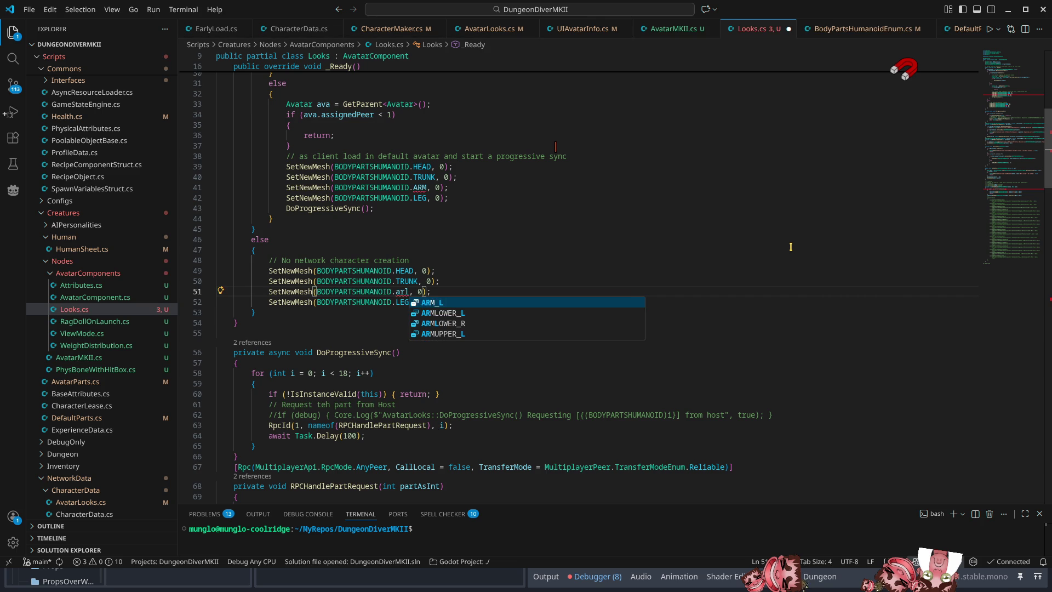
key("Return")
Add an ARM_R copy of that call, replace the old ARM call on line 41 with both, and save
key("shift+alt+Up")
key("BackSpace")
type("RM_R")
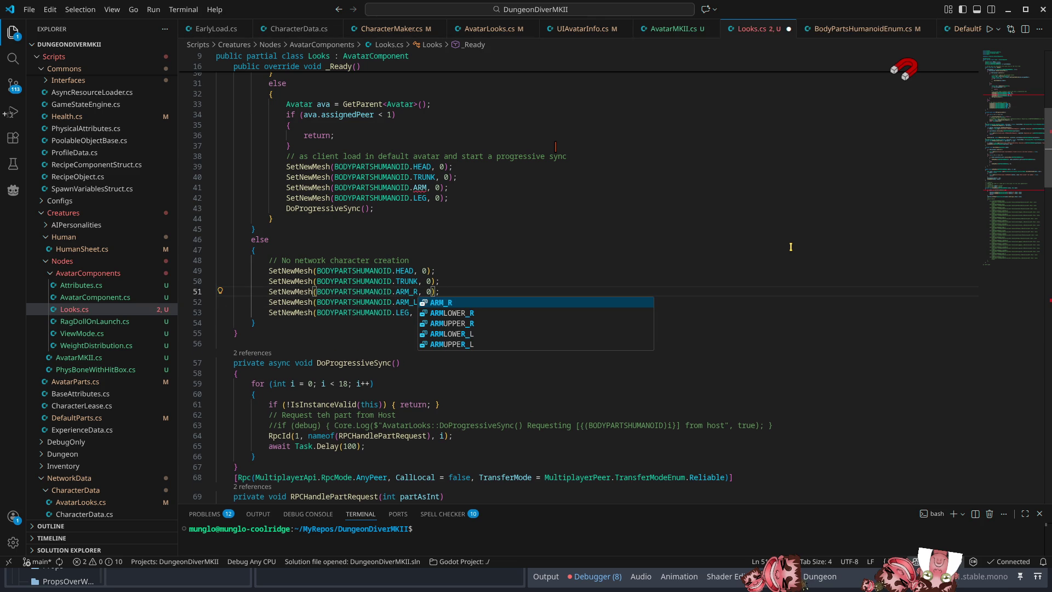
left_click(694, 249)
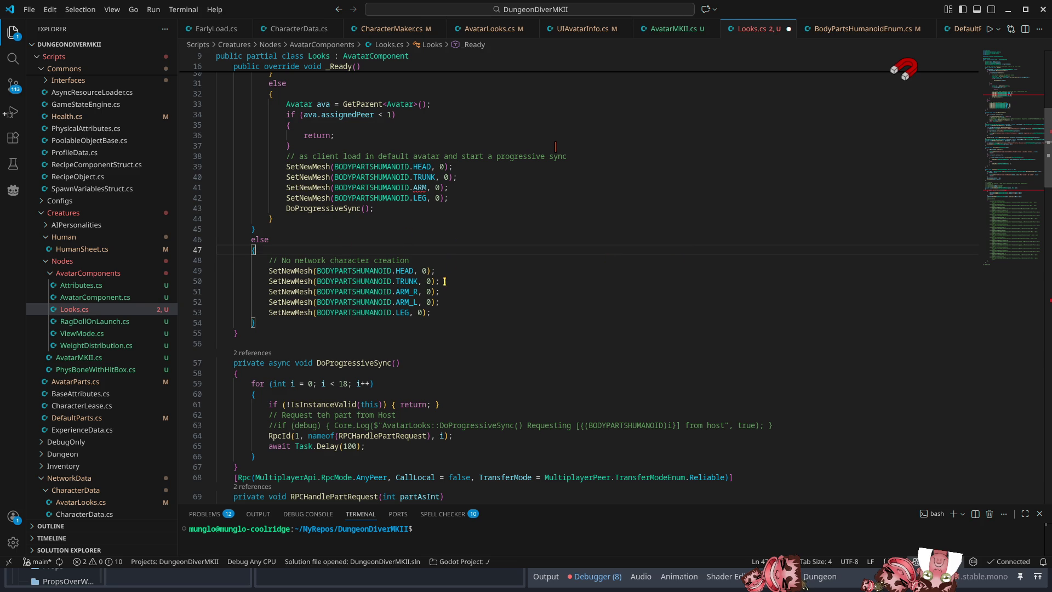
mouse_move(445, 303)
left_mouse_down()
mouse_move(219, 292)
mouse_move(269, 291)
left_mouse_up()
key("ctrl+c")
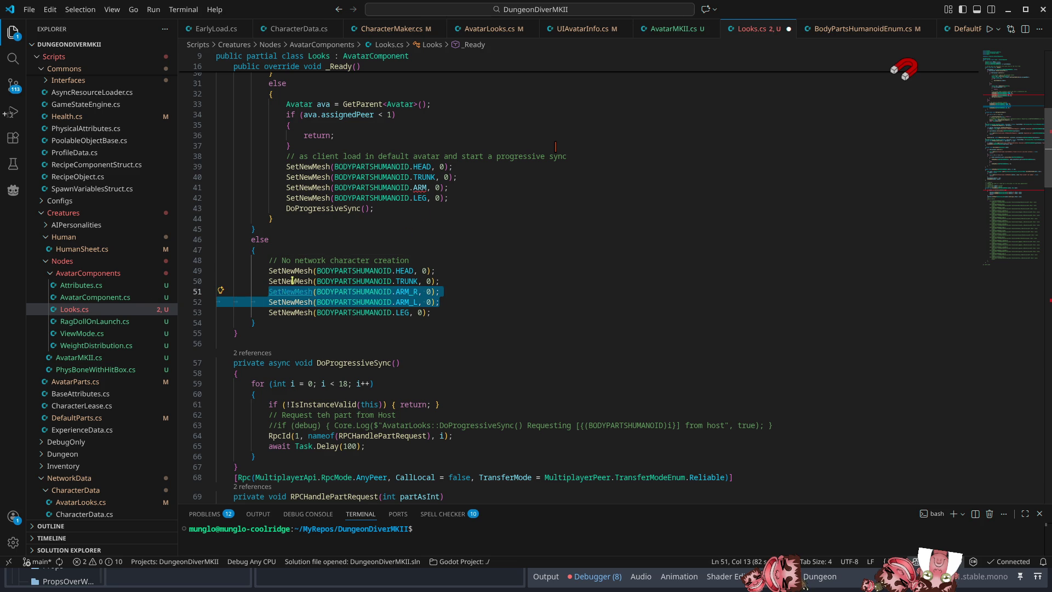
left_click_drag(449, 184, 286, 187)
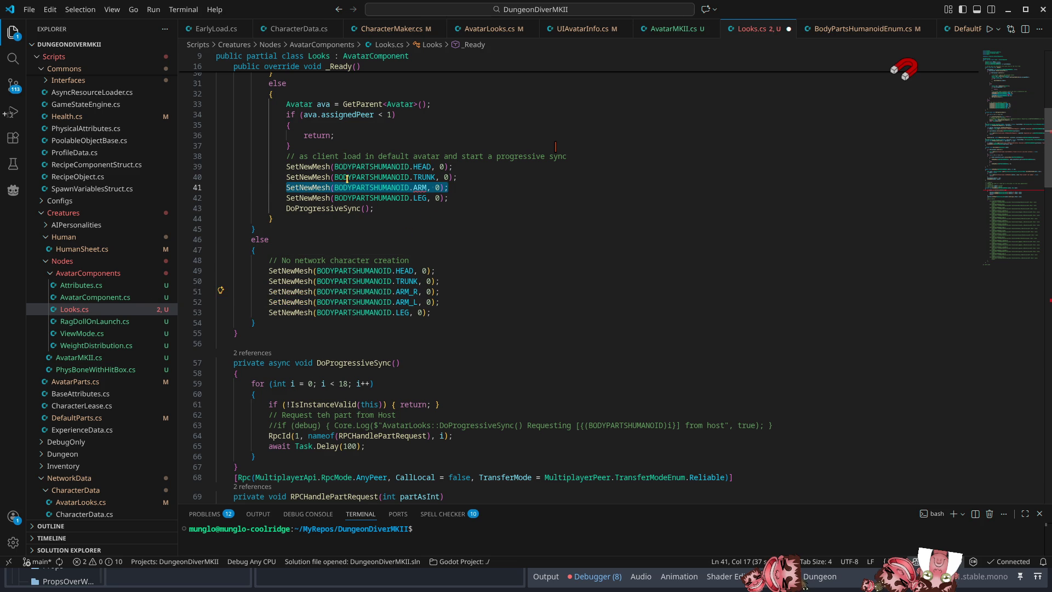
key("ctrl+v")
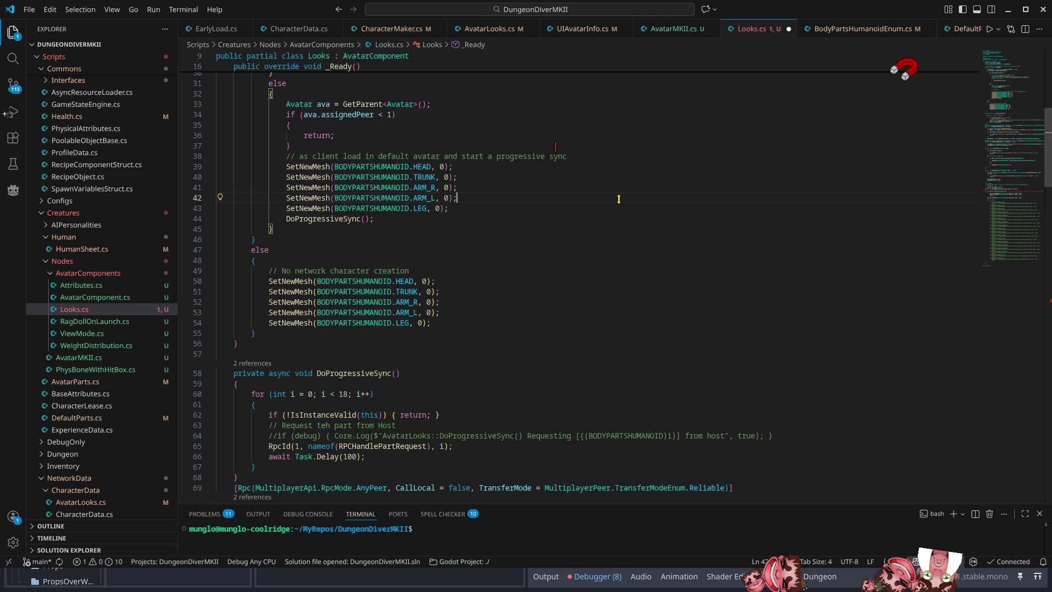
key("ctrl+s")
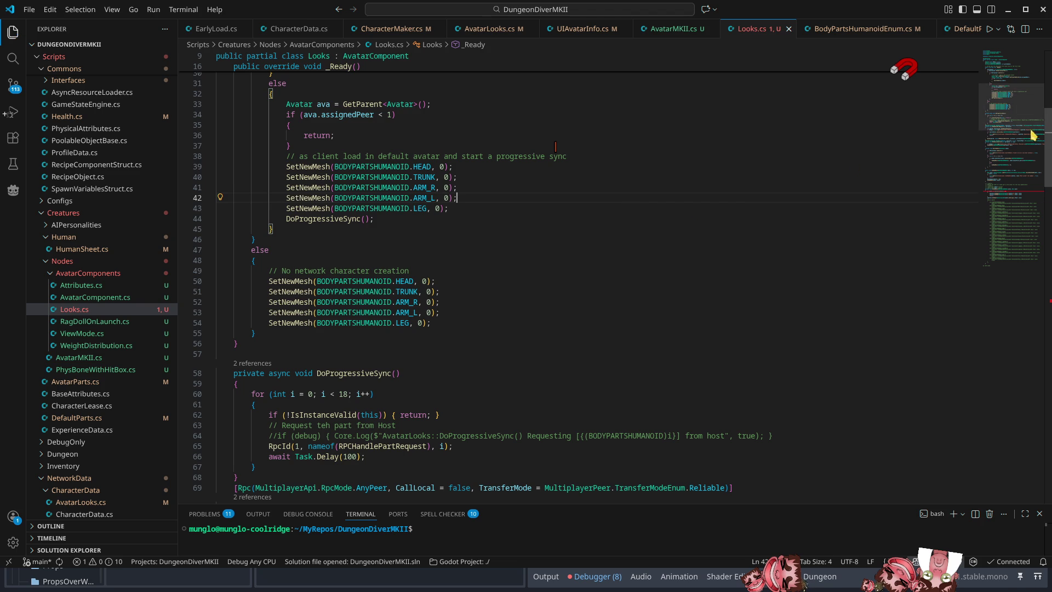
Delete the if-ARM branch from SetNewMesh and return to Godot
left_click(1041, 200)
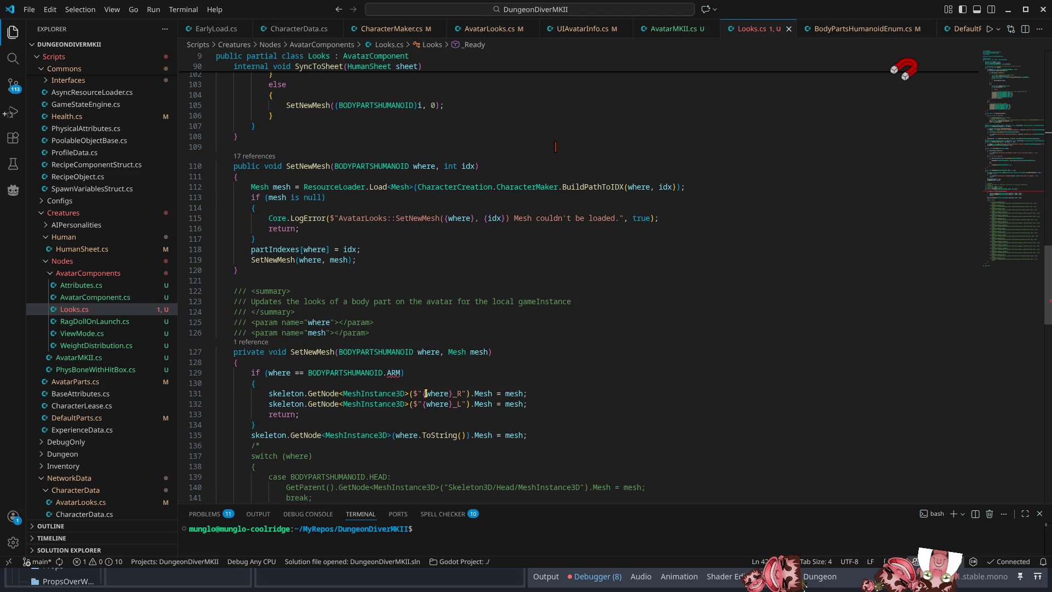
left_click_drag(262, 425, 217, 373)
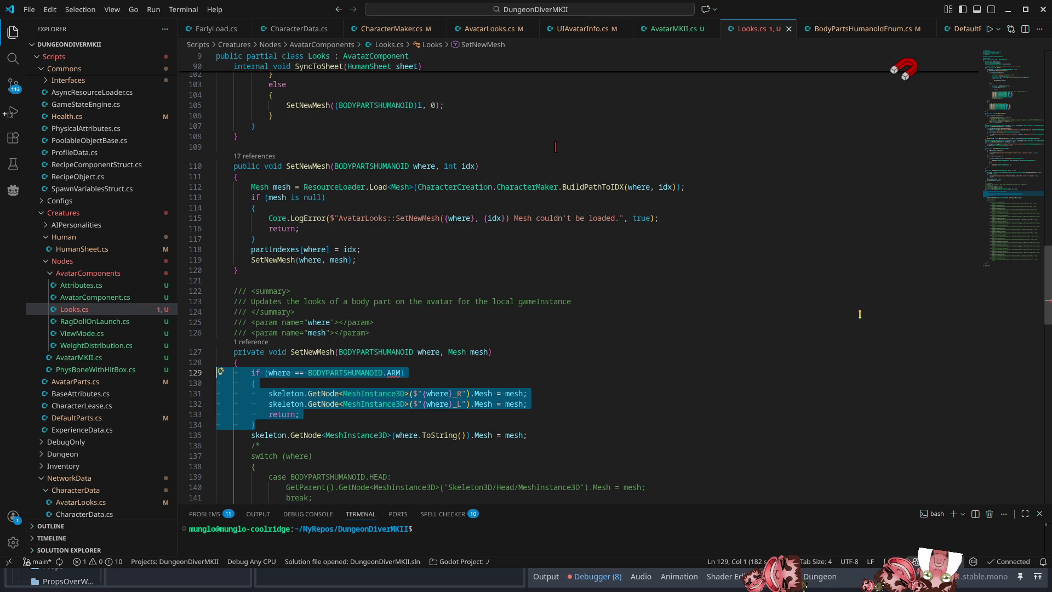
key("Delete")
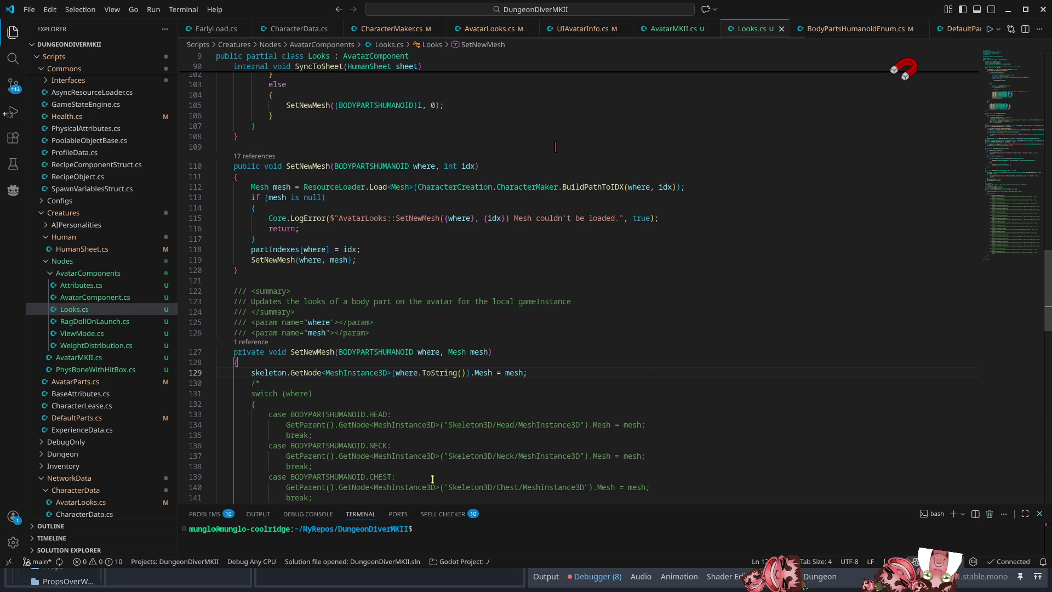
key("alt+Tab")
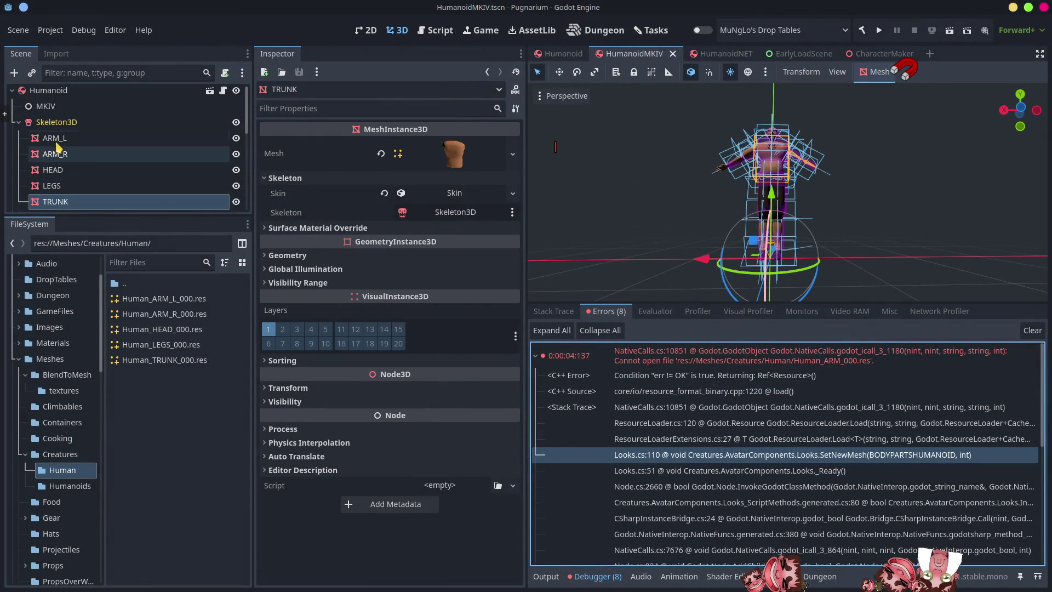
Rebuild the .NET project, dismiss the failure, and list only the BODYPARTSHUMANOID.ARM definition errors
key("alt+Tab")
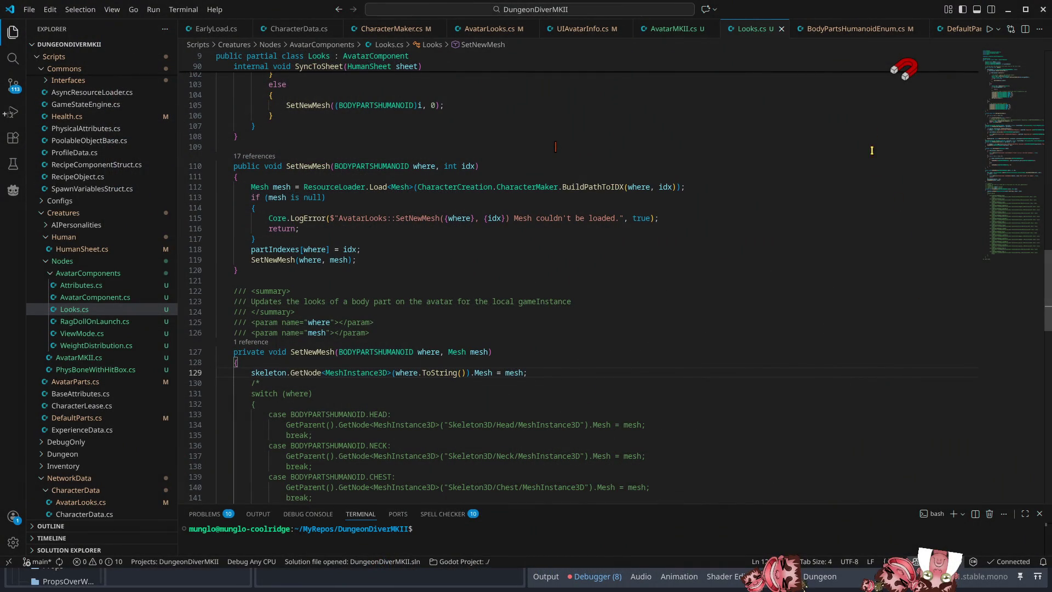
left_click(1008, 10)
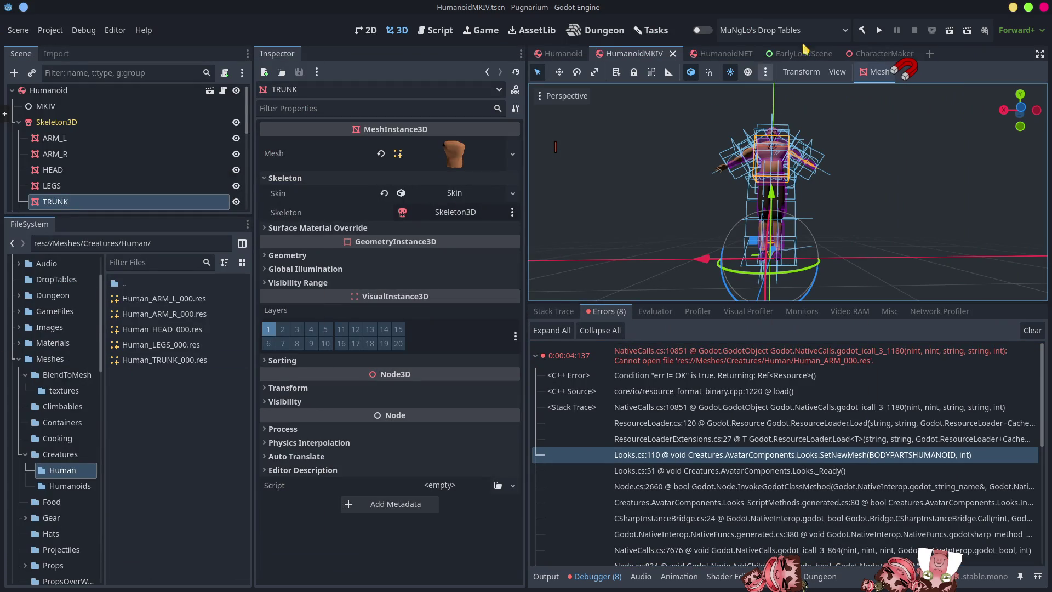
left_click(862, 31)
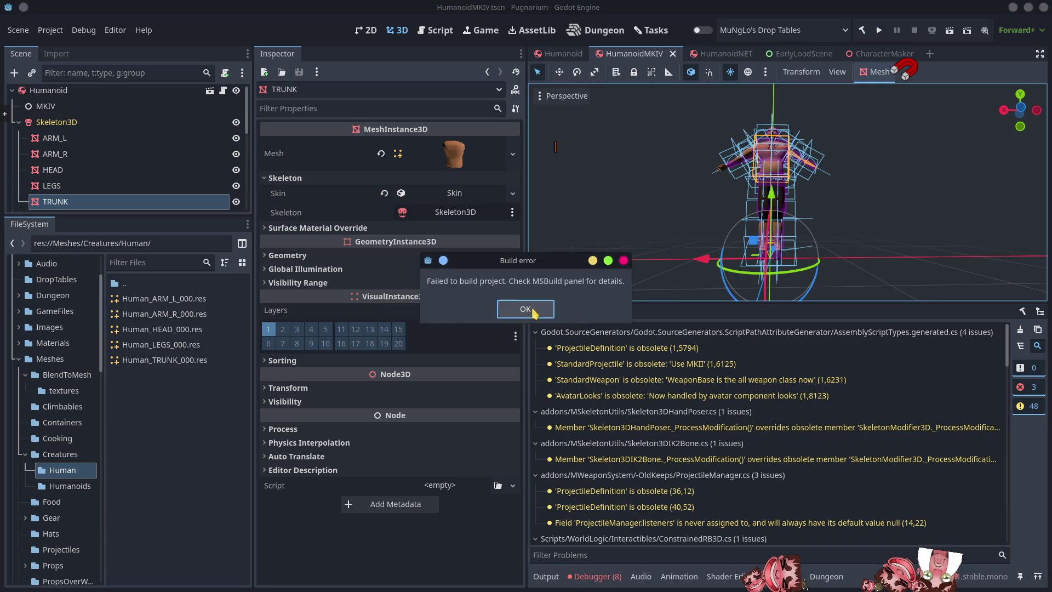
left_click(526, 309)
left_click(1034, 406)
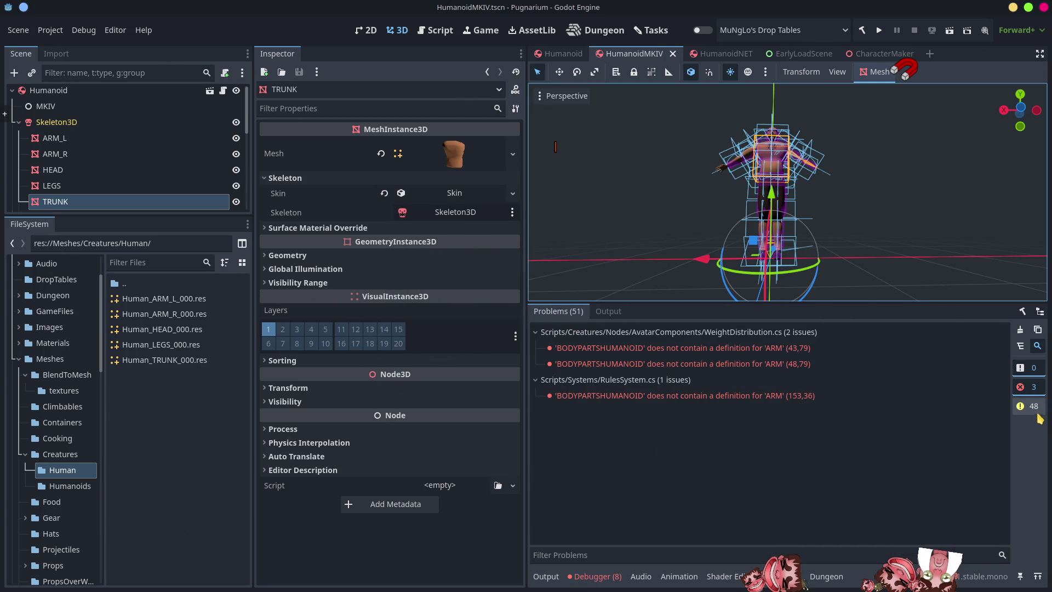
left_click(671, 347)
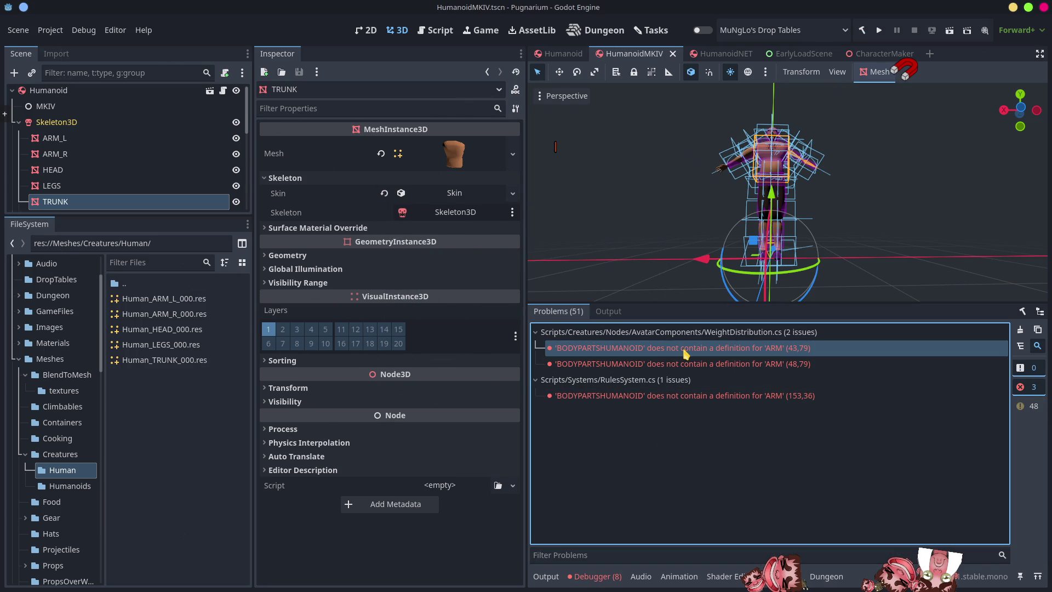
Change the ARM references on lines 43 and 48 of WeightDistribution.cs to ARM_R and save
double_click(684, 351)
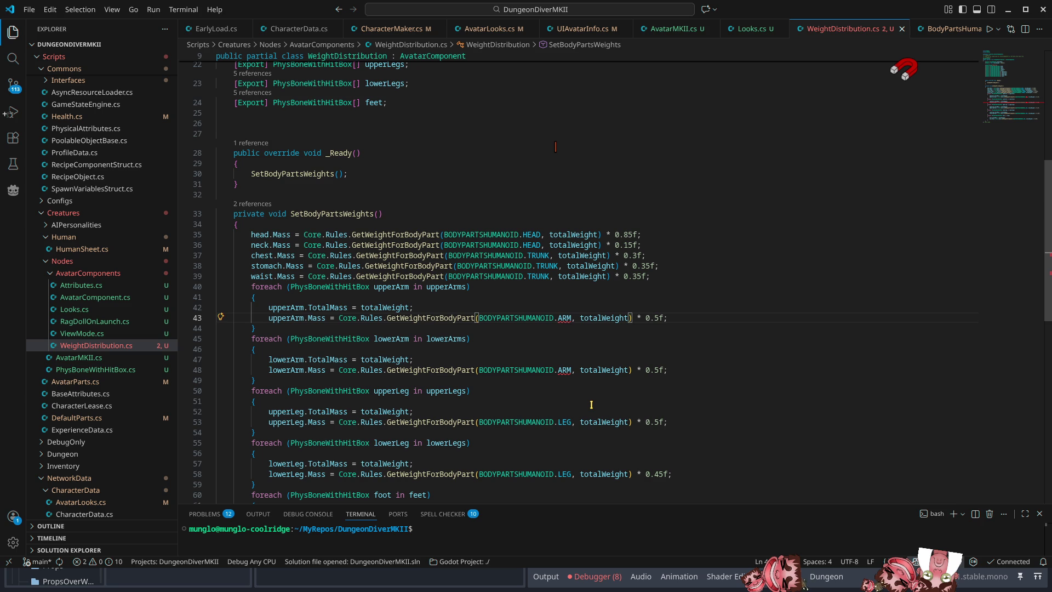
type("_L")
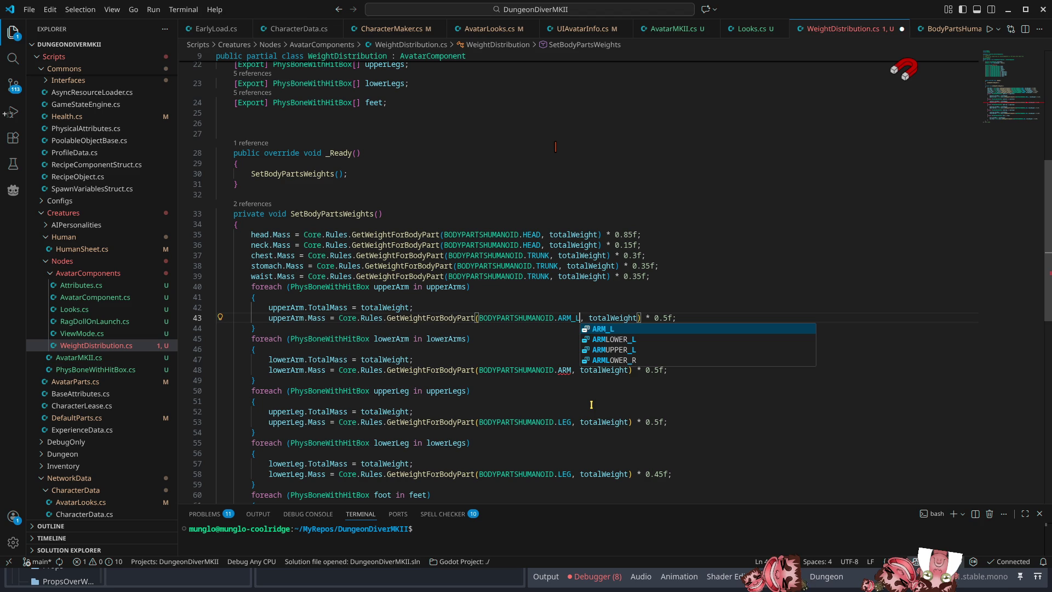
key("BackSpace")
type("R")
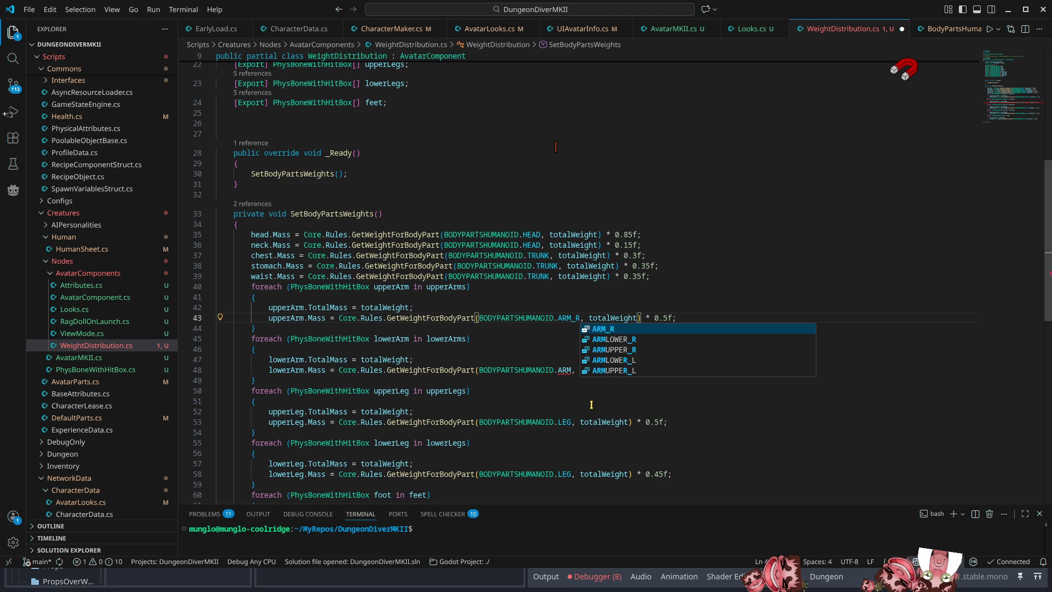
key("Escape")
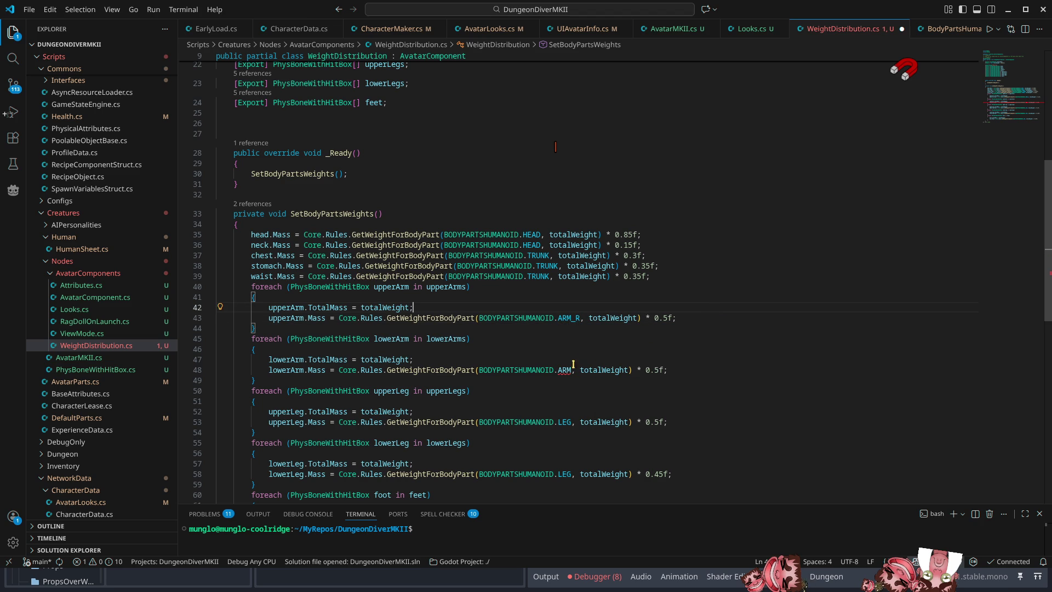
left_click(571, 371)
type("_R")
scroll(838, 334, "down", 4)
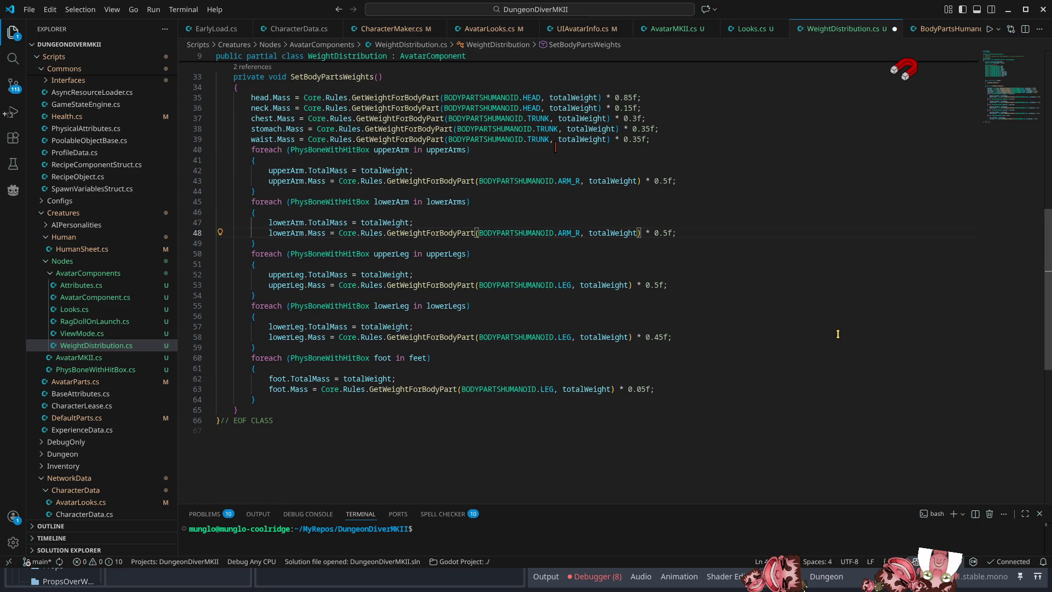
key("ctrl+s")
scroll(591, 318, "up", 6)
scroll(590, 318, "down", 3)
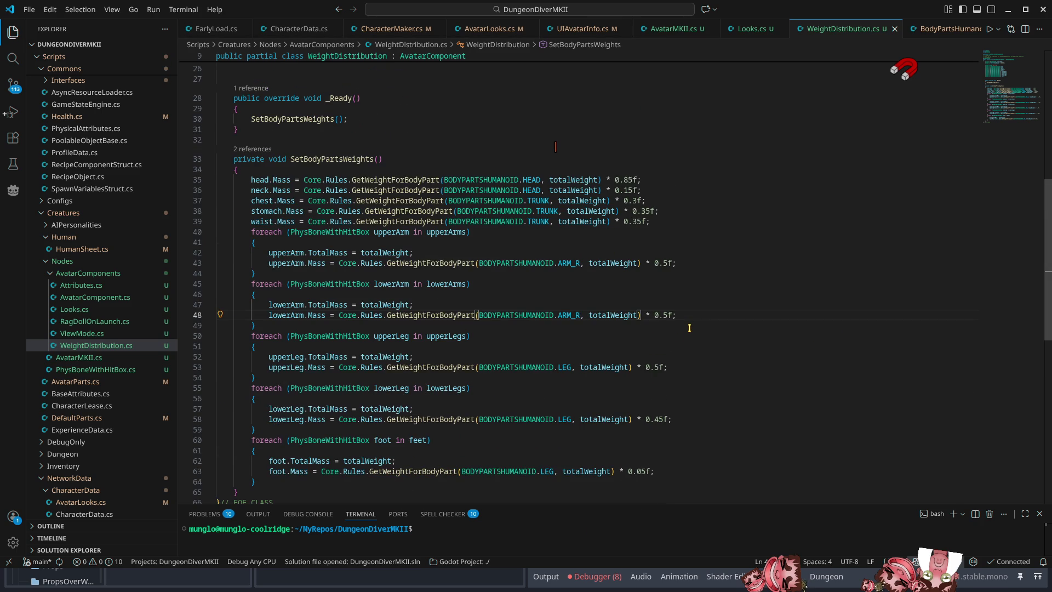
Fix the ARM case on line 153 of RulesSystem.cs to ARM_R, close it, and return to Godot
left_click(406, 315, "ctrl")
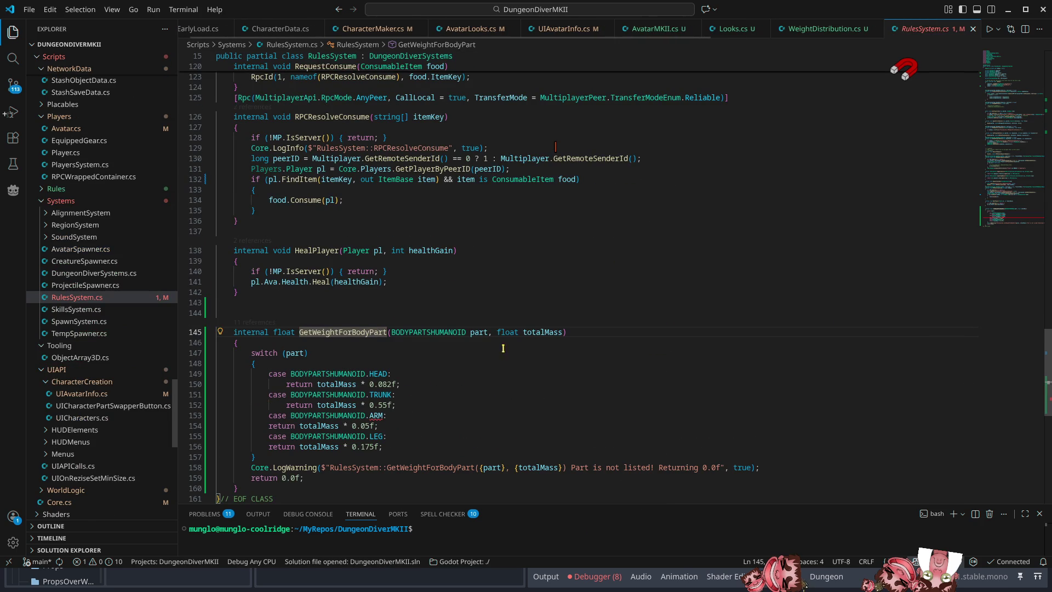
double_click(479, 332)
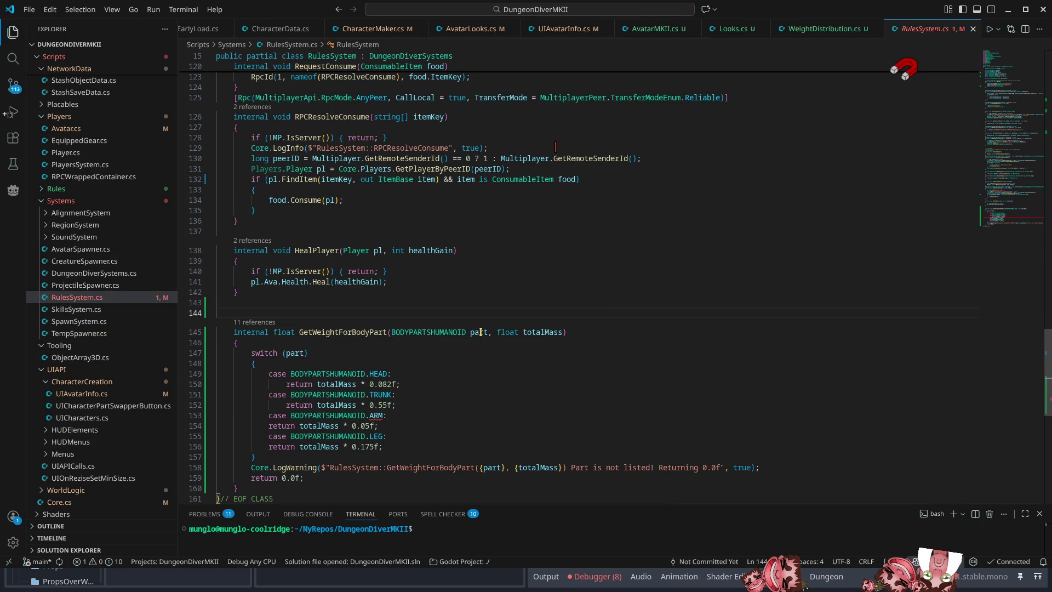
left_click(383, 416)
type("_R")
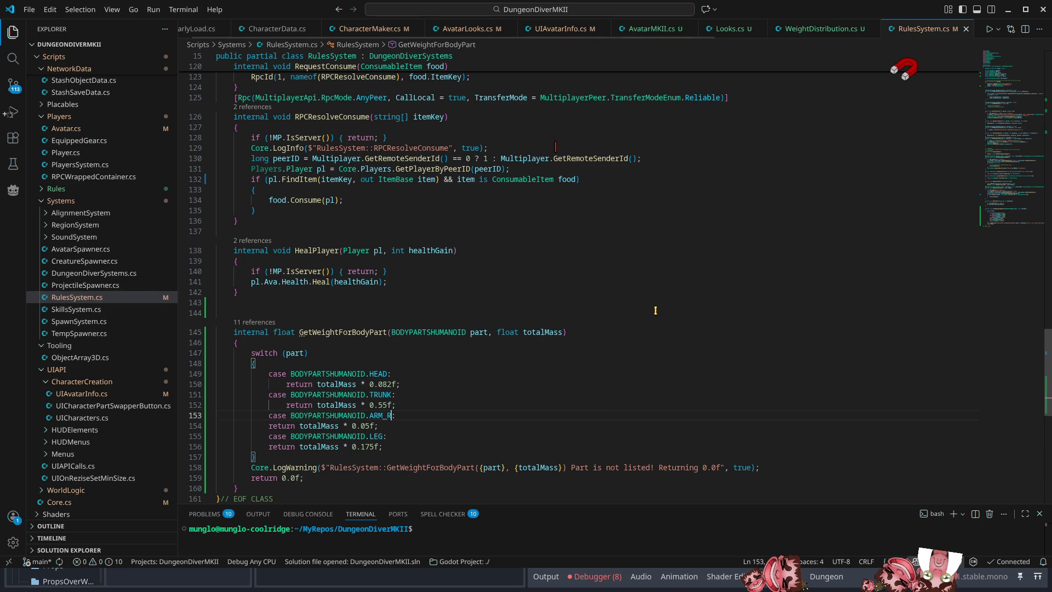
key("ctrl+w")
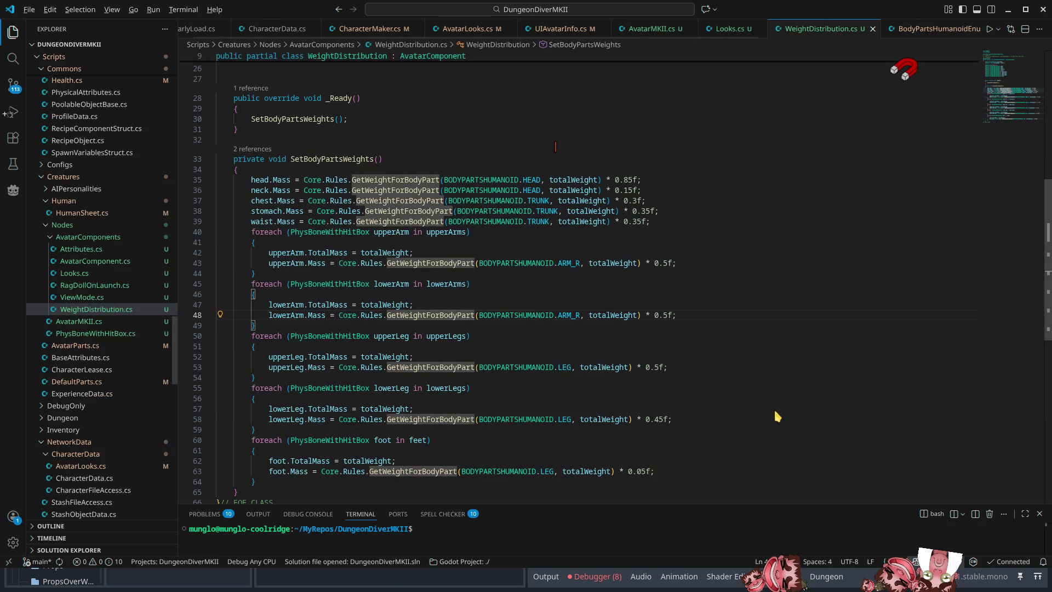
key("alt+Tab")
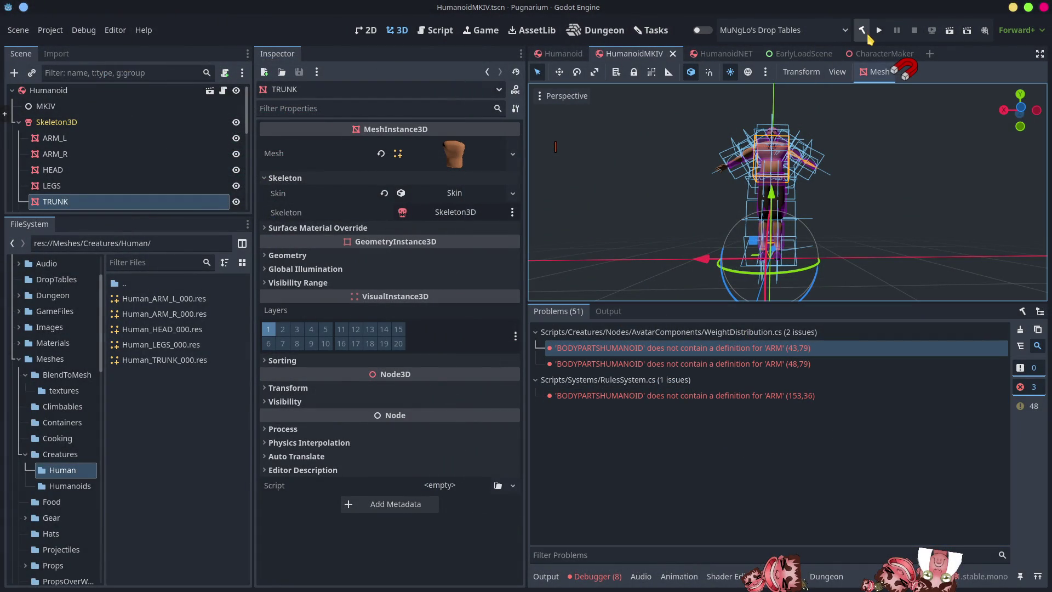
Enlarge the scene tree and select the DEF-upper_arm_L bone under PhysicalBoneSimulator3D
left_click_drag(128, 216, 128, 450)
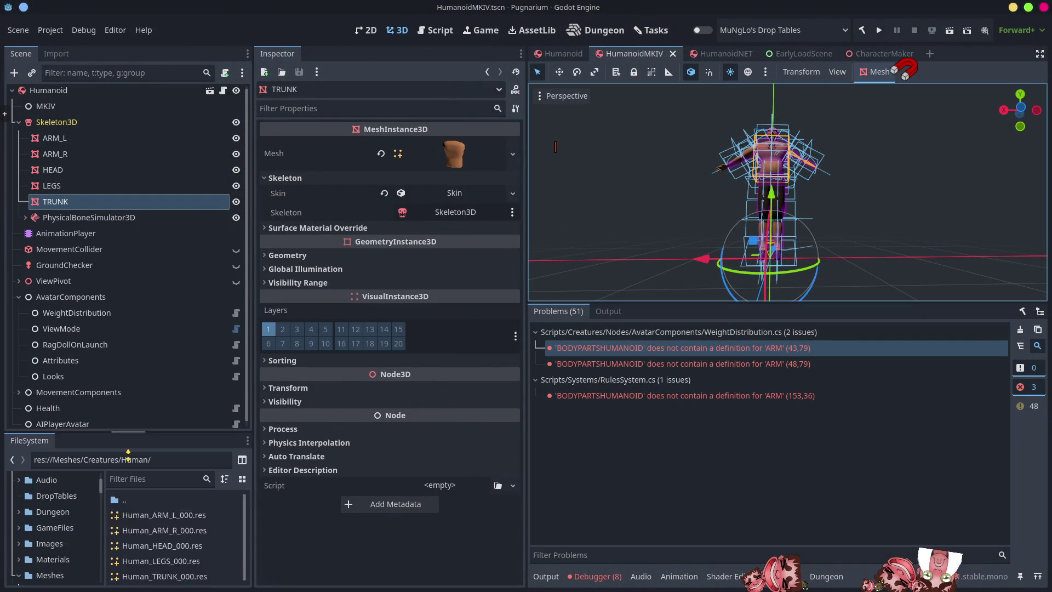
left_click(25, 218)
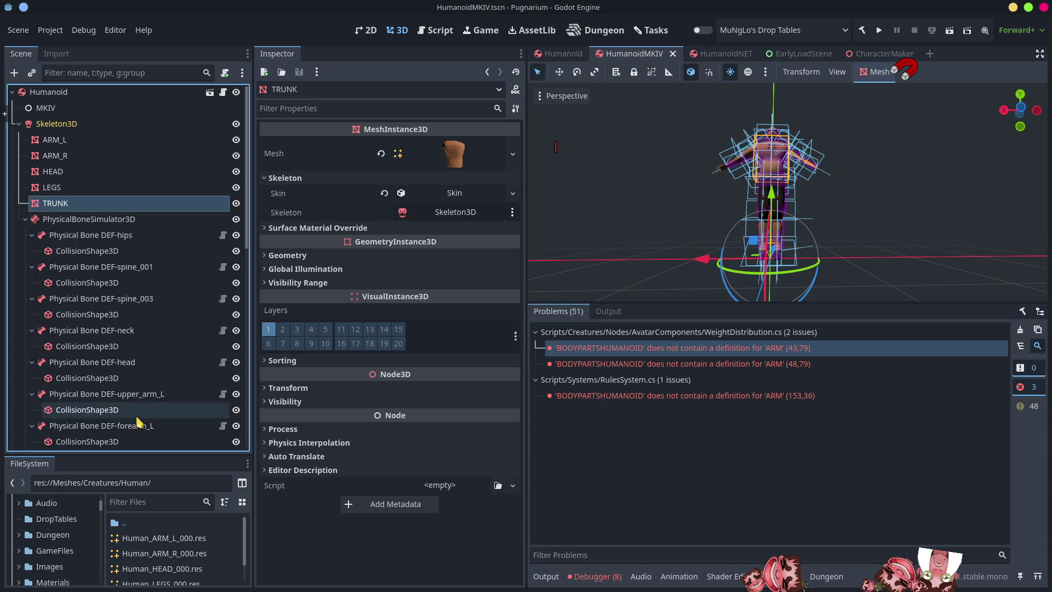
left_click(148, 395)
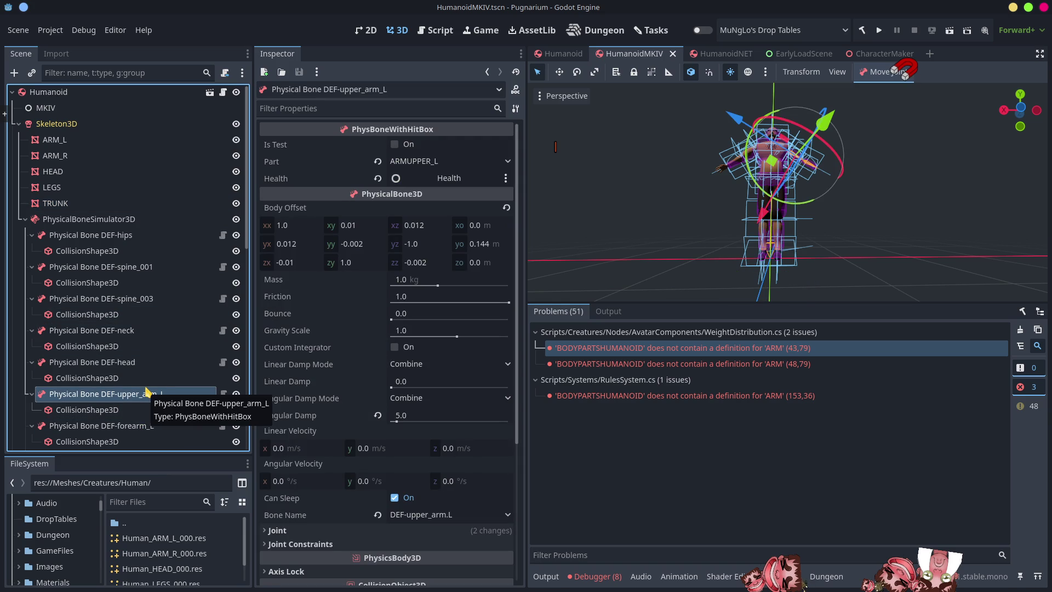
Rebuild and run the game to Characters, stop it, and expand the Human_LEG_000.res load error
left_click(863, 31)
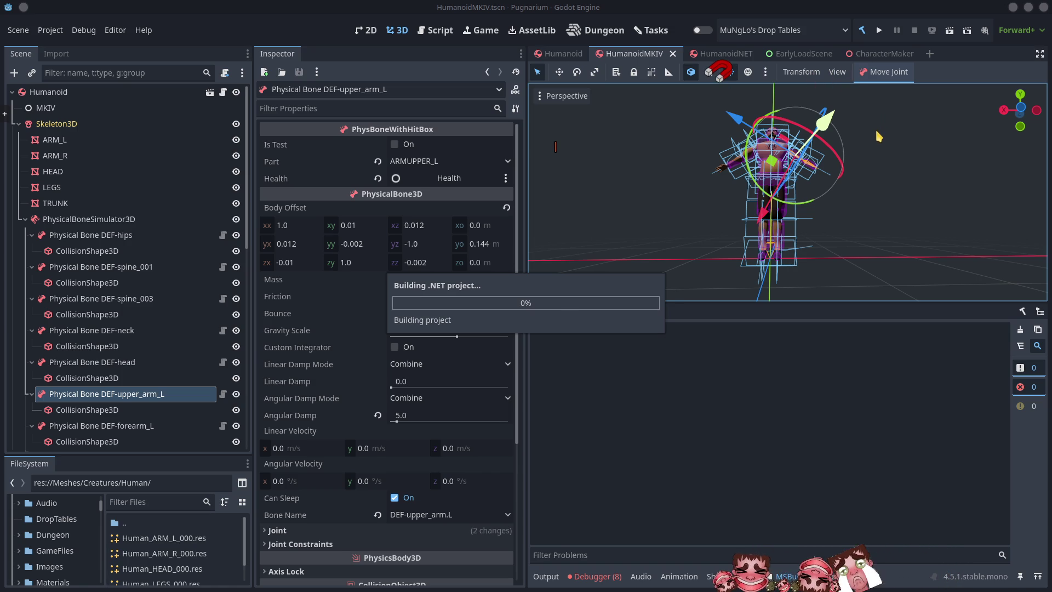
left_click(879, 30)
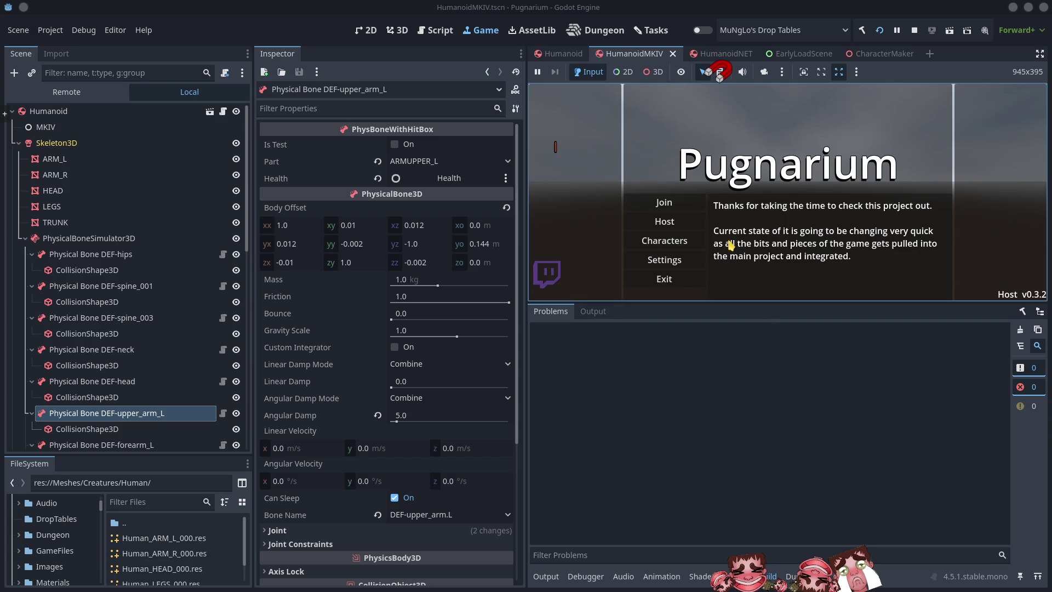
left_click(666, 243)
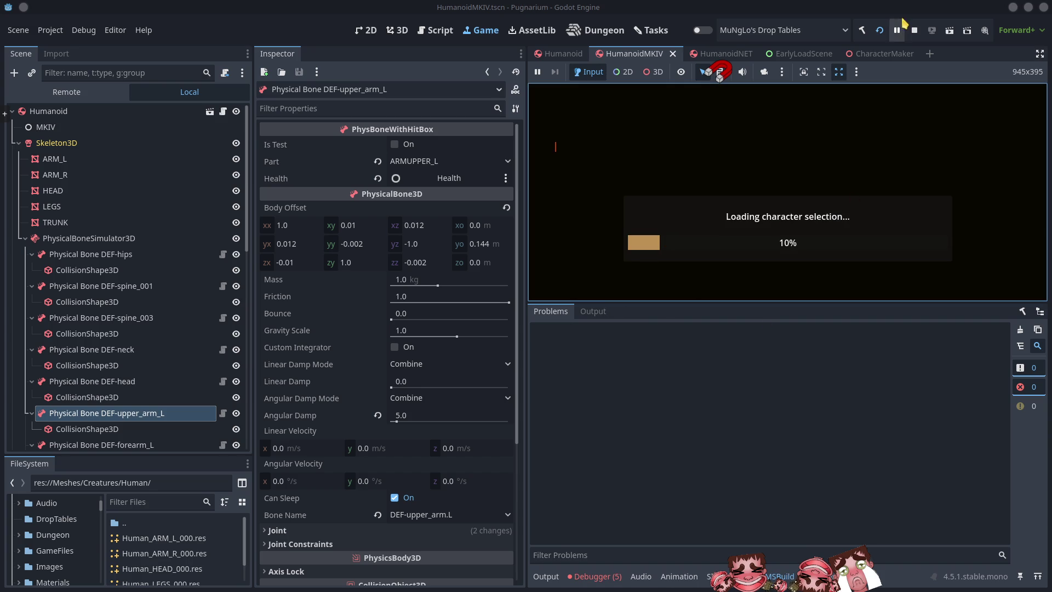
left_click(914, 30)
left_click(603, 579)
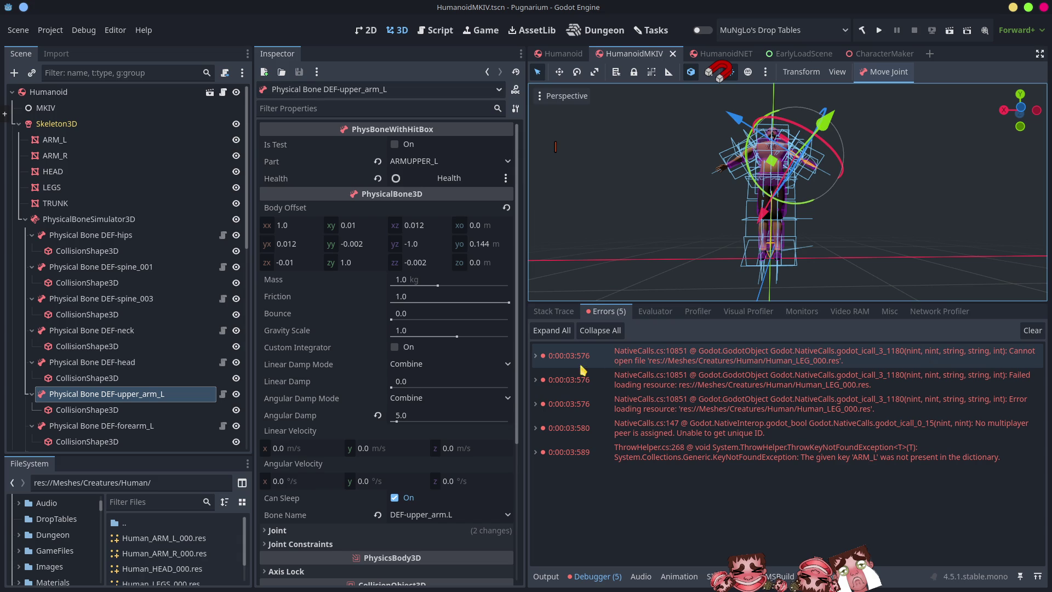
mouse_move(720, 371)
left_click(536, 356)
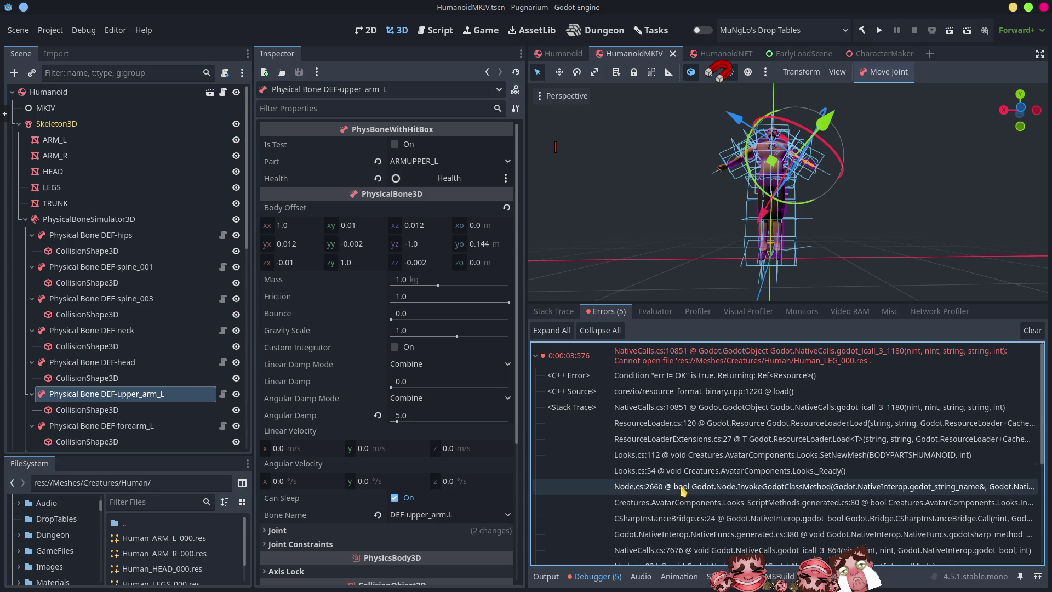
Rename the LEG enum member to LEGS via Rename Symbol on Looks.cs line 54
left_click(636, 473)
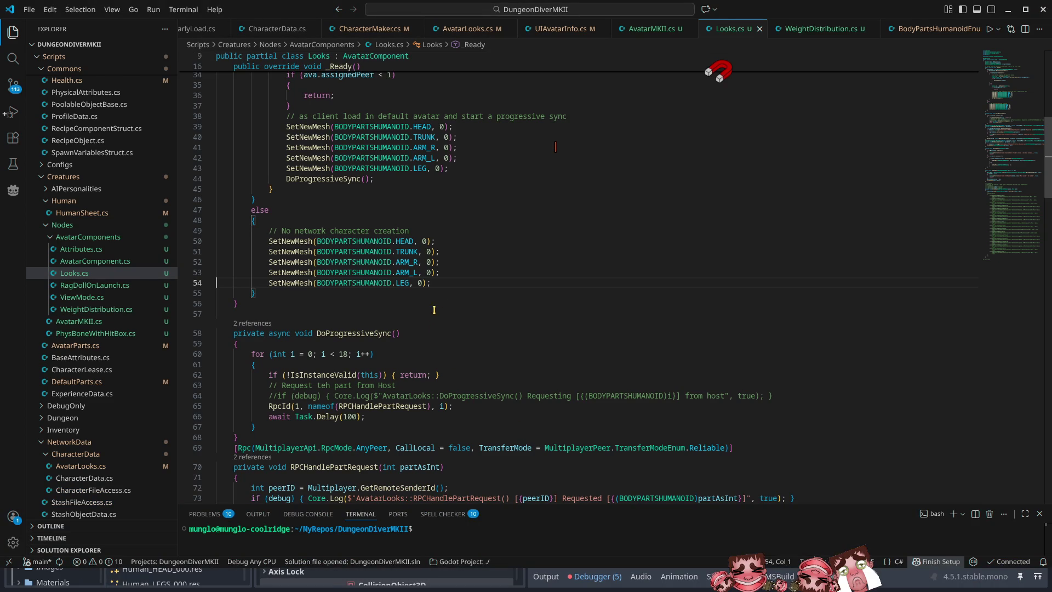
left_click(409, 283)
left_click(301, 282)
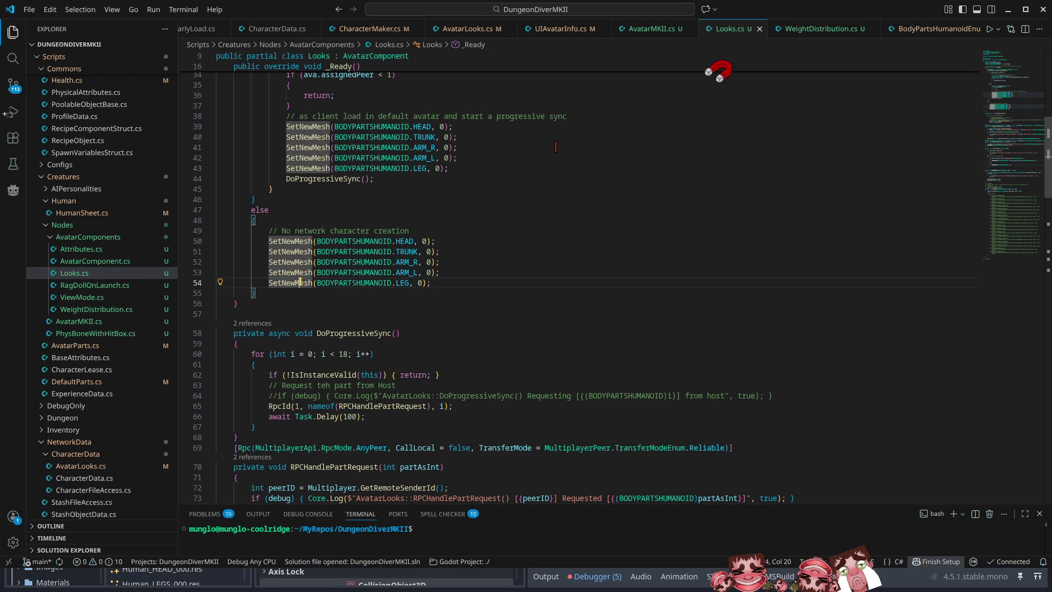
left_click(409, 283)
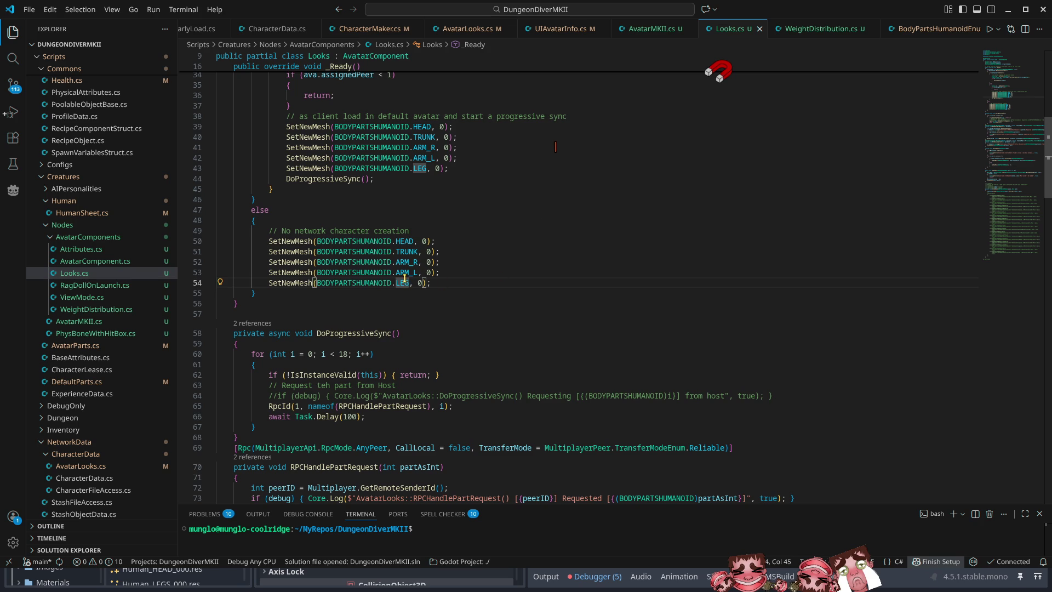
key("F2")
type("LEGS")
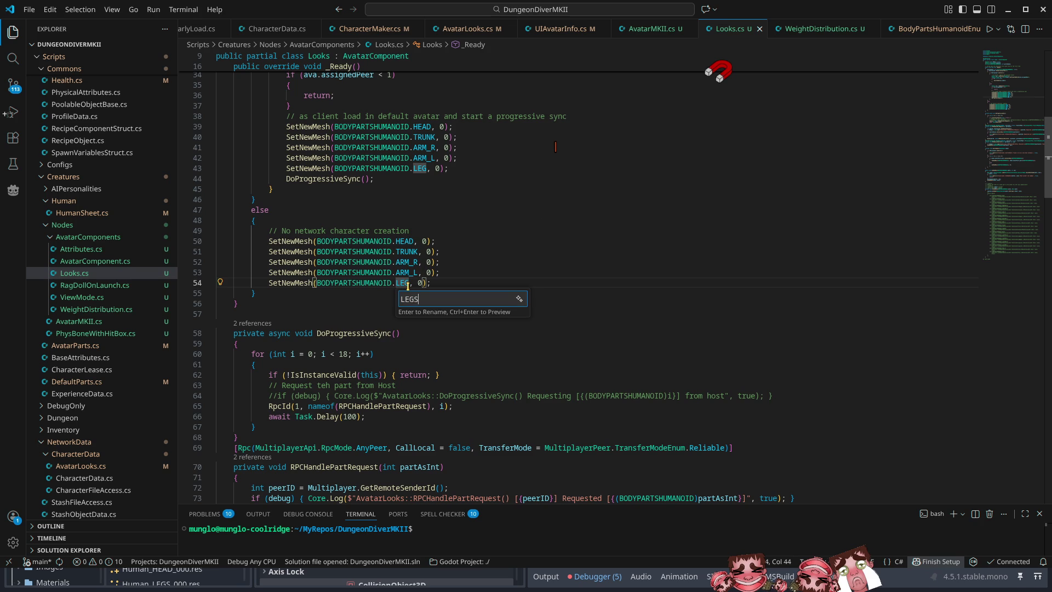
key("Return")
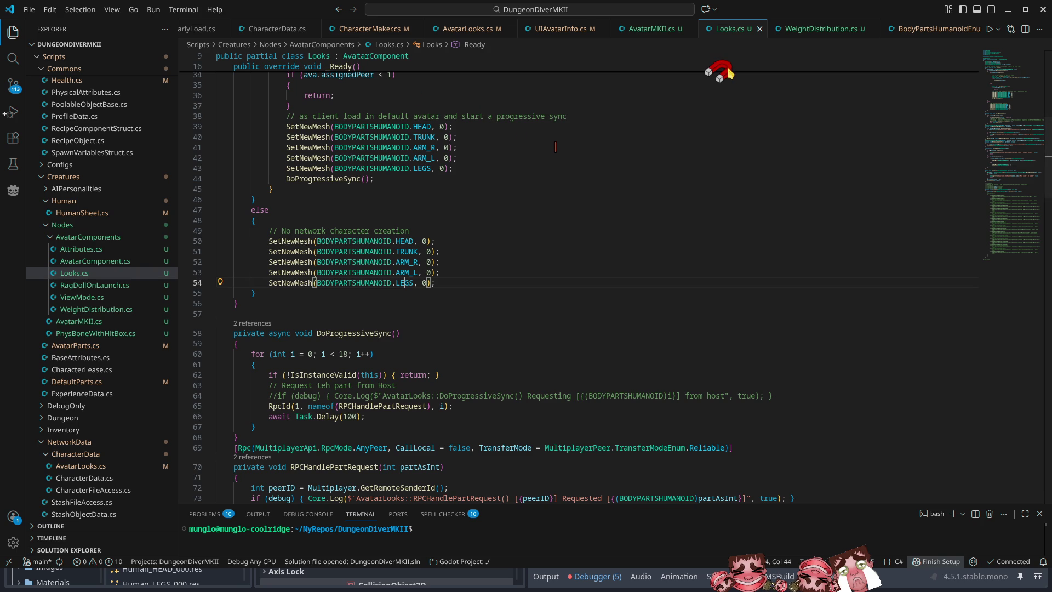
left_click(1008, 10)
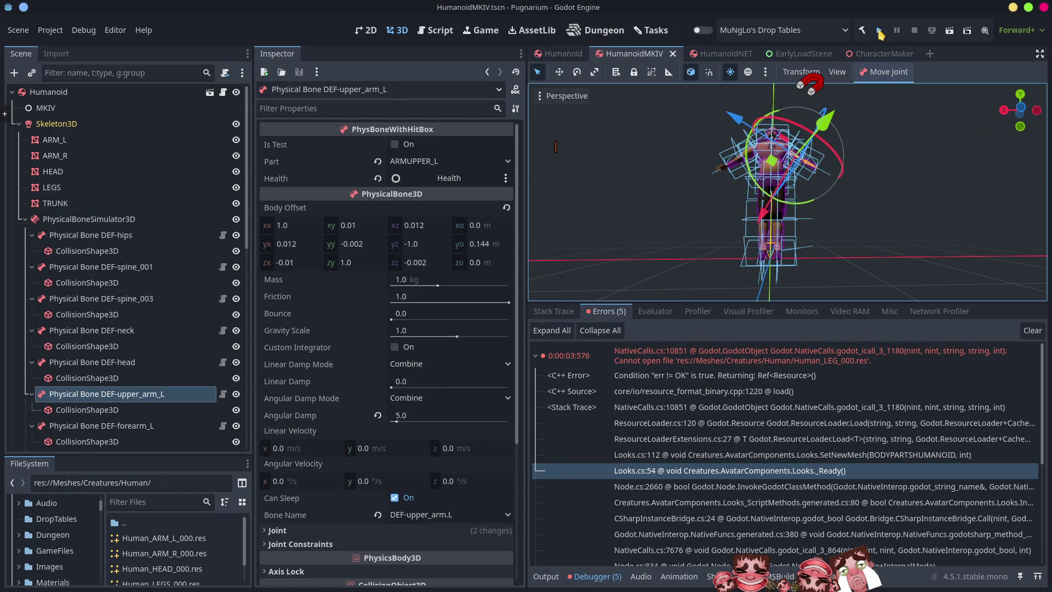
Run to character selection, stop, and open the multiplayer-peer error's AvatarMKII.cs:85 frame
left_click(880, 32)
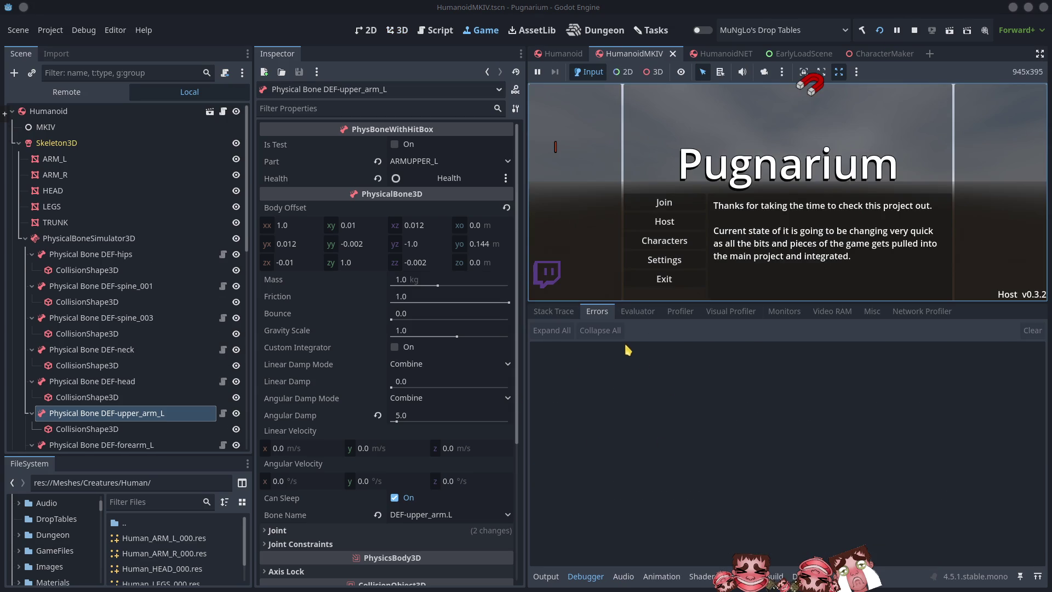
left_click(664, 242)
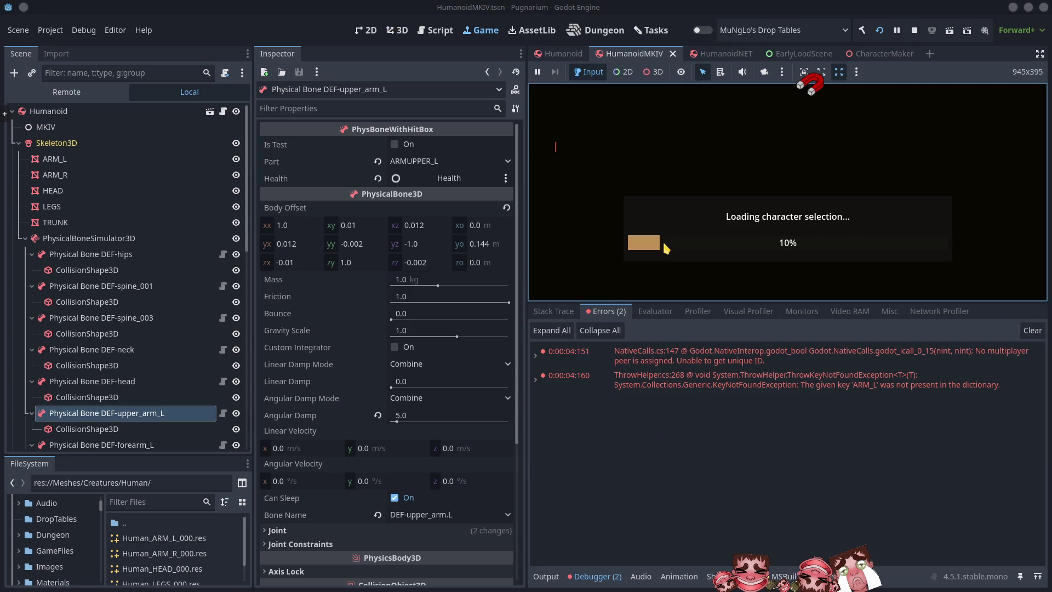
left_click(914, 31)
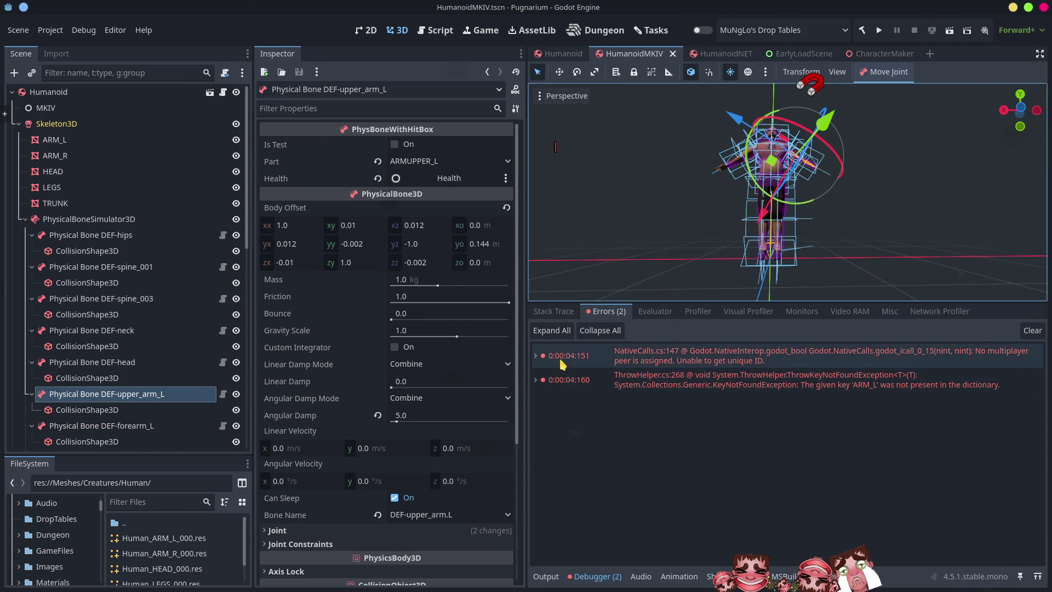
left_click(541, 356)
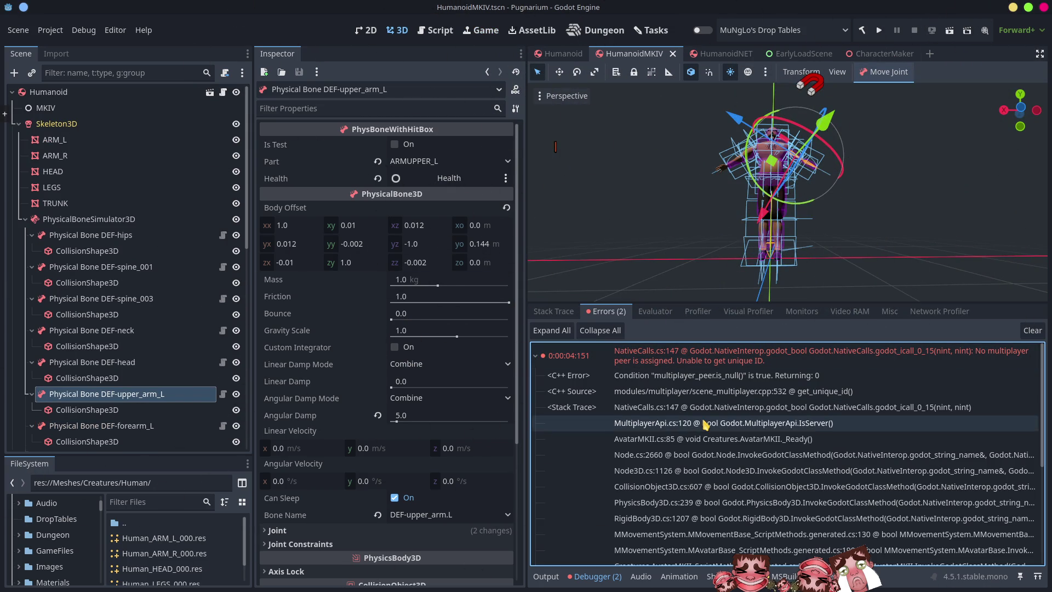
double_click(660, 439)
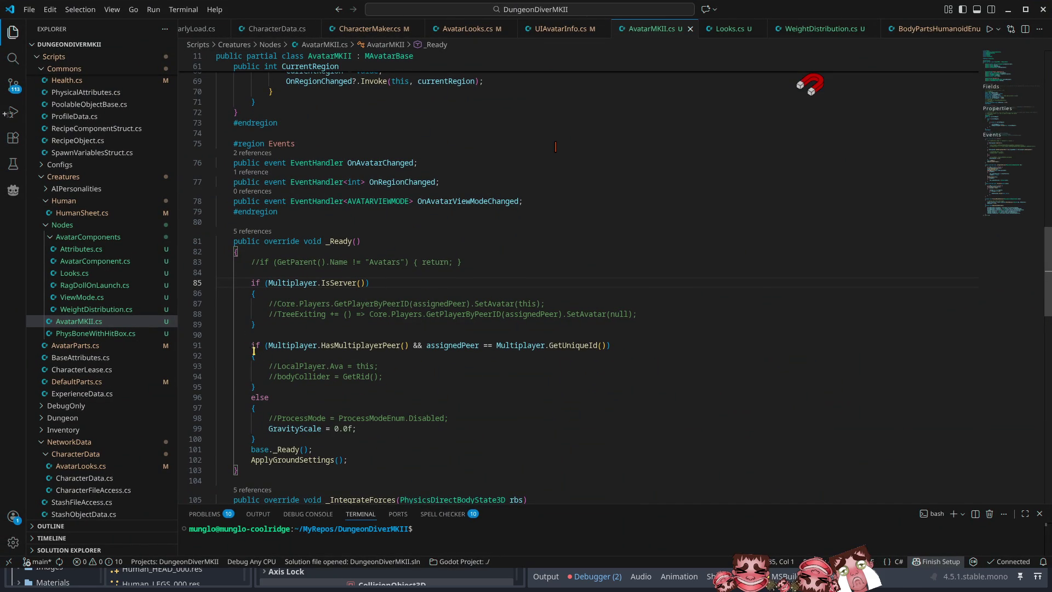
Copy 'Multiplayer.HasMultiplayerPeer() && ' from line 91 before IsServer() on line 85 and save
left_click_drag(423, 346, 270, 344)
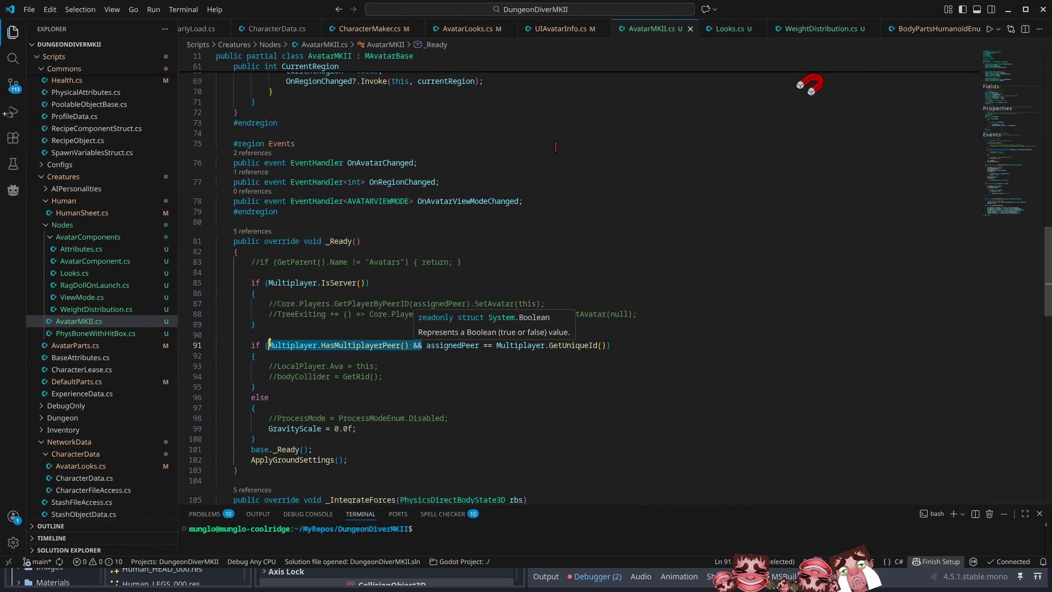
key("ctrl+c")
left_click(269, 283)
key("ctrl+v")
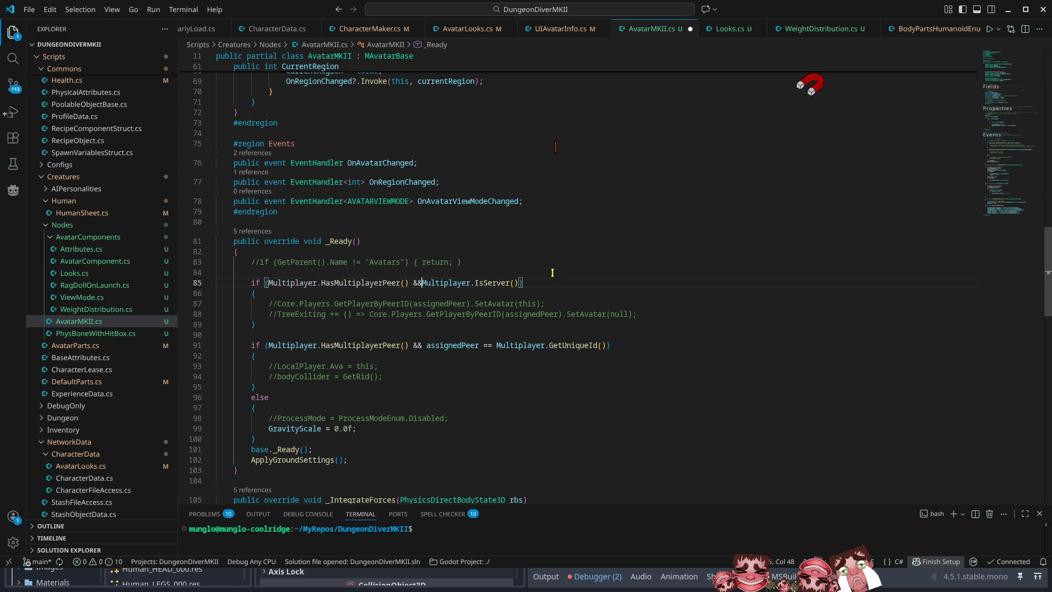
key("ctrl+s")
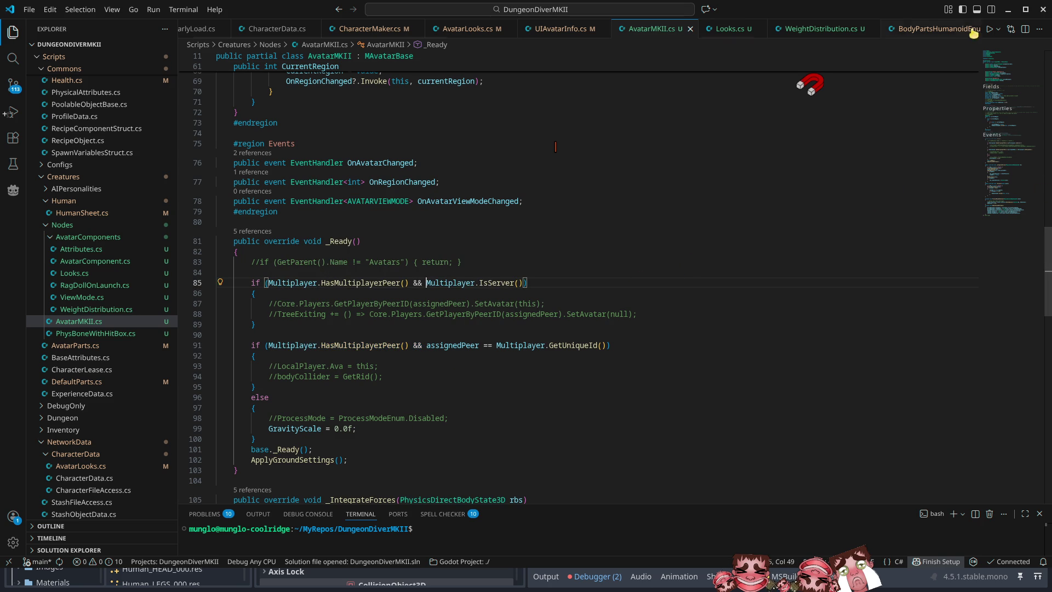
left_click(1009, 10)
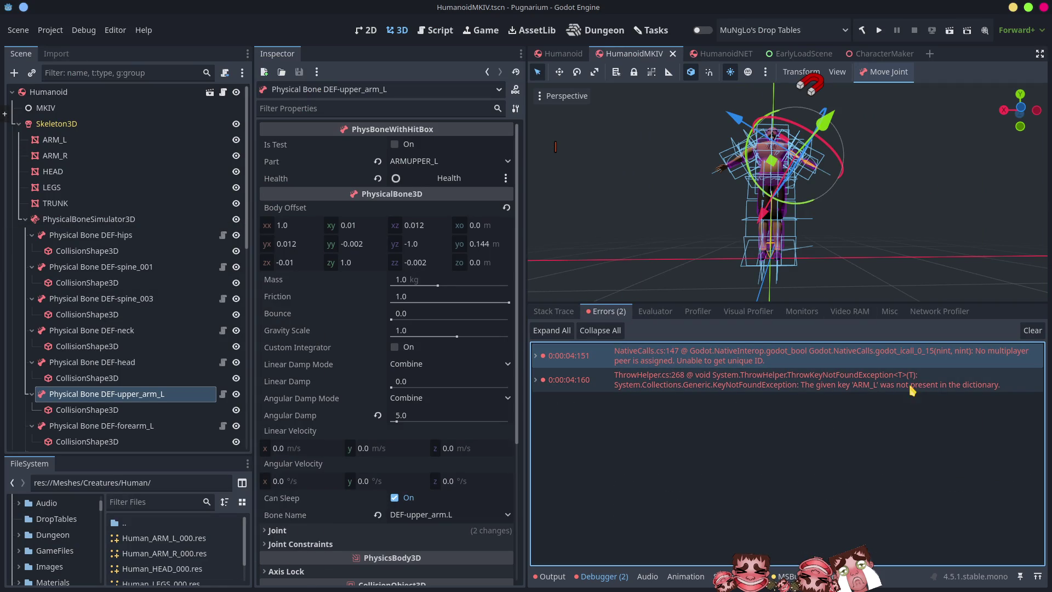
Expand the ARM_L KeyNotFoundException and open its CharacterMaker.cs:114 stack frame
mouse_move(858, 394)
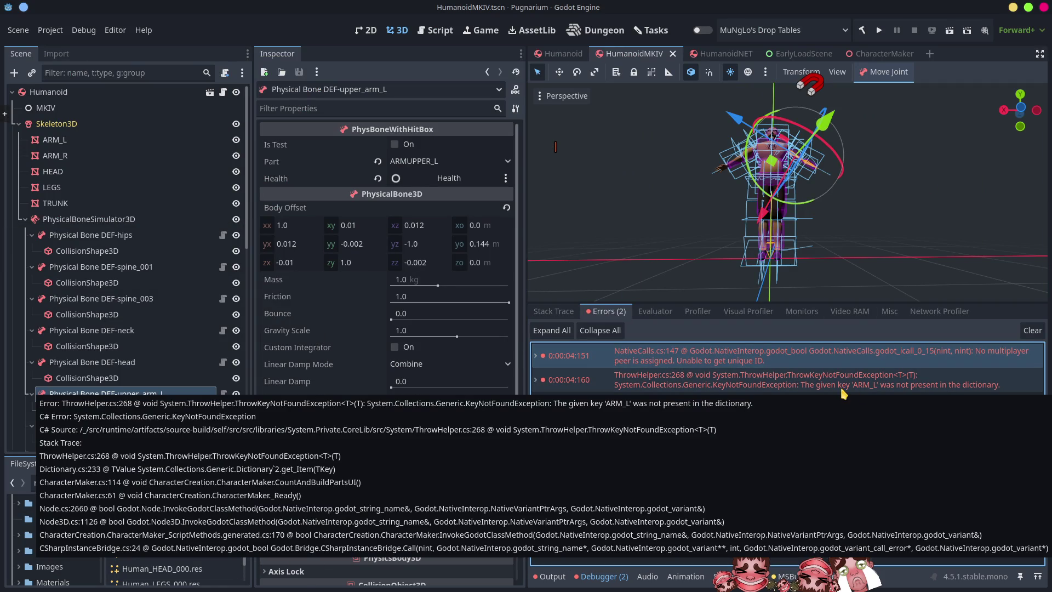
left_click(534, 378)
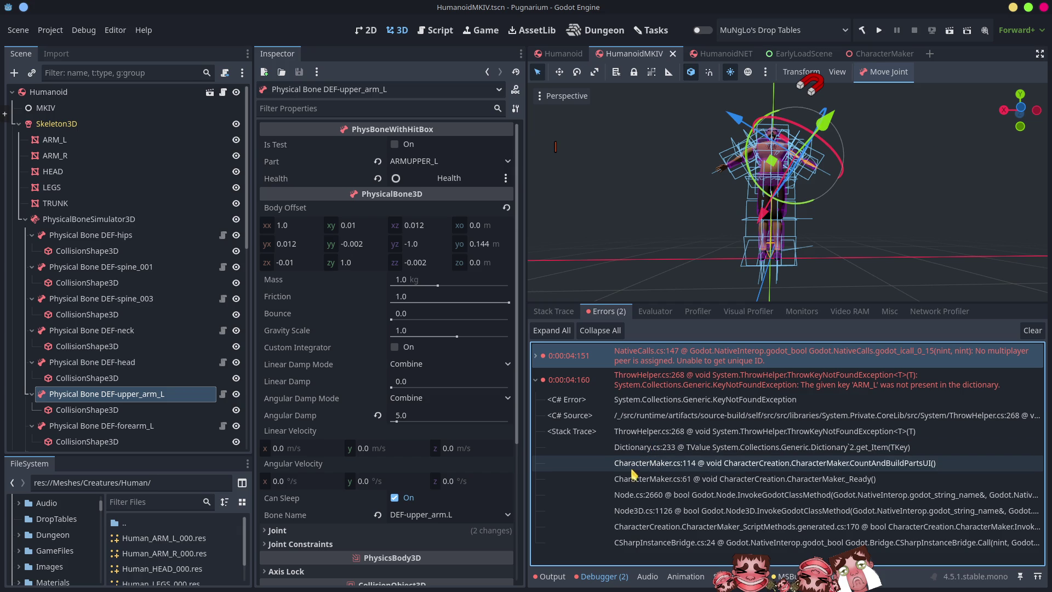
double_click(669, 465)
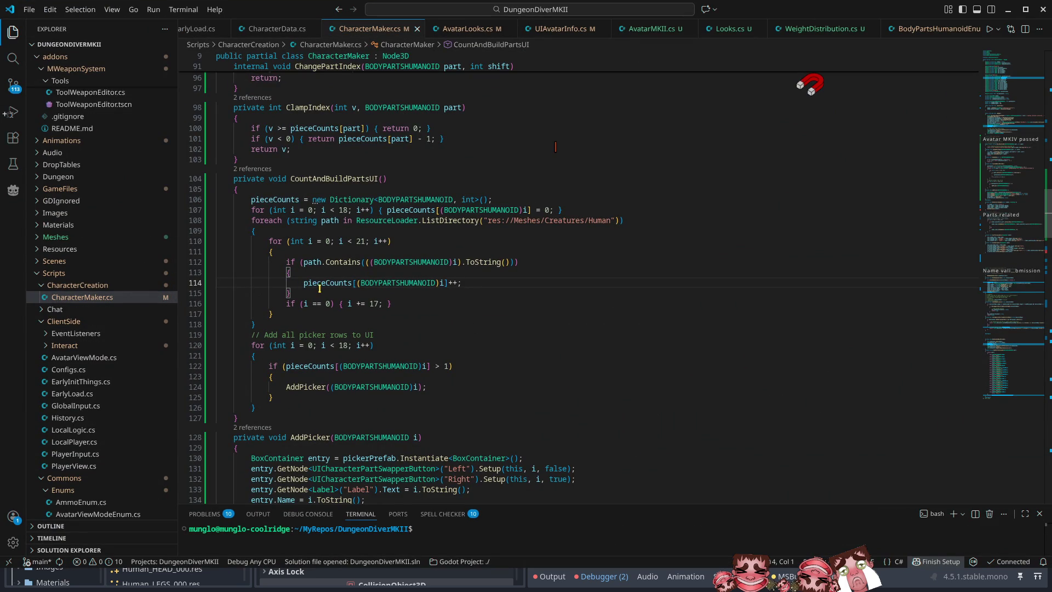
Trace the pieceCounts declaration and the 21-iteration counting loop on line 110, then view BodyPartsHumanoidEnum.cs
mouse_move(318, 284)
double_click(339, 286)
scroll(734, 363, "up", 3)
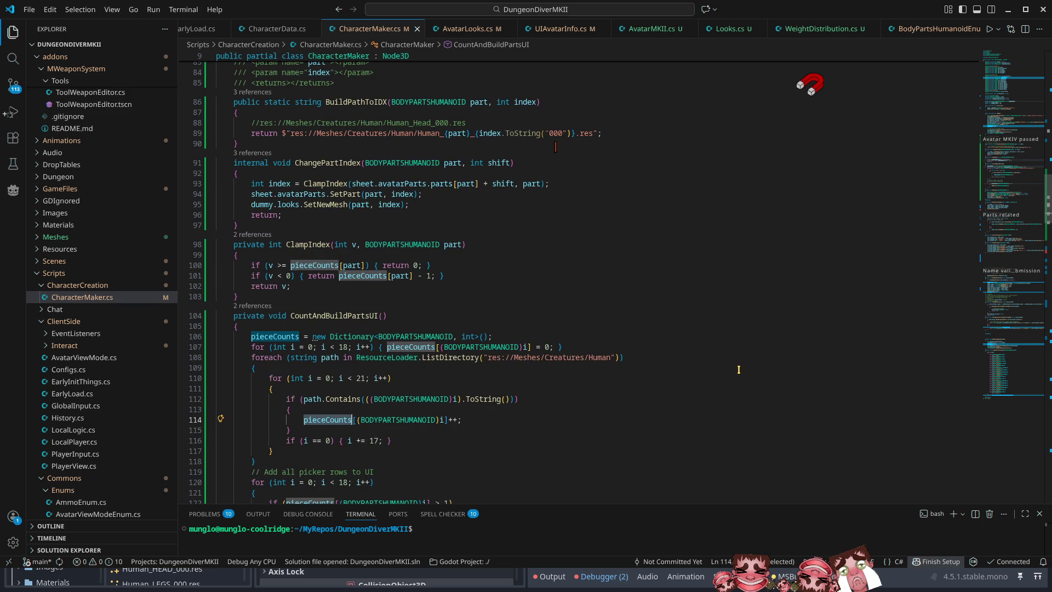
left_click(433, 265)
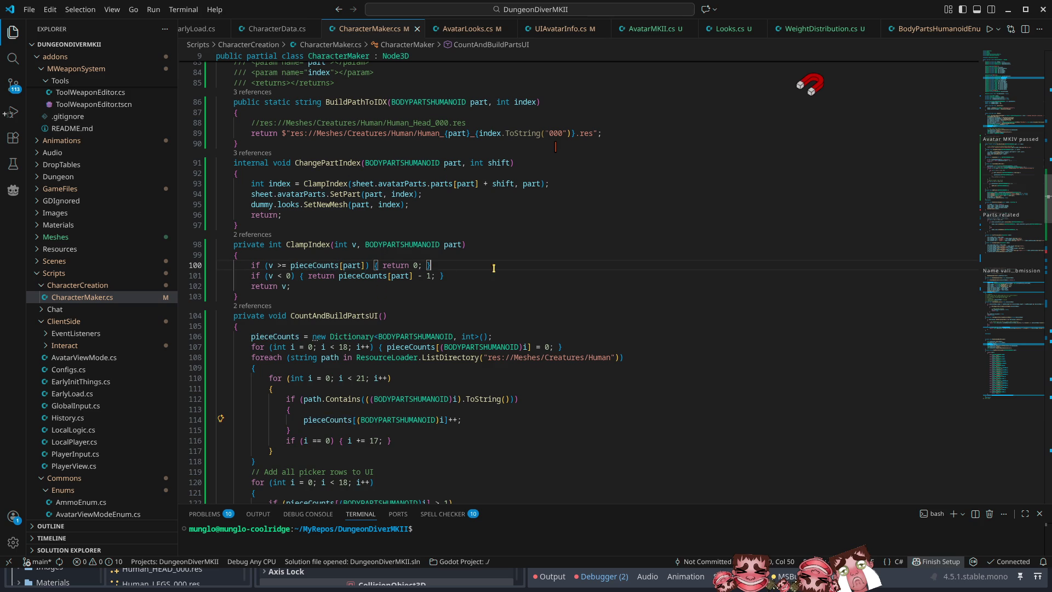
left_click(314, 268, "ctrl")
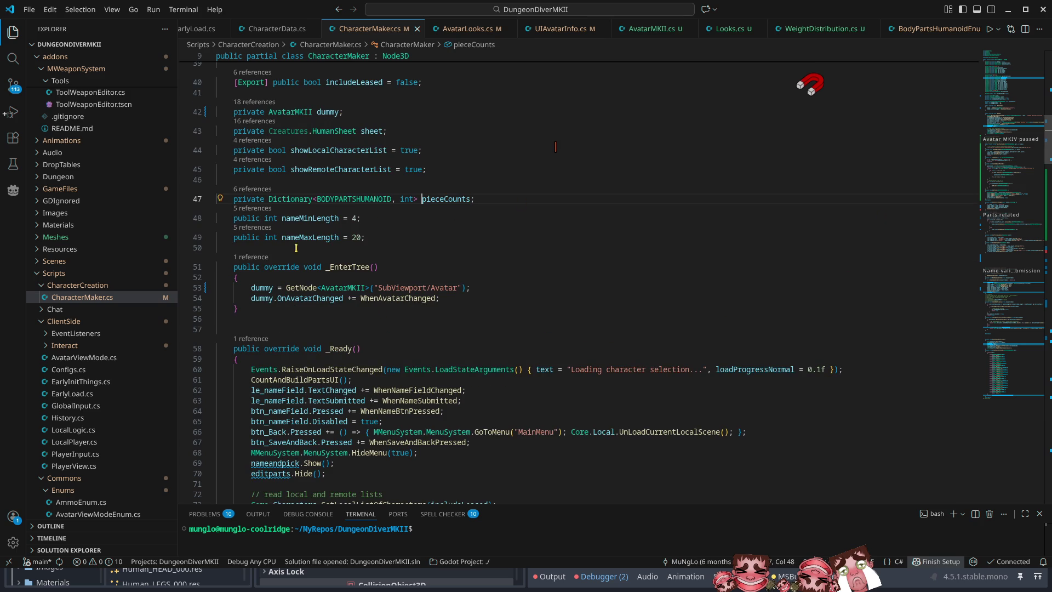
scroll(355, 437, "down", 5)
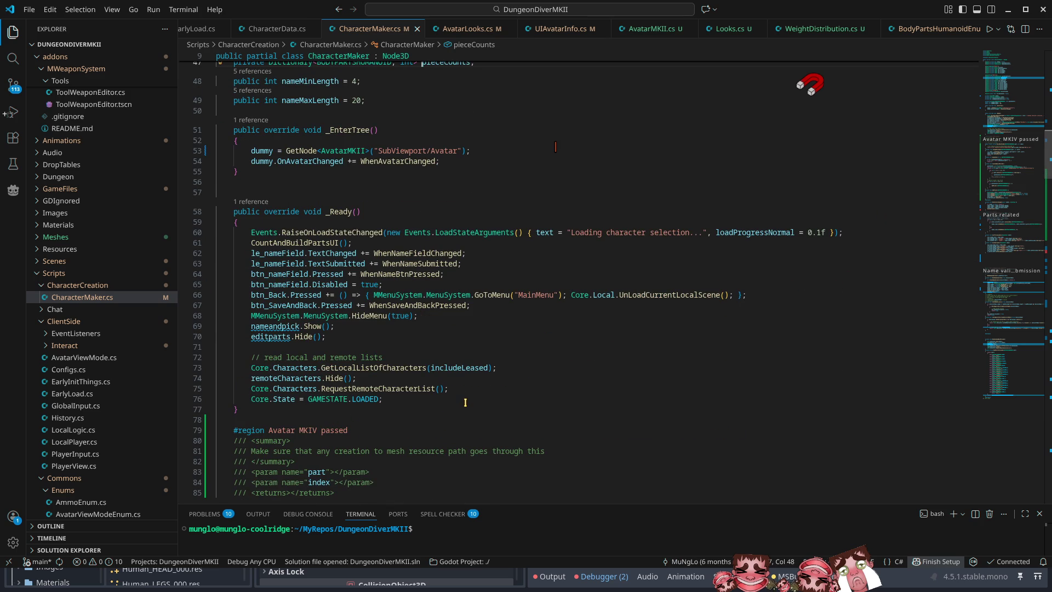
left_click(1010, 209)
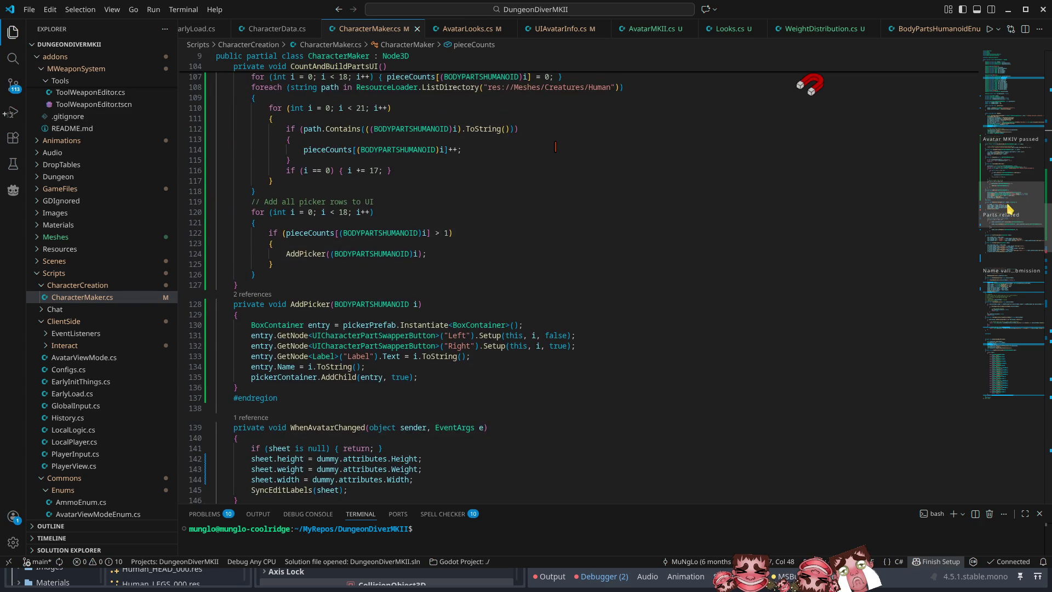
scroll(366, 167, "up", 4)
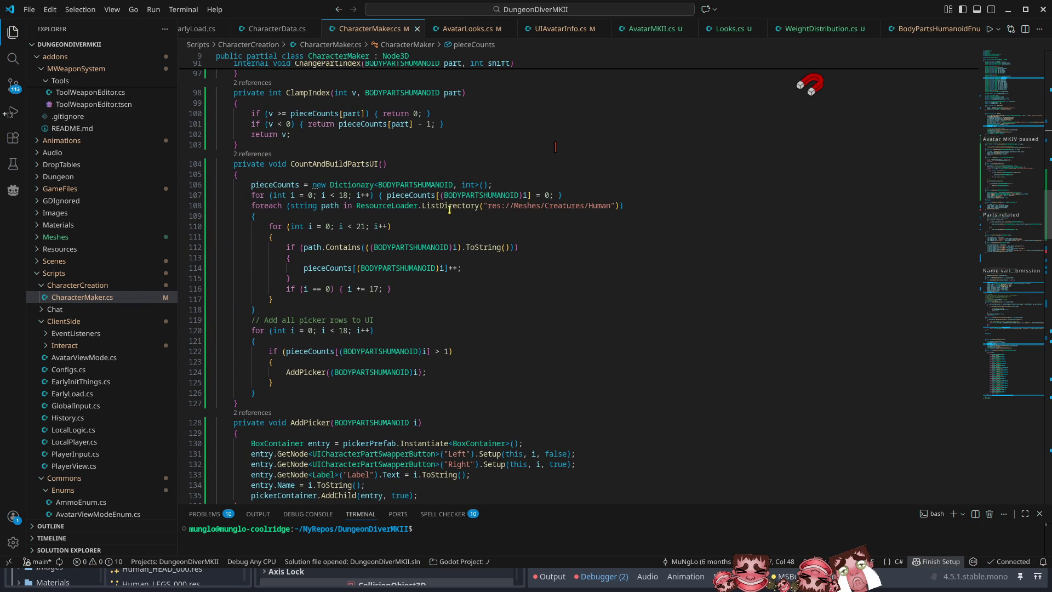
left_click(414, 256)
left_click(392, 225)
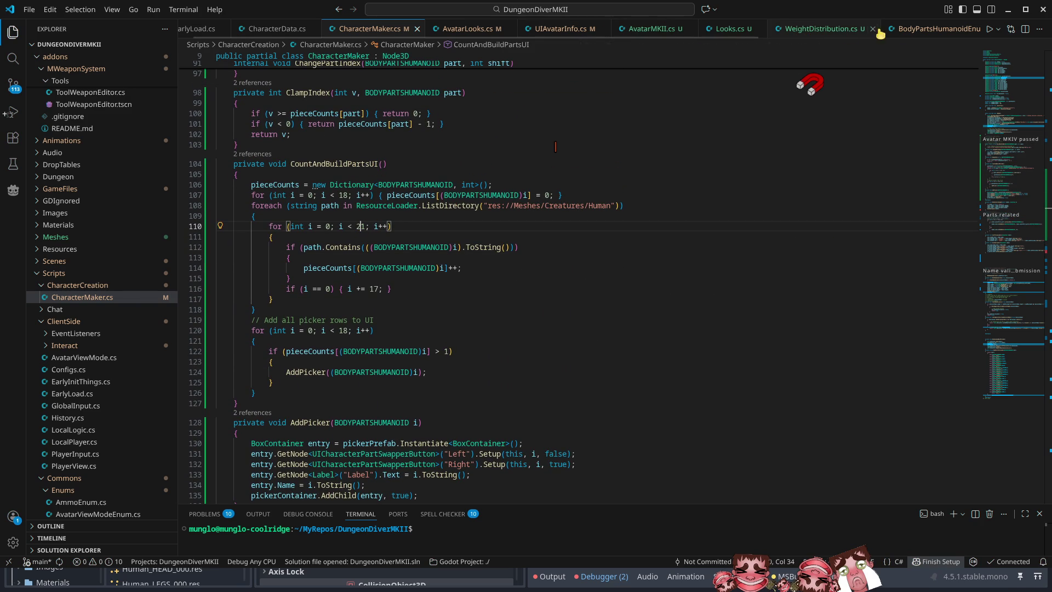
left_click(936, 31)
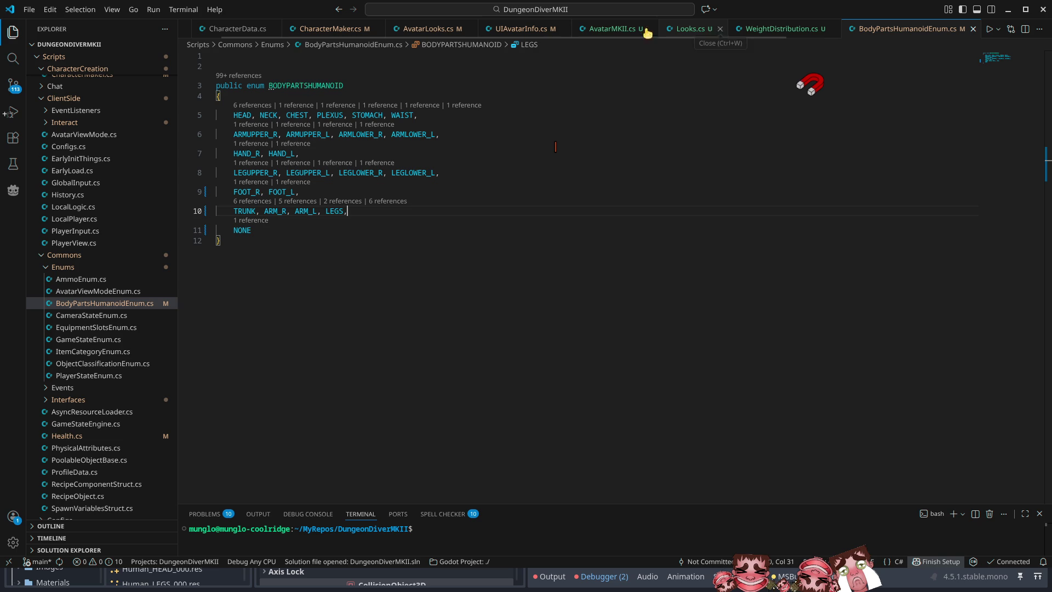
Change the line 110 counting loop to i < 22 in CharacterMaker.cs and review the pieceCounts uses
left_click(321, 29)
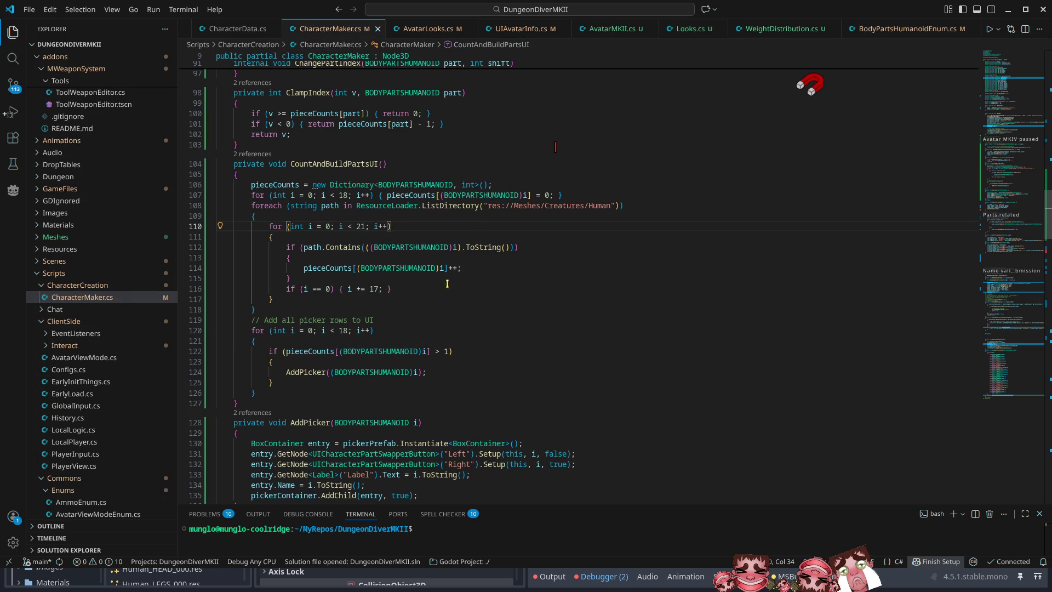
key("Delete")
type("2")
left_click(326, 373)
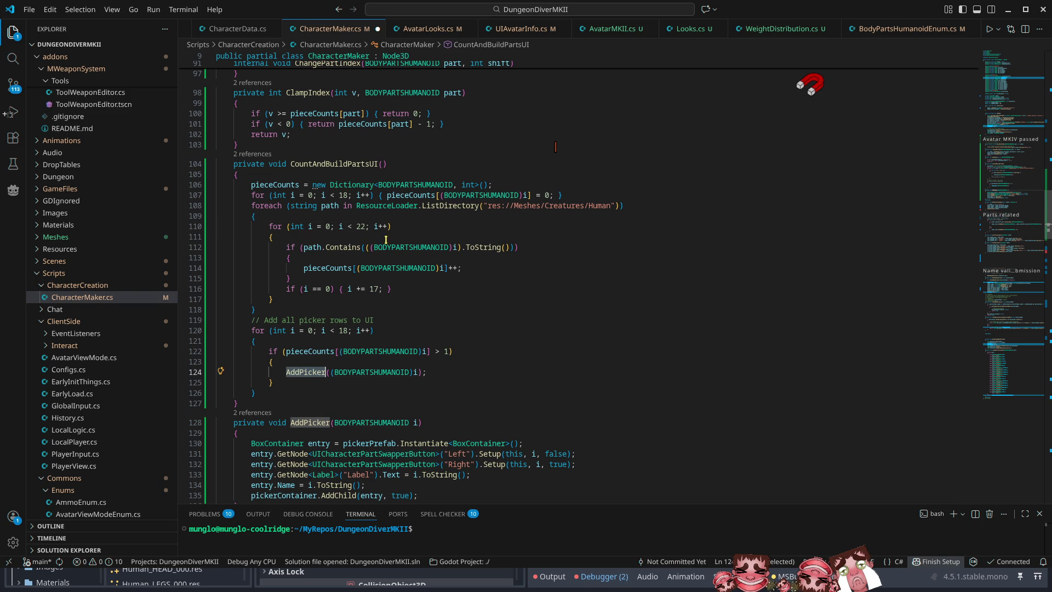
left_click_drag(269, 227, 391, 226)
left_click(400, 310)
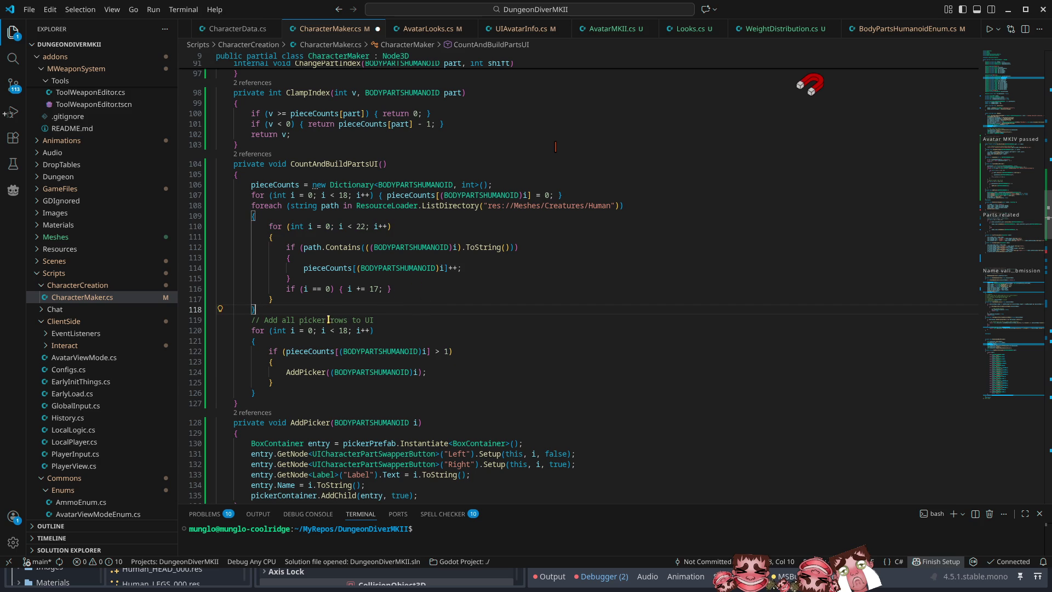
double_click(320, 267)
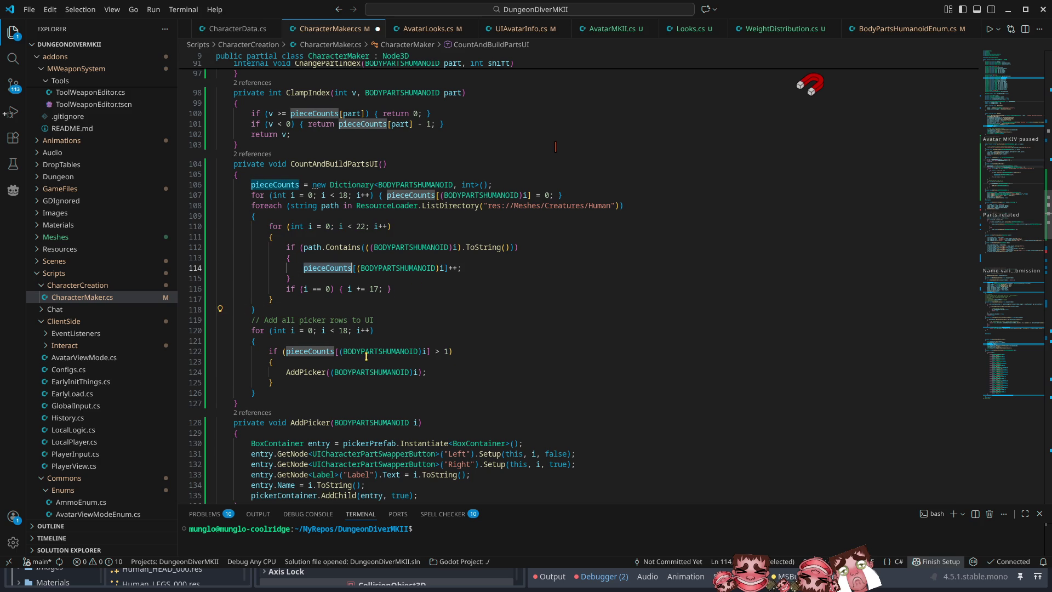
left_click(394, 319)
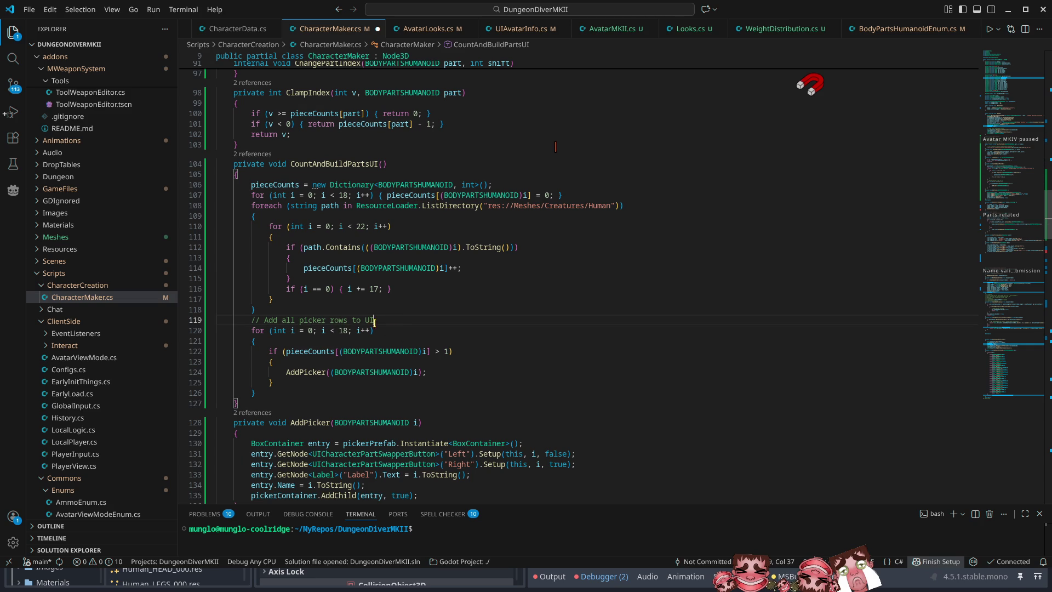
Add 'foreach (KeyValuePair<BODYPARTSHUMANOID, int> pair in pieceCounts)' below the picker comment
key("Return")
key("Return")
key("Return")
key("Up")
type("fore")
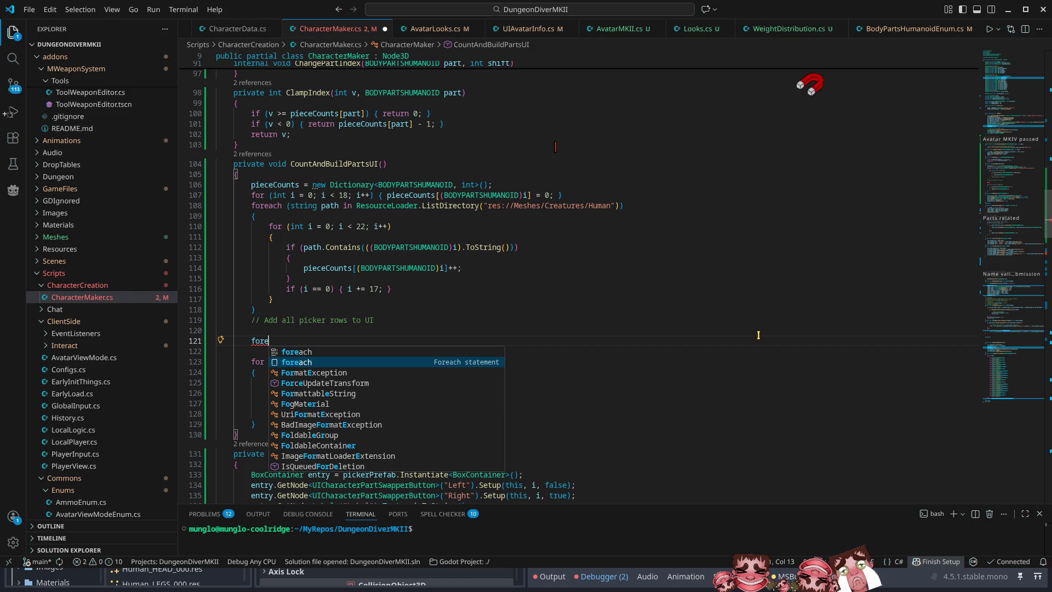
key("Tab")
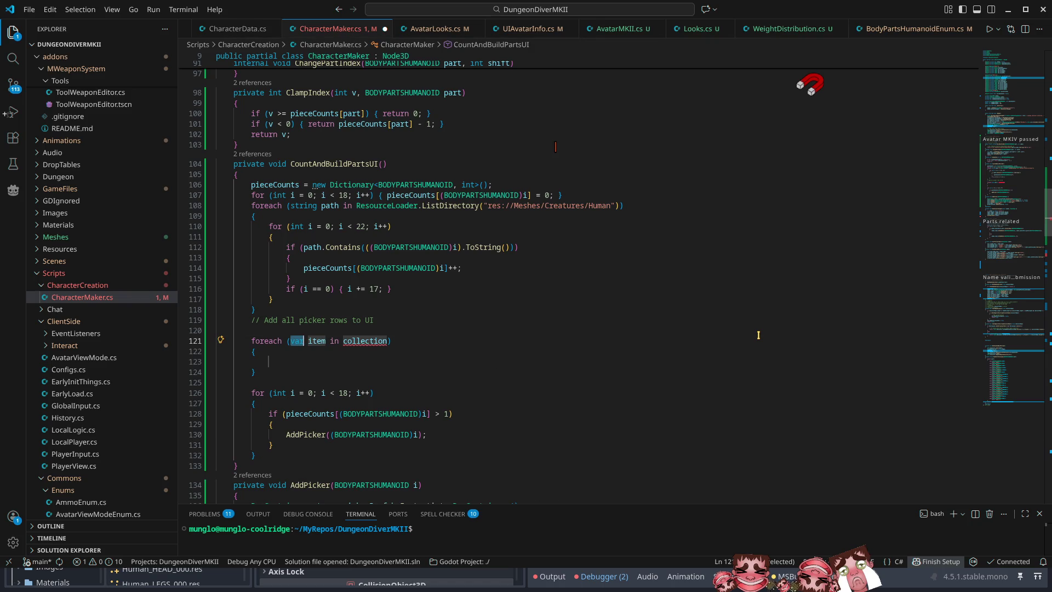
type("keyv")
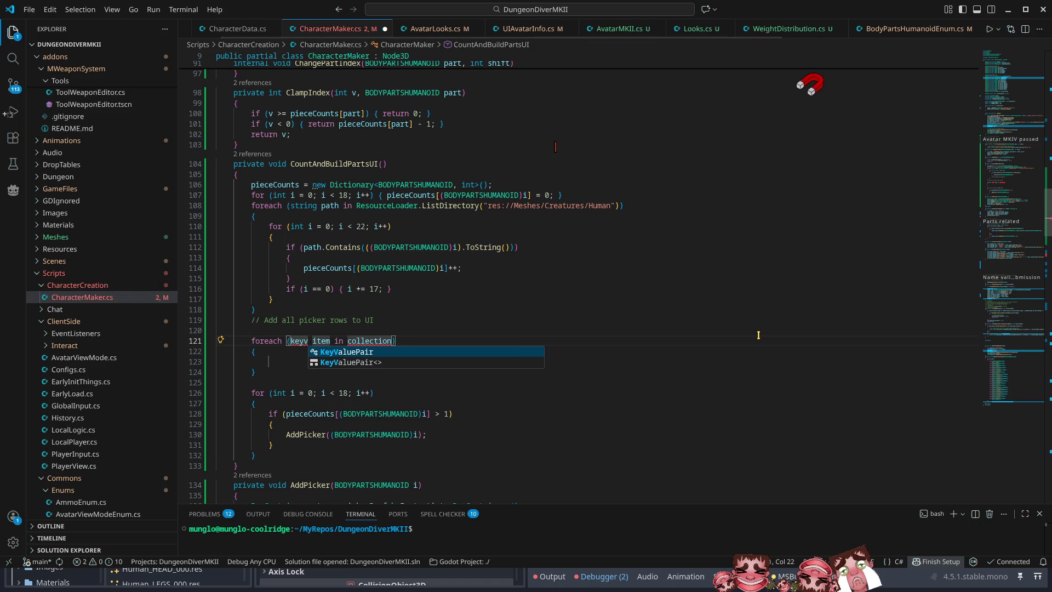
key("Tab")
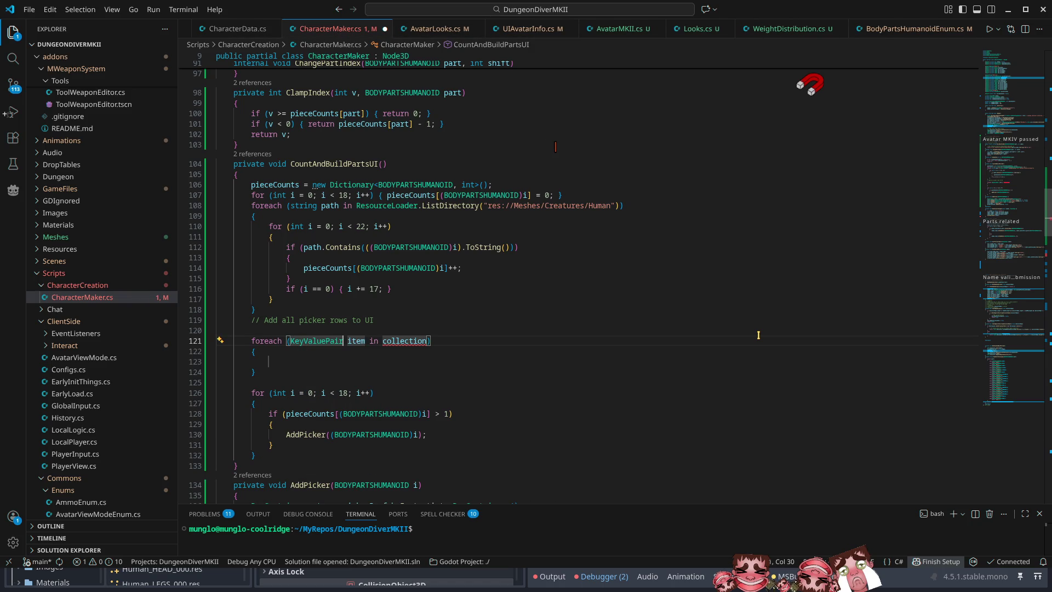
type("<bod")
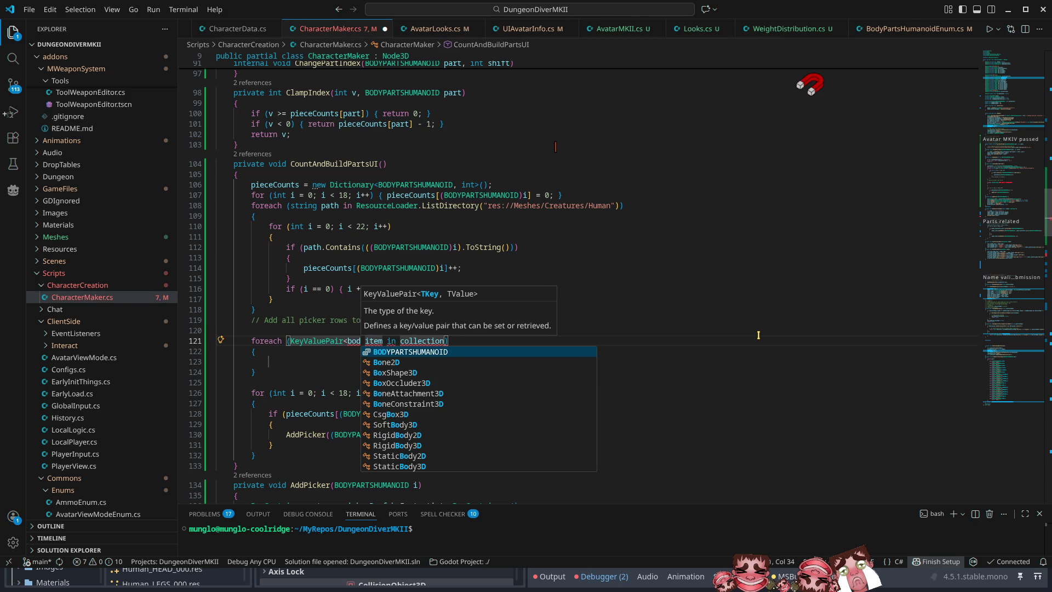
key("Tab")
type(", int>")
key("Right")
key("Right")
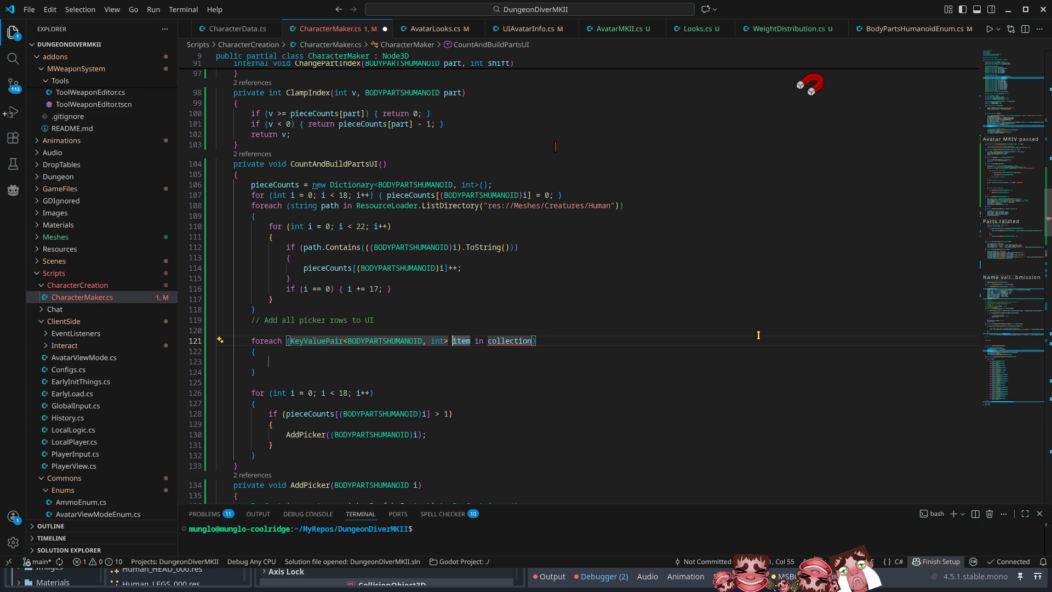
type("pairt")
key("BackSpace")
key("BackSpace")
key("BackSpace")
key("End")
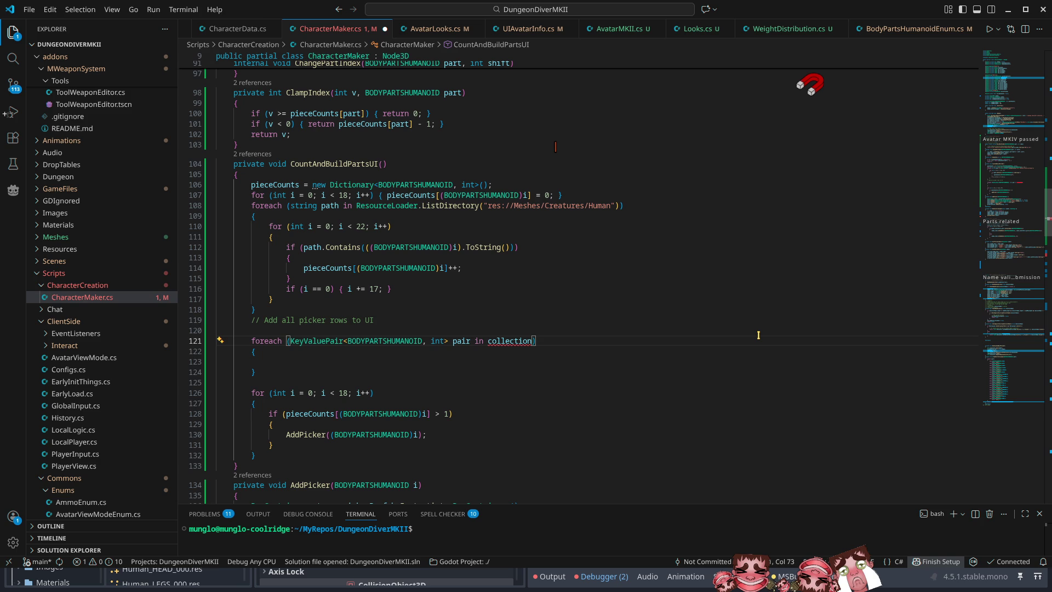
key("Tab")
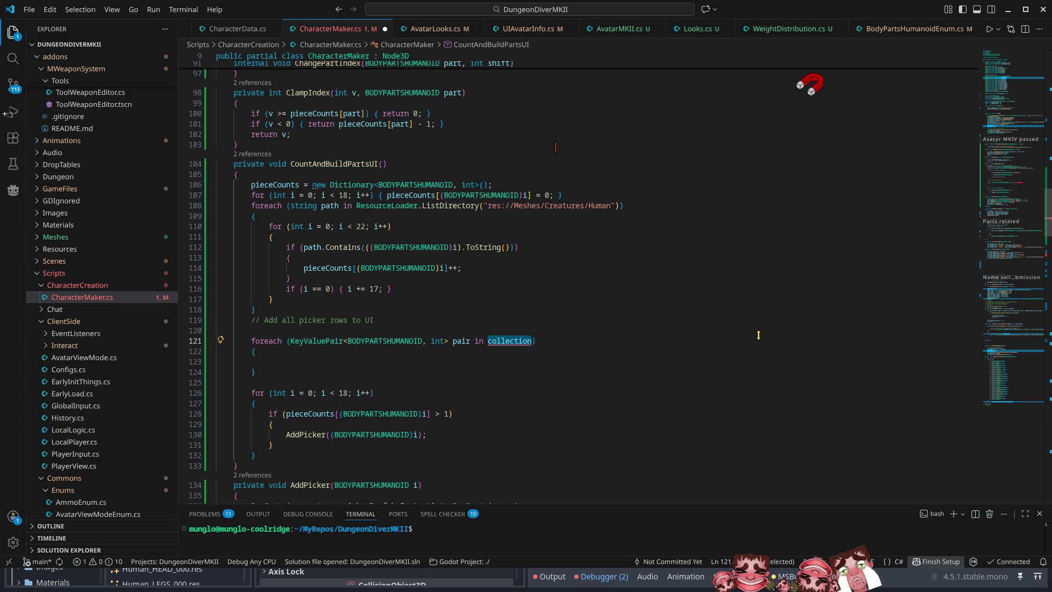
type("piece")
key("Tab")
key("ctrl+s")
Delete the old inner for loop header and its leftover braces
key("Down")
key("Down")
key("Down")
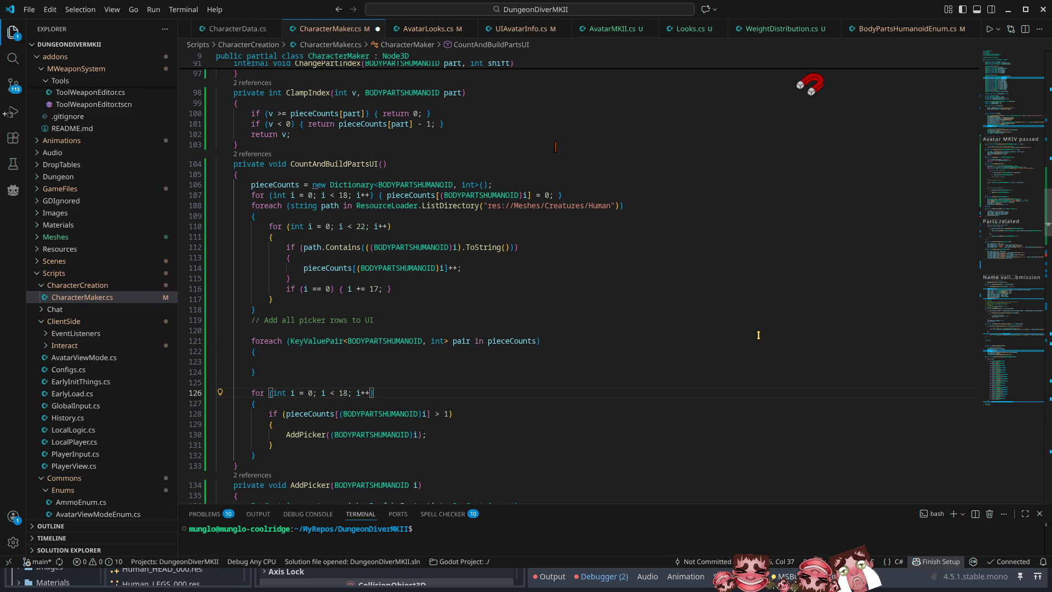
key("ctrl+shift+k")
key("ctrl+shift+k")
key("Down")
key("Down")
key("Down")
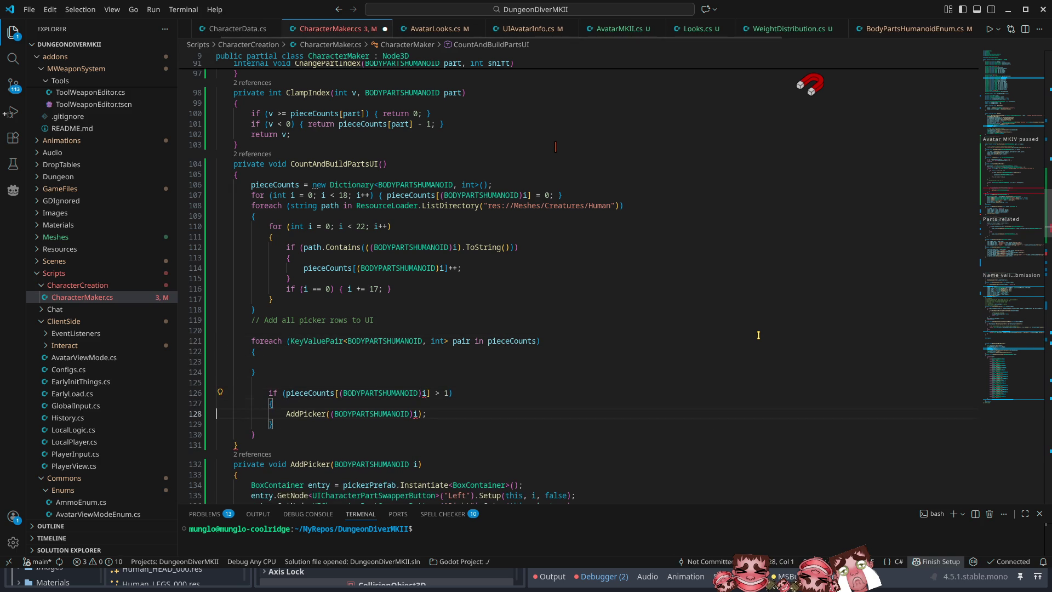
key("ctrl+shift+k")
key("Up")
key("Up")
key("Up")
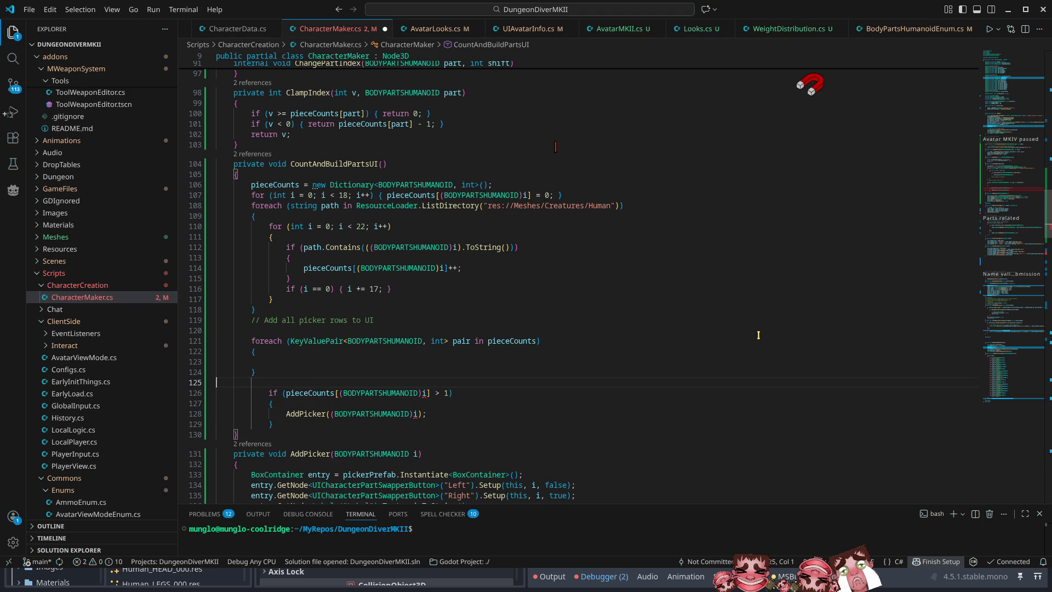
key("alt+Down")
key("alt+Down")
key("alt+Down")
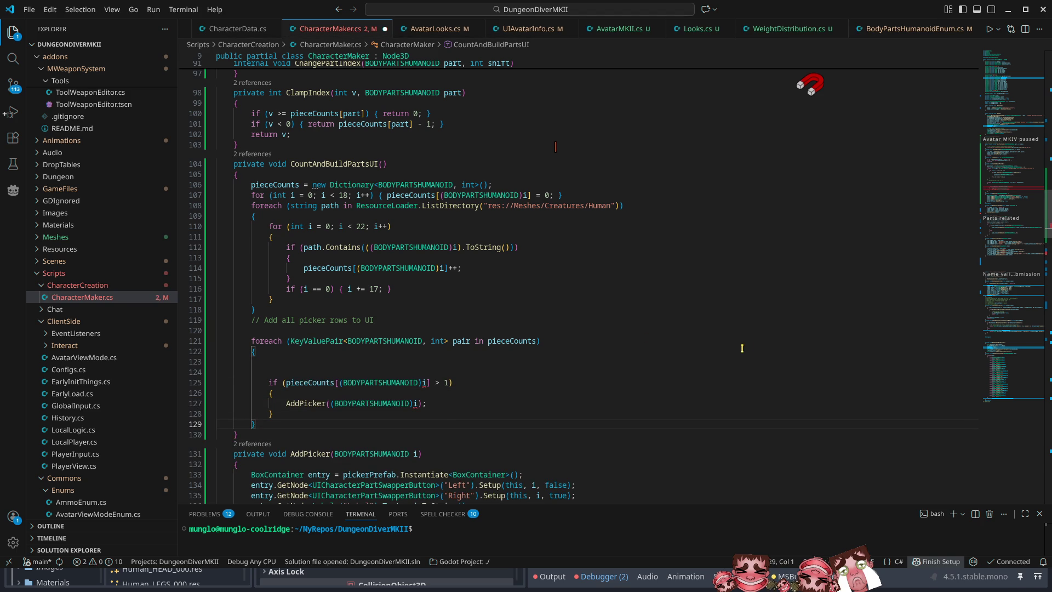
Replace the old count lookup in the if condition with pair.Value and remove blank lines
left_click(313, 382)
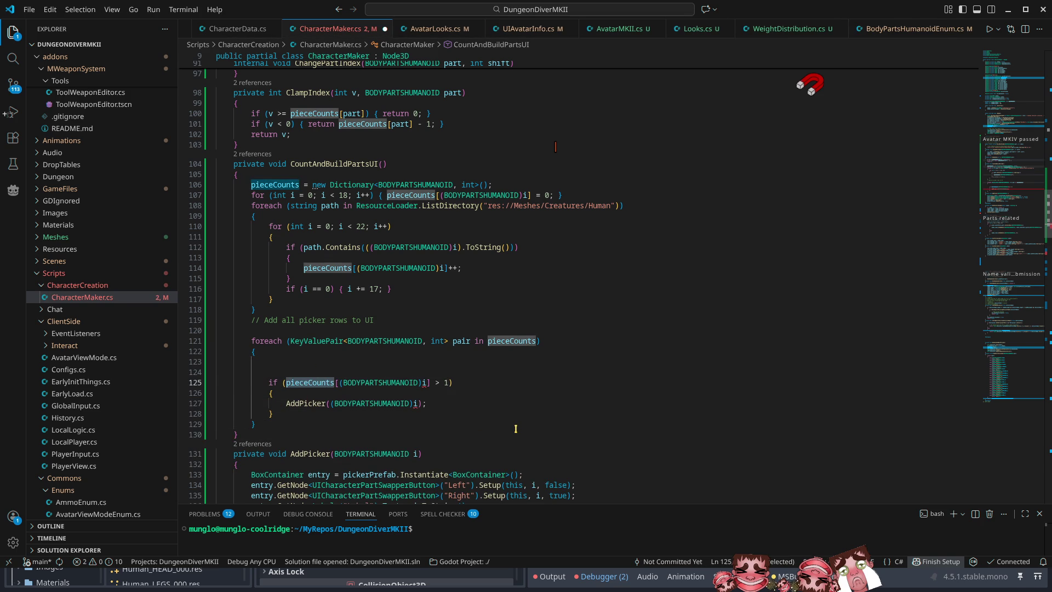
scroll(517, 424, "down", 3)
left_click(469, 259)
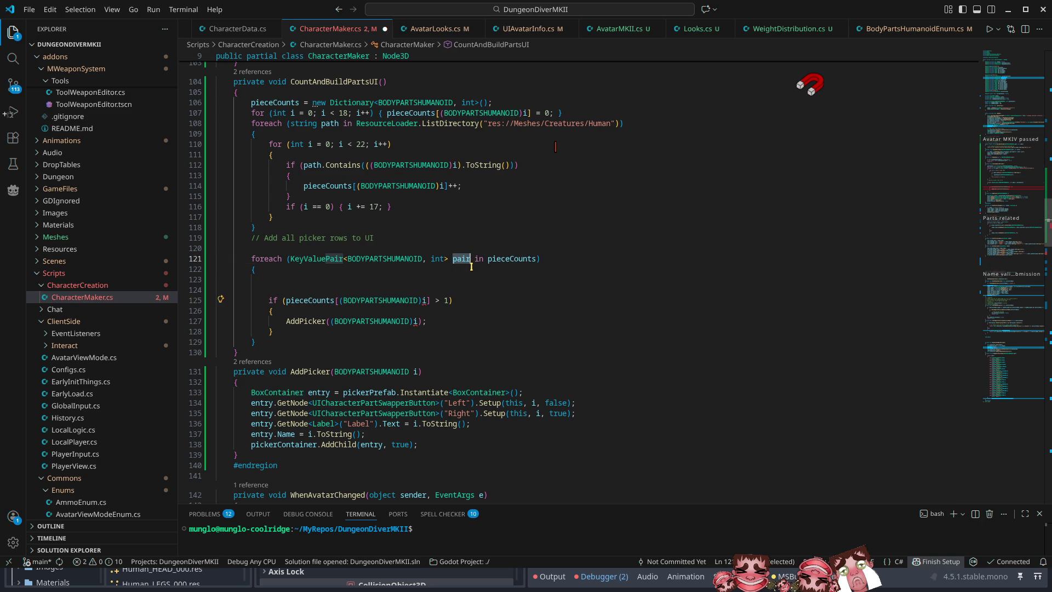
left_click_drag(286, 300, 432, 300)
type("pair")
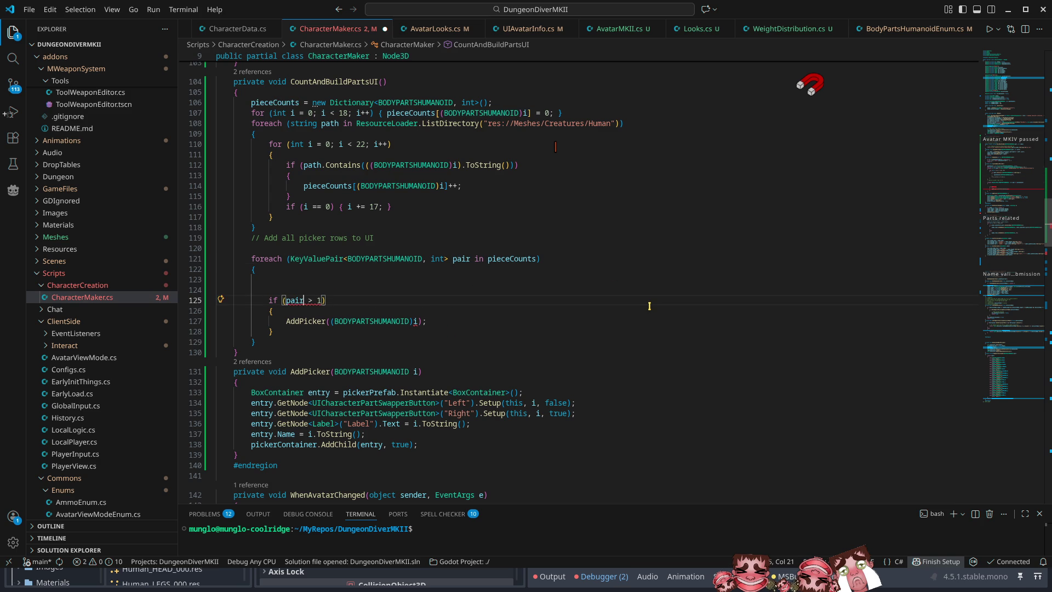
type(".Value")
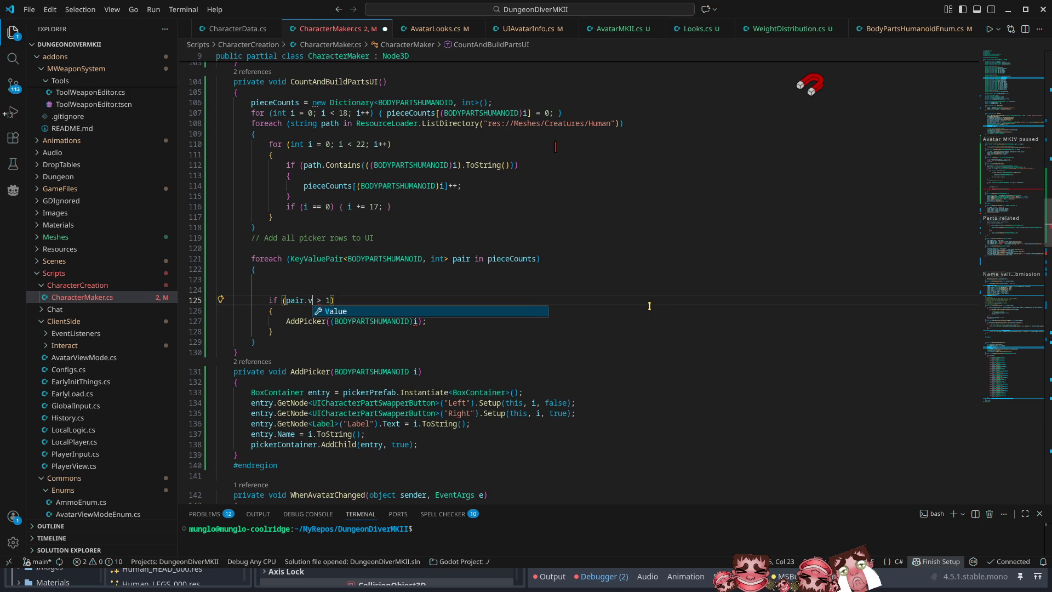
key("Home")
key("Home")
key("BackSpace")
key("BackSpace")
Pass pair.Key to AddPicker and save CharacterMaker.cs
key("Down")
key("Down")
key("End")
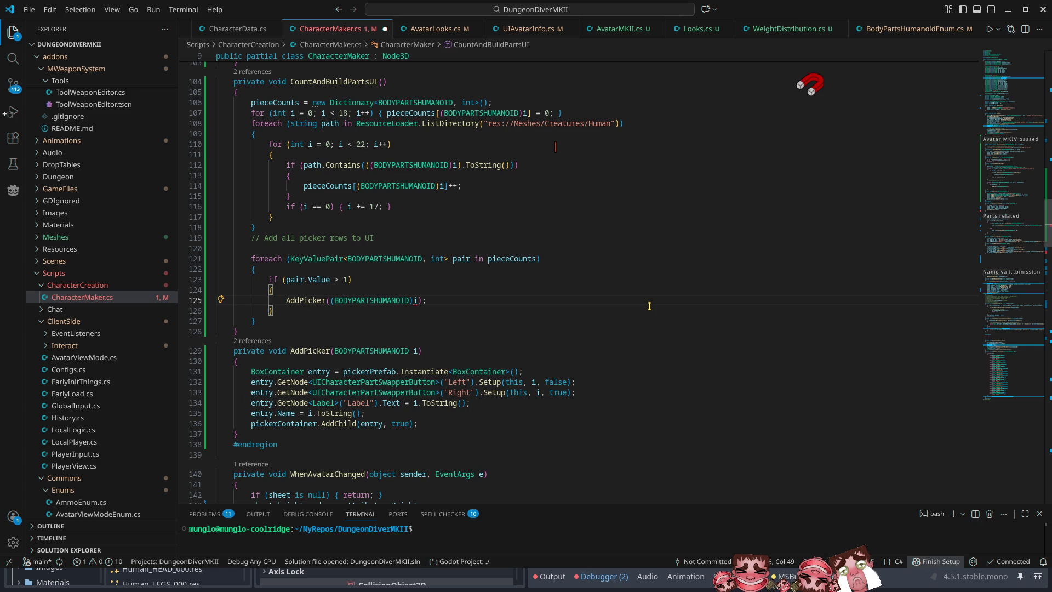
key("Left")
key("ctrl+shift+Left")
key("ctrl+shift+Left")
key("ctrl+shift+Left")
key("BackSpace")
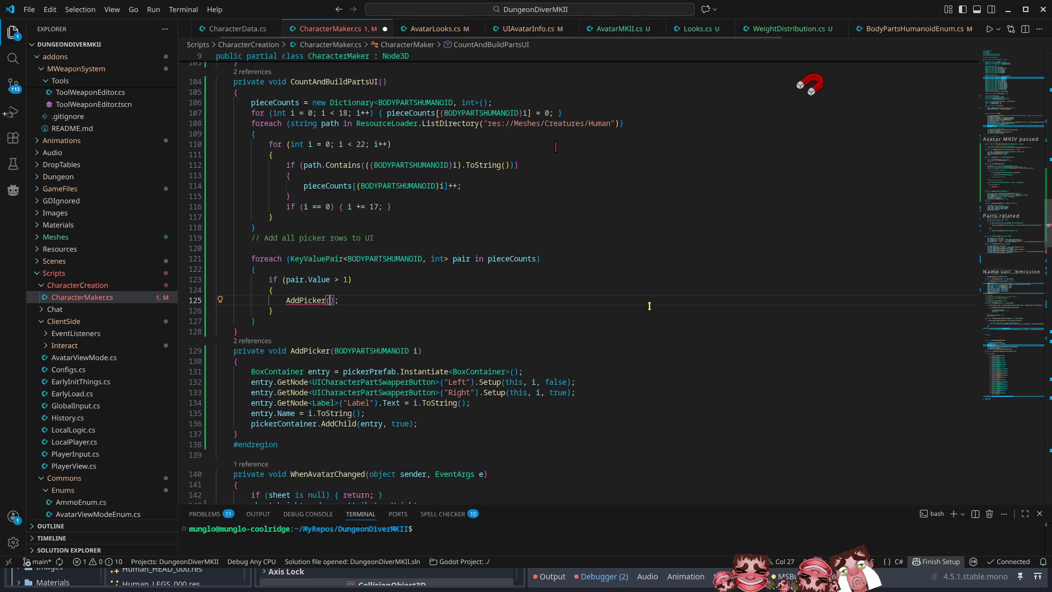
type("pair")
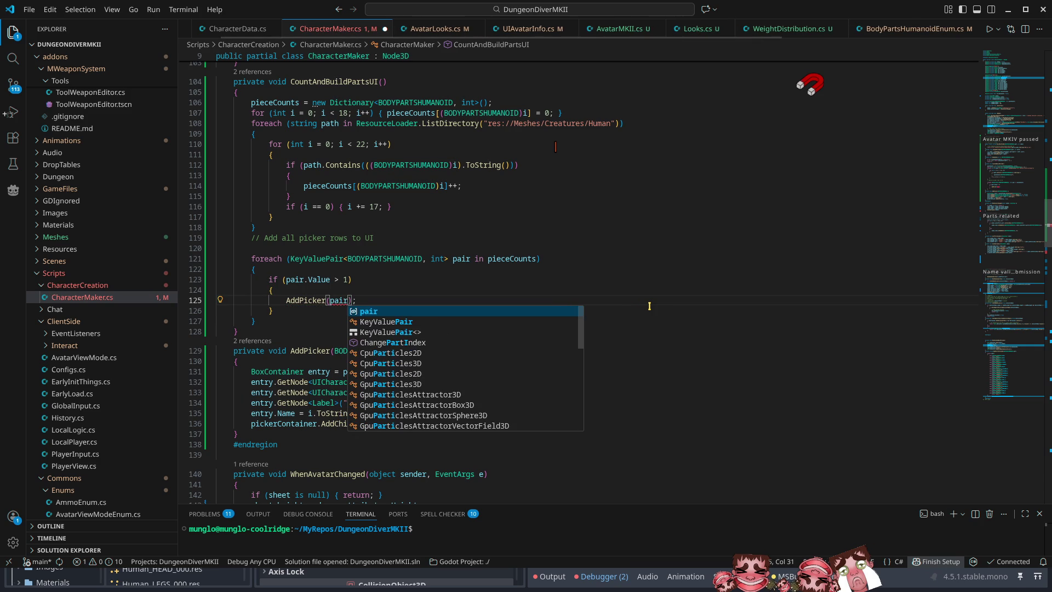
type(".Key")
key("ctrl+s")
key("ctrl+s")
left_click(279, 248)
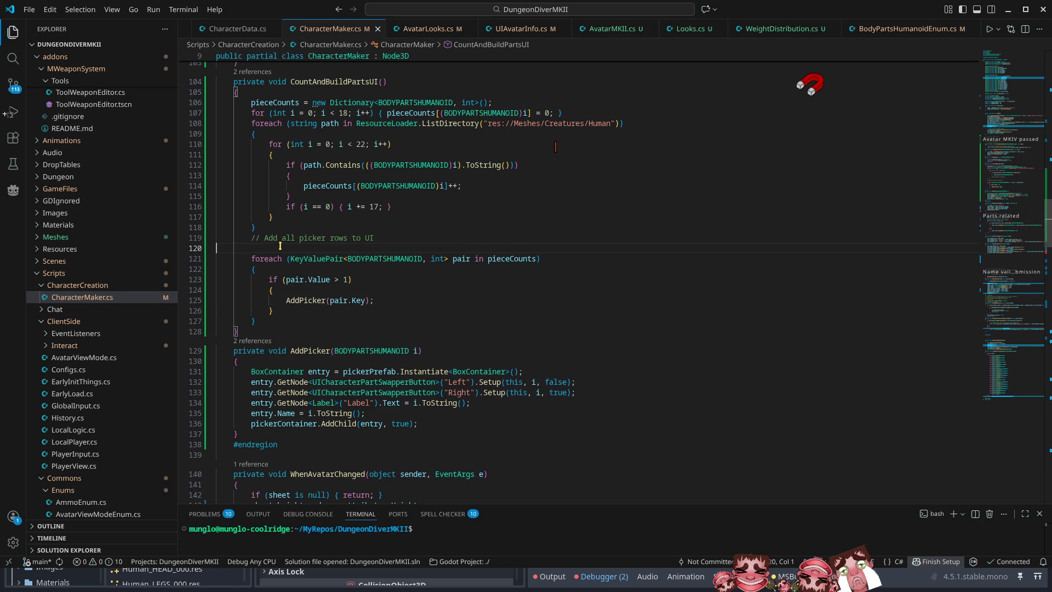
left_click(1008, 9)
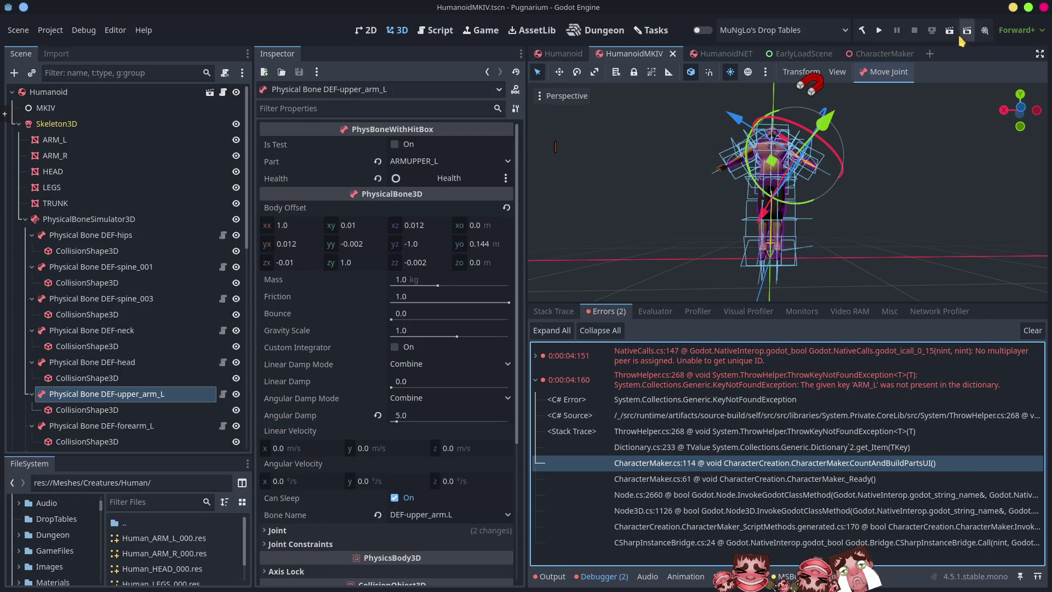
Run to character selection, stop, and open the ARM_L error's CharacterMaker.cs stack frame
left_click(881, 32)
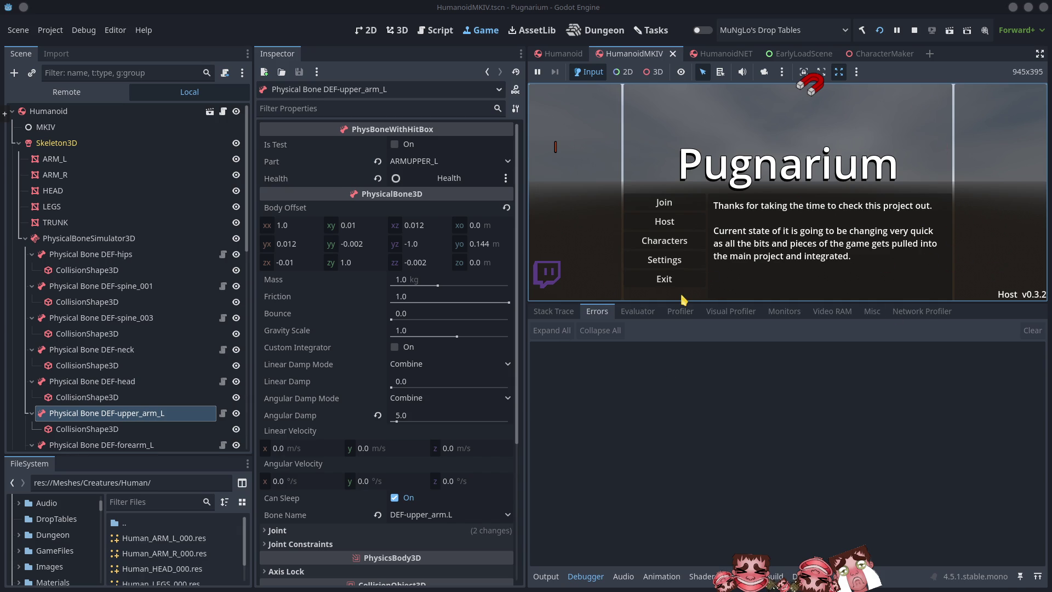
left_click(668, 243)
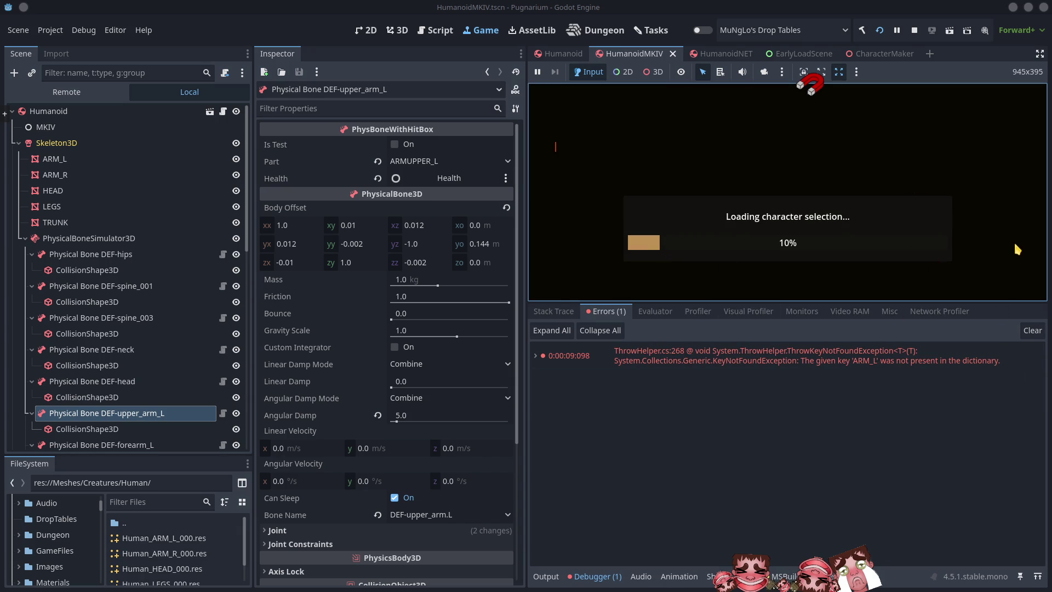
left_click(914, 31)
left_click(914, 35)
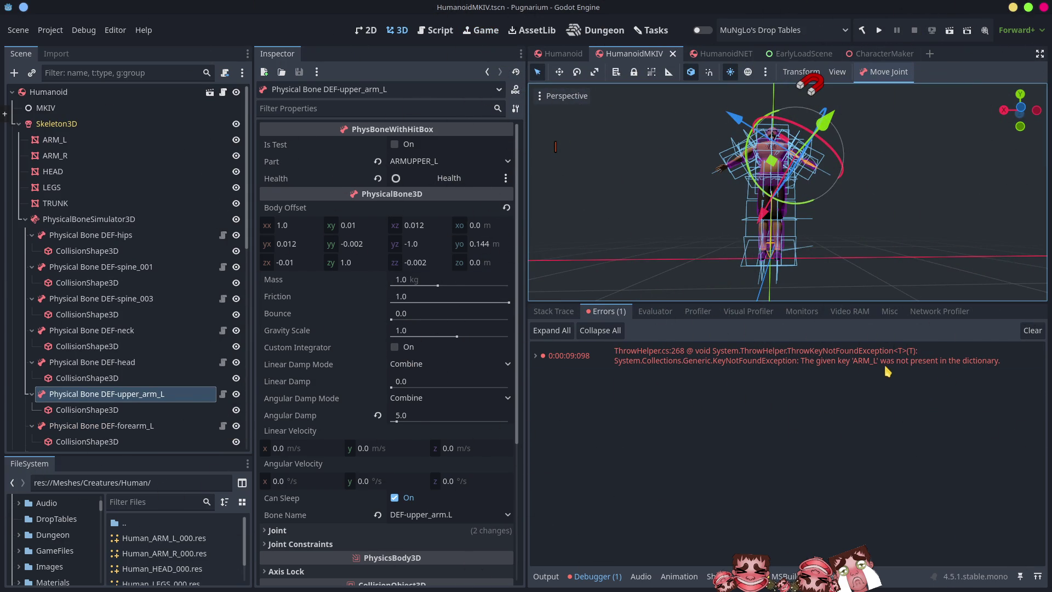
left_click(535, 358)
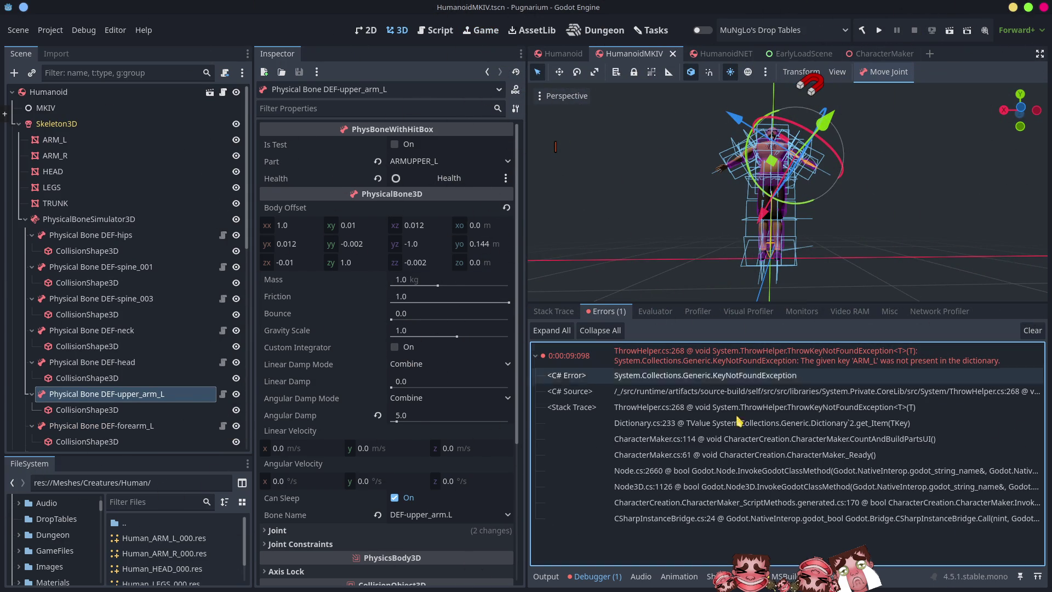
double_click(642, 439)
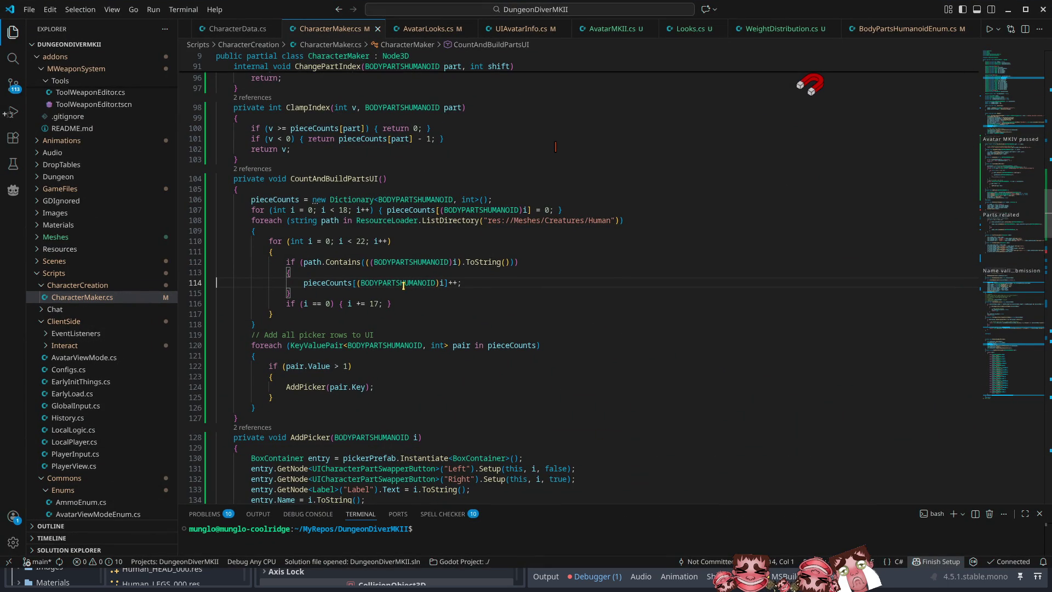
Highlight pieceCounts uses, then open the CharacterMaker.cs:61 stack row from Godot
double_click(334, 283)
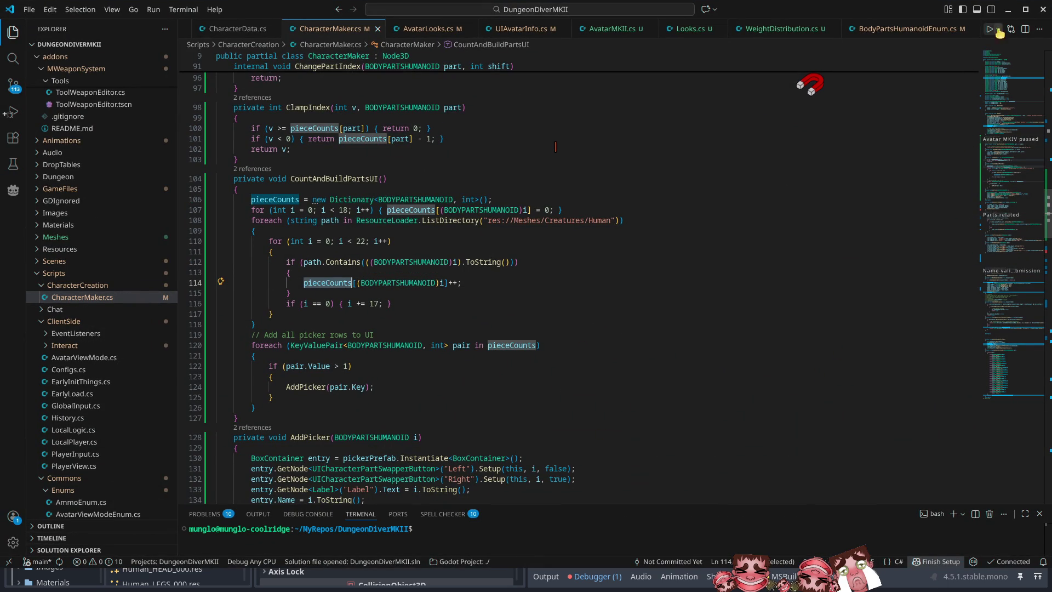
key("alt+Tab")
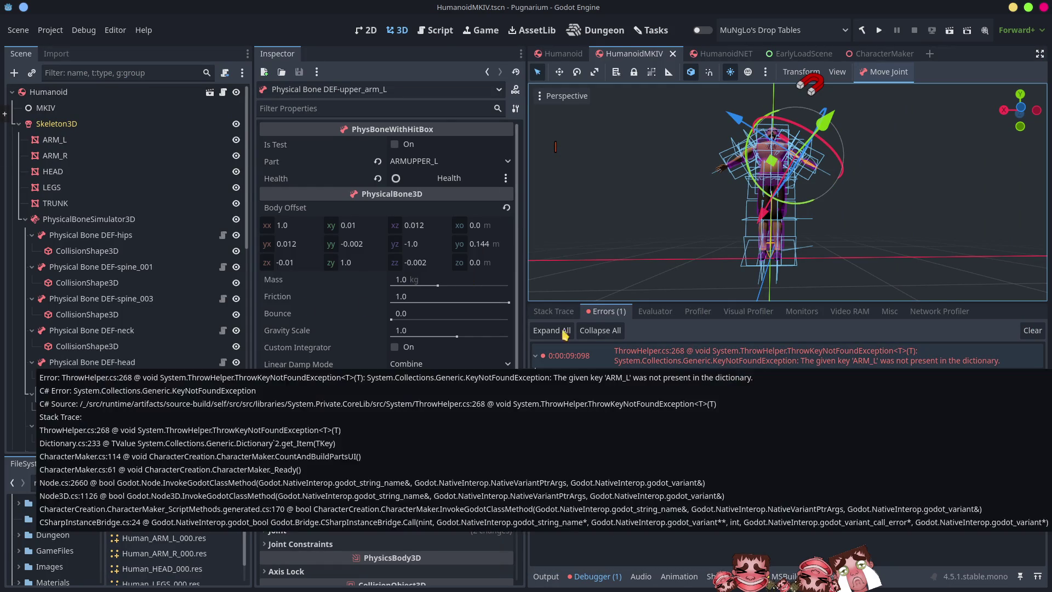
mouse_move(161, 455)
left_mouse_down()
mouse_move(129, 200)
mouse_move(129, 357)
left_mouse_up()
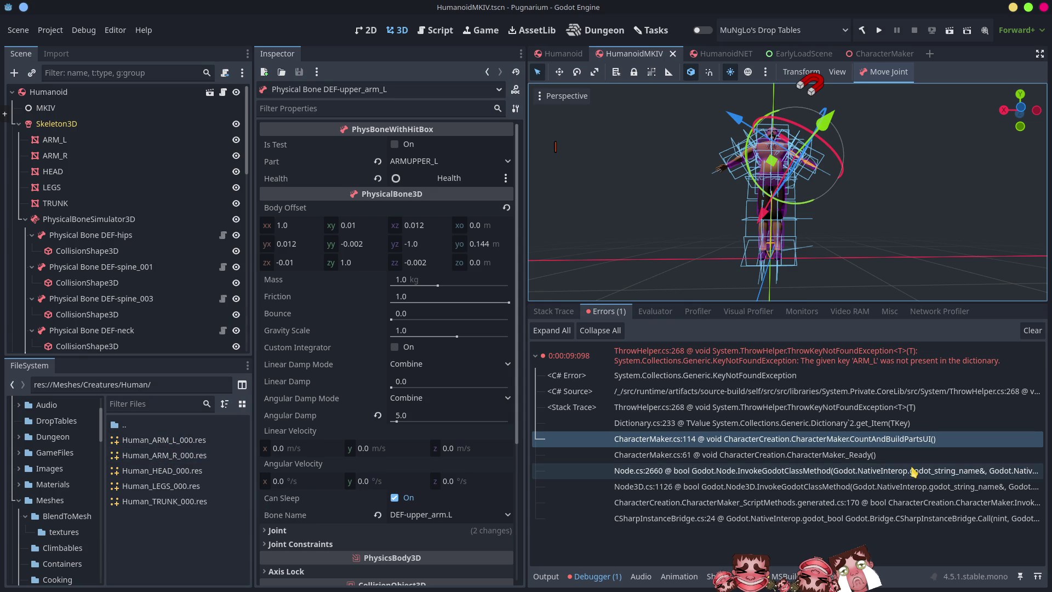
double_click(669, 457)
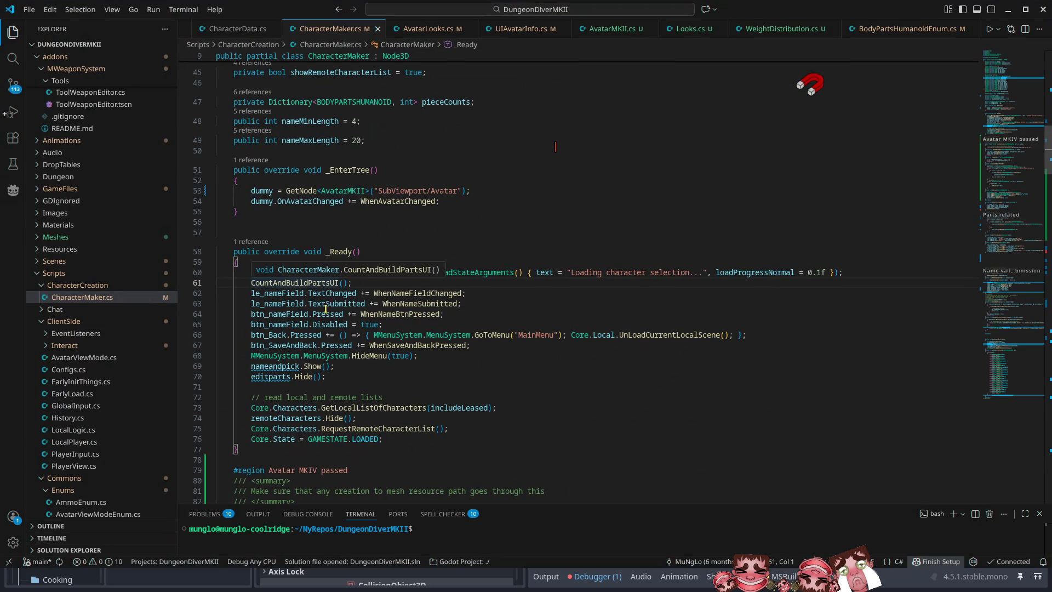
In CountAndBuildPartsUI, delete the one-line loop that zeroed pieceCounts for the first 18 parts
left_click(308, 283, "ctrl")
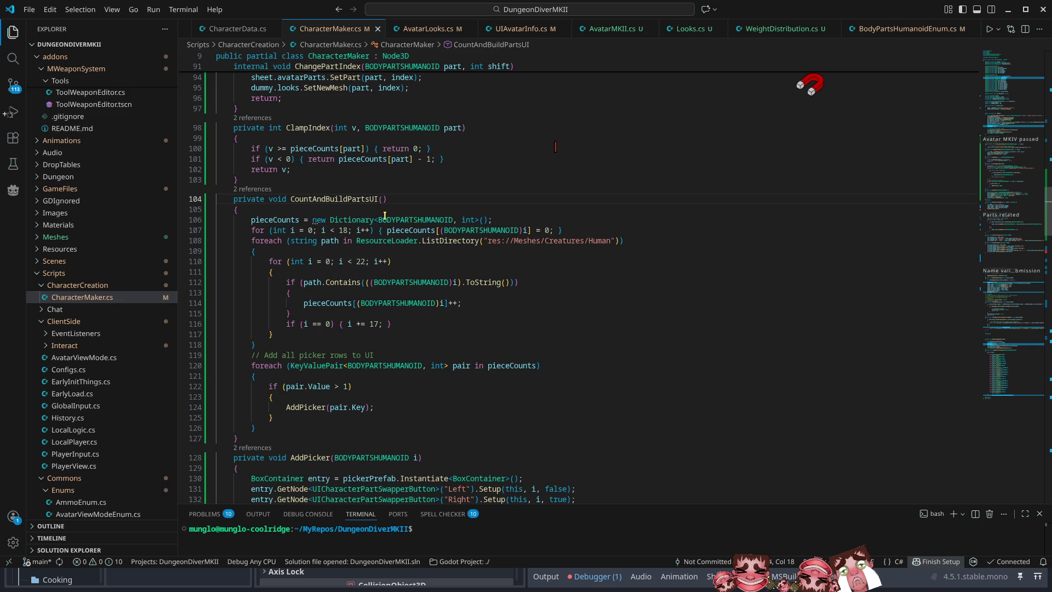
double_click(284, 219)
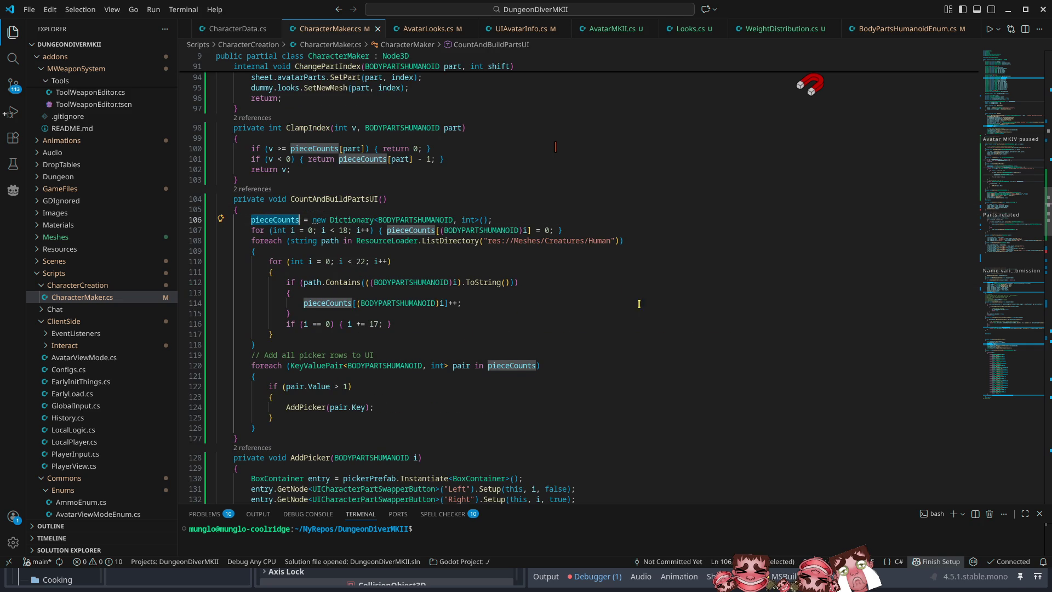
mouse_move(423, 238)
left_click(588, 222)
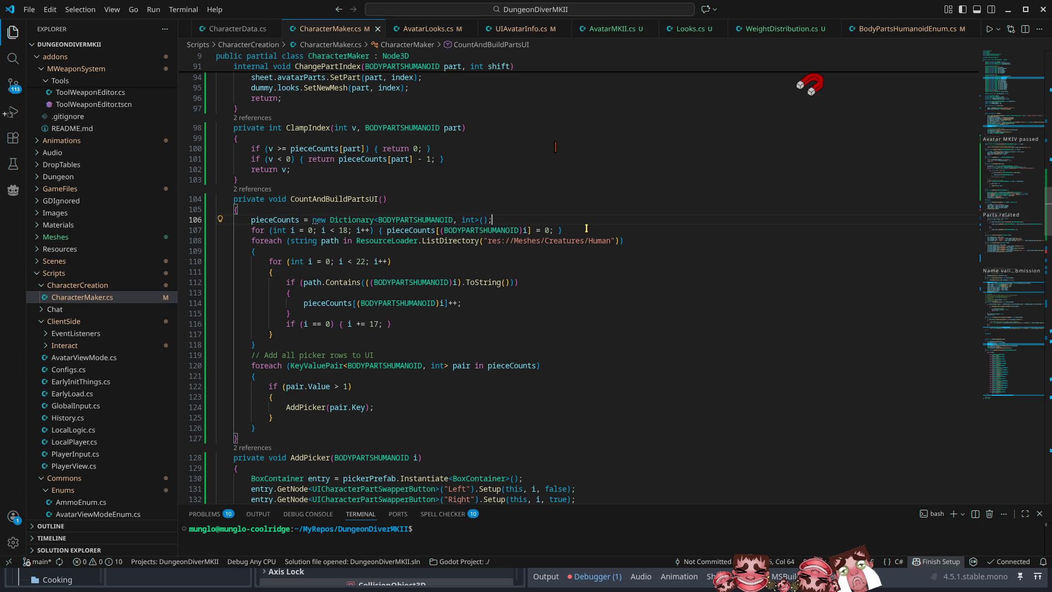
left_click(573, 230)
key("ctrl+shift+k")
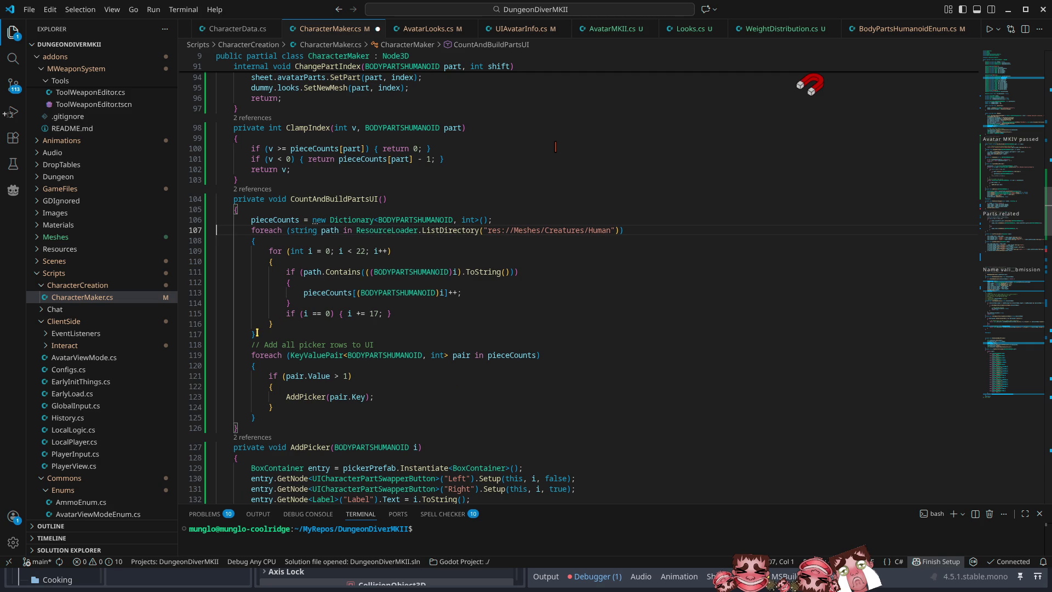
Select the whole inner for-loop block in the mesh-counting code
mouse_move(261, 334)
left_mouse_down()
mouse_move(217, 241)
mouse_move(219, 266)
left_mouse_up()
left_click(318, 345)
left_click_drag(274, 323, 268, 251)
key("ctrl+c")
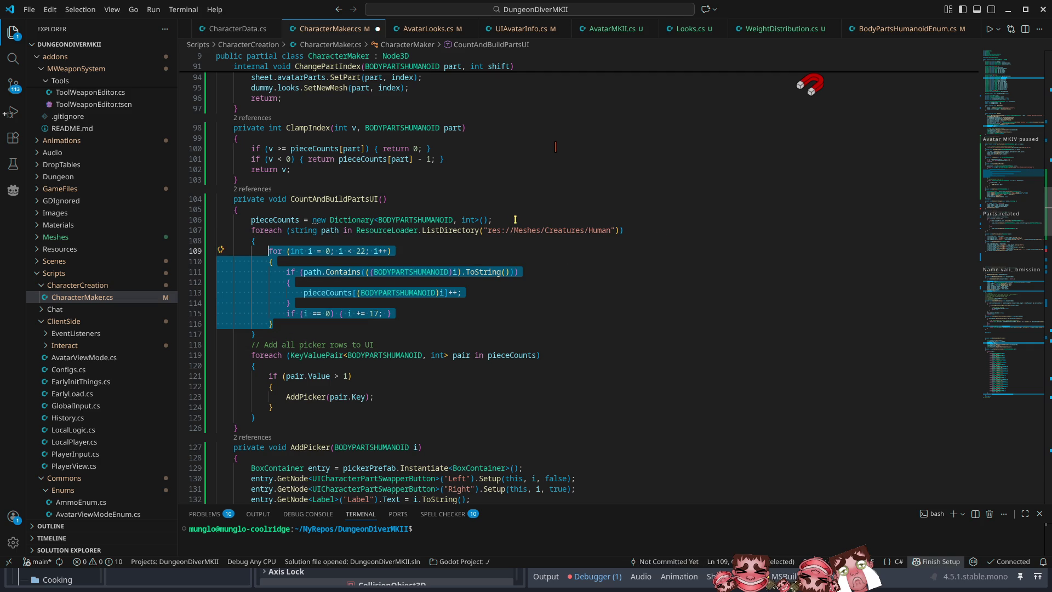
Paste a copy of the inner for-loop above the foreach and reindent it
key("Up")
key("Up")
key("Up")
key("End")
key("Return")
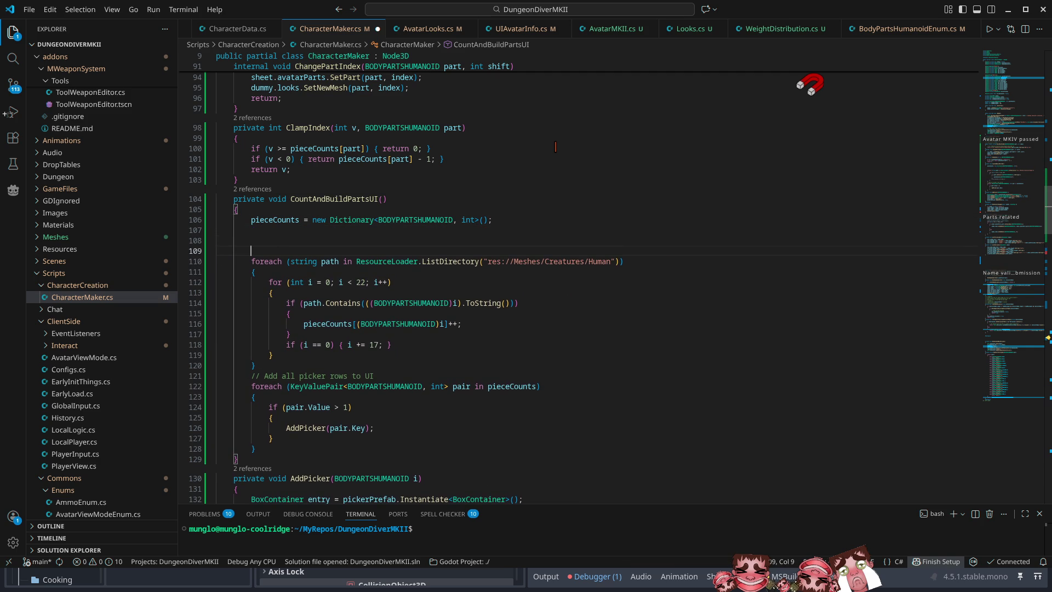
key("ctrl+v")
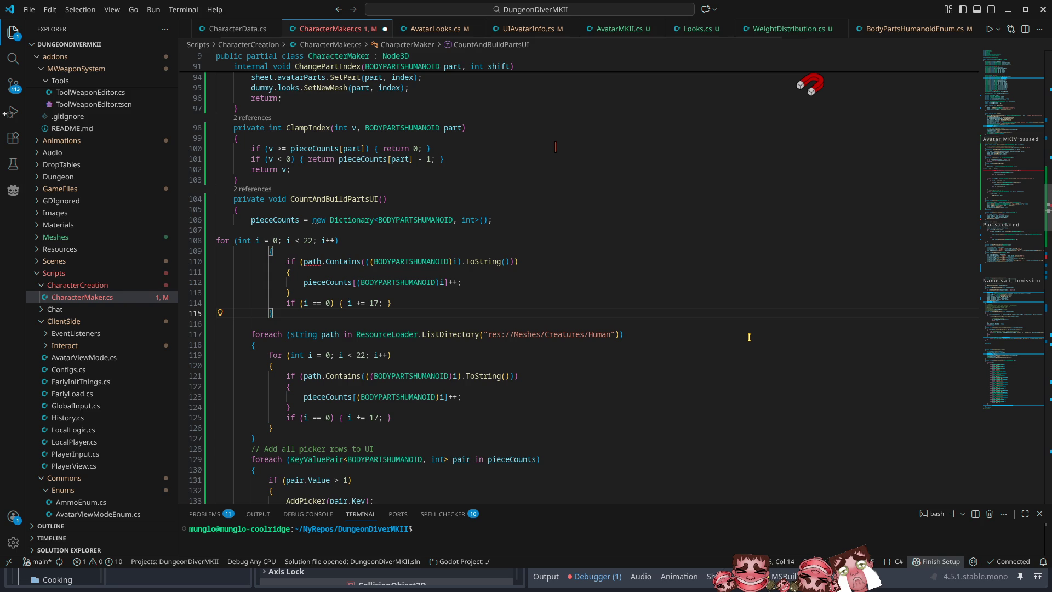
key("shift+alt+f")
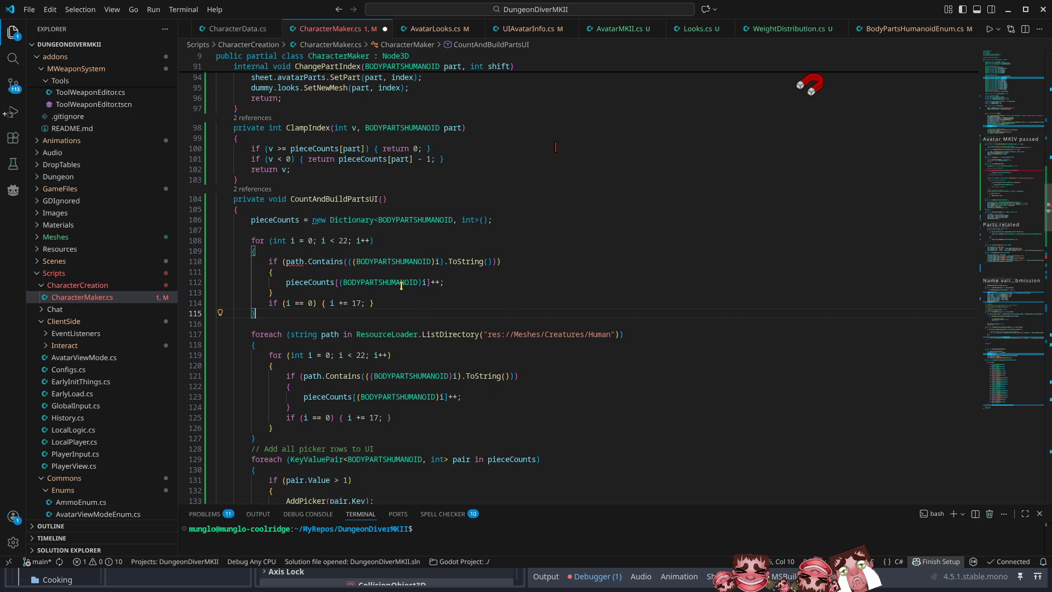
Make the copied loop set each pieceCounts entry to 0 and remove its path.Contains check
left_click(439, 283)
key("BackSpace")
key("BackSpace")
key("ctrl+s")
type("0")
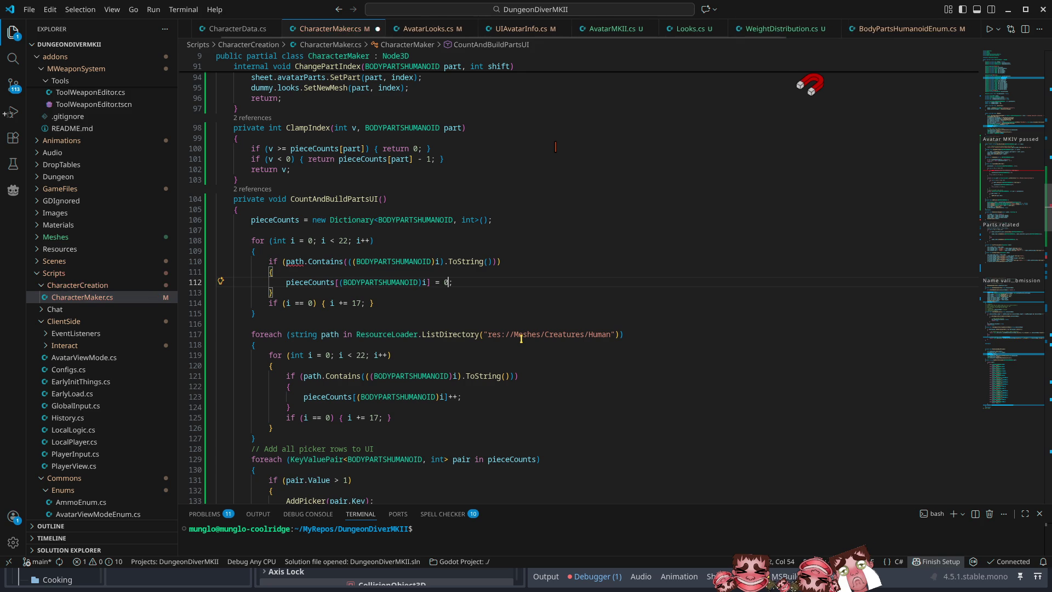
key("Up")
key("Up")
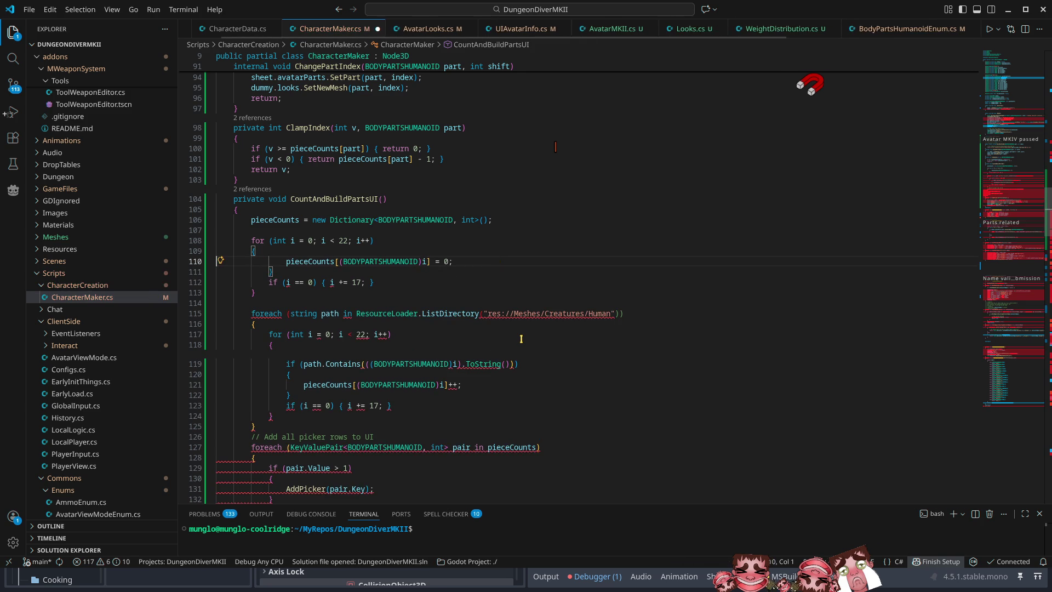
key("ctrl+shift+k")
key("ctrl+shift+k")
key("Down")
key("ctrl+shift+k")
key("ctrl+s")
Add the comments '// set defaults to 0' and '// Process mesh resources' above the two loops
key("ctrl+shift+i")
key("Up")
key("Up")
key("Up")
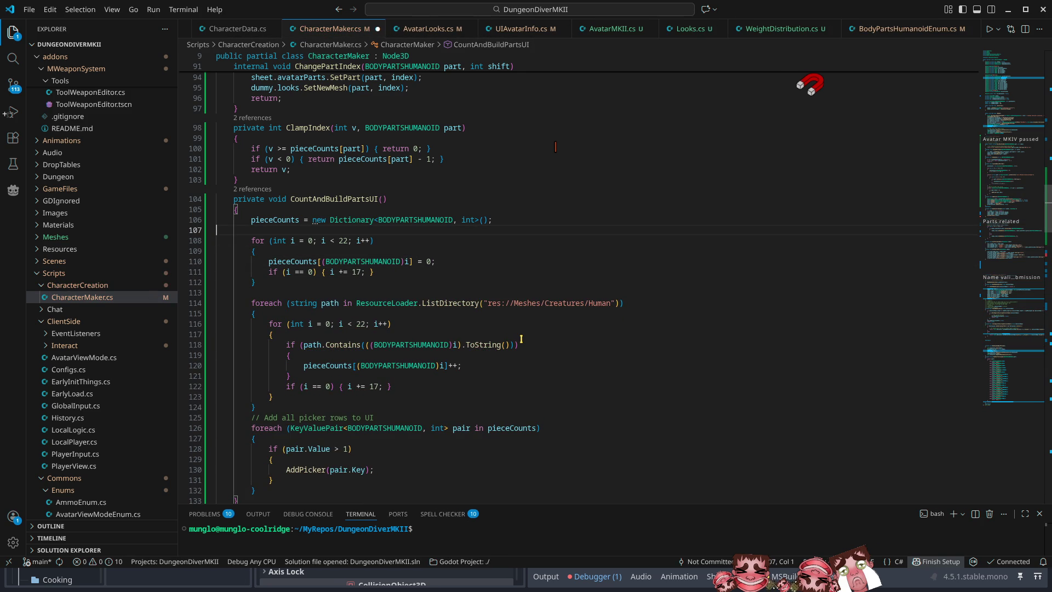
key("BackSpace")
type("// set defaults to 0")
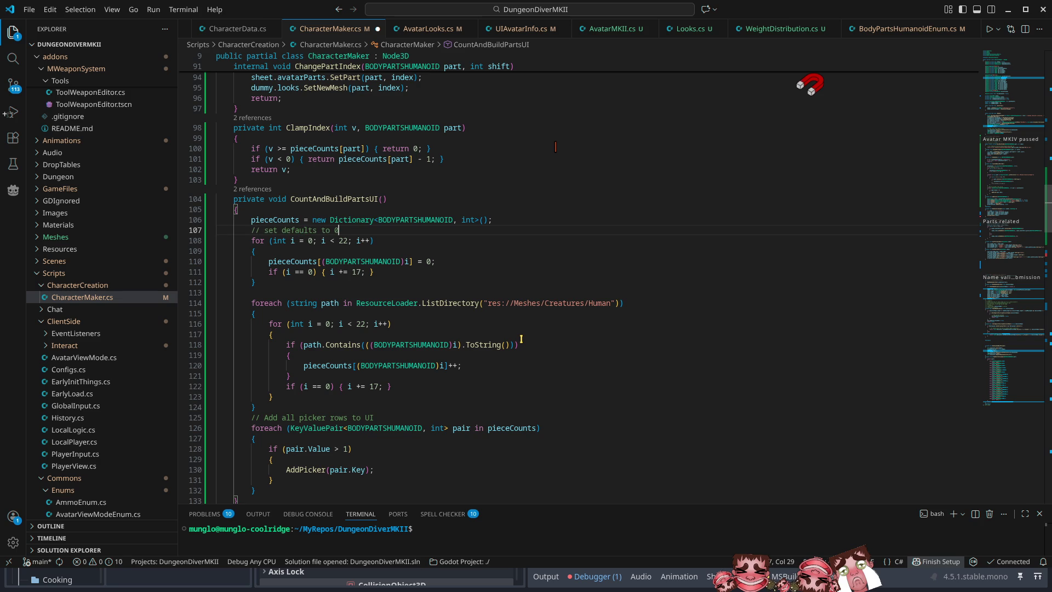
key("Down")
key("Down")
key("Down")
key("Tab")
type("// Pro")
type("cess mesh ")
type("resources")
Review the path.Contains check in the counting loop, then return to Godot
left_click(522, 340)
scroll(618, 287, "down", 4)
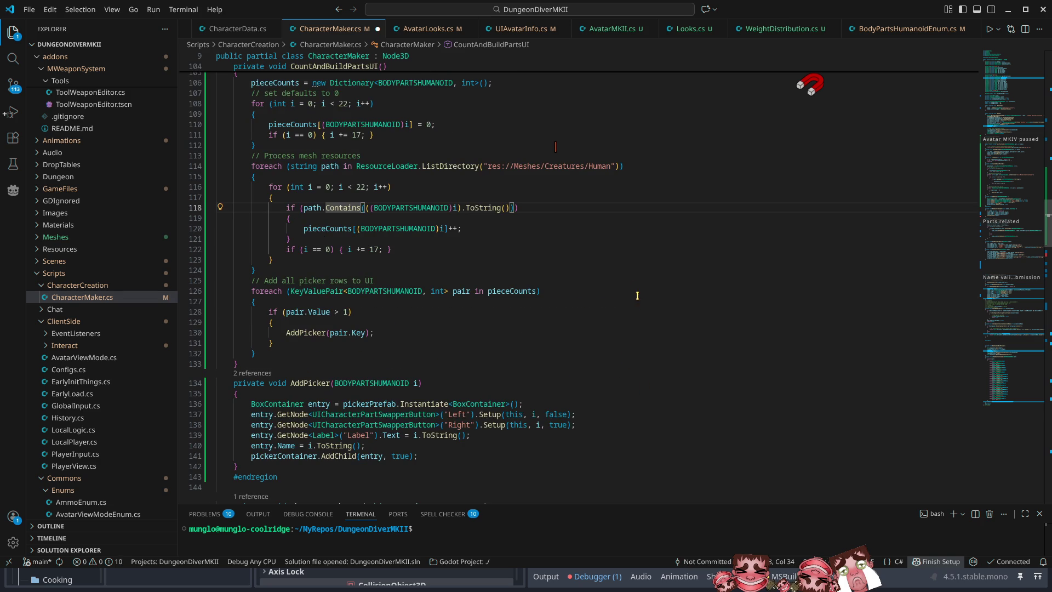
scroll(352, 109, "up", 3)
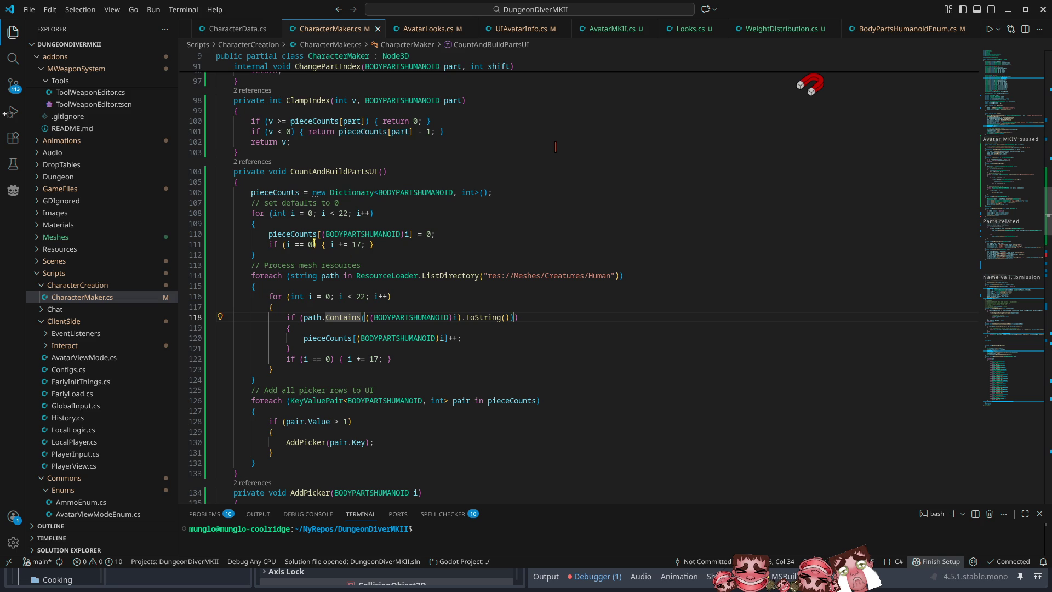
key("alt+Tab")
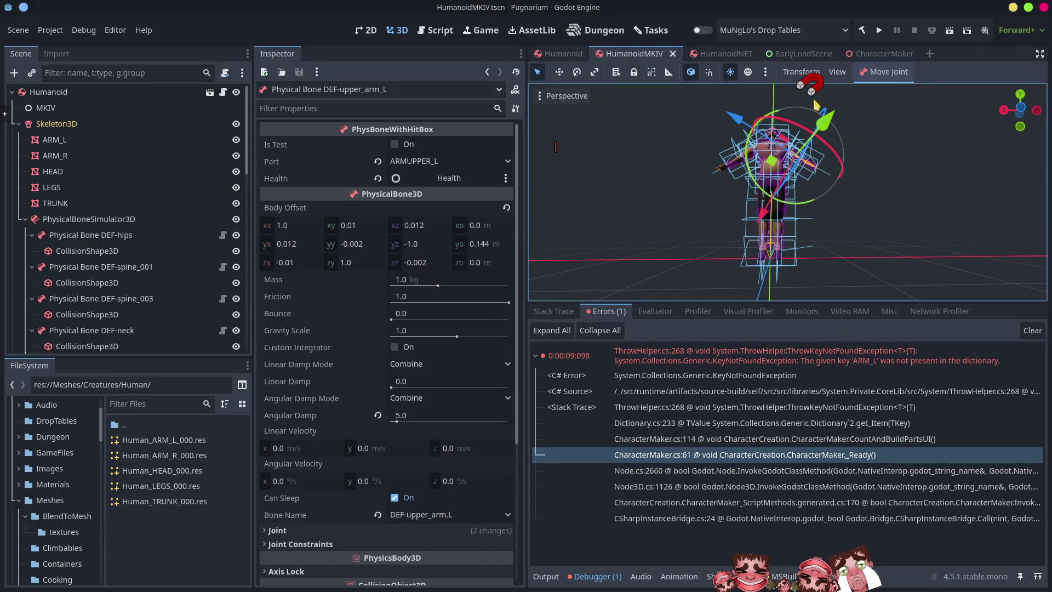
Run the game, create a character named 'Bloooooork', and lower its height
left_click(879, 31)
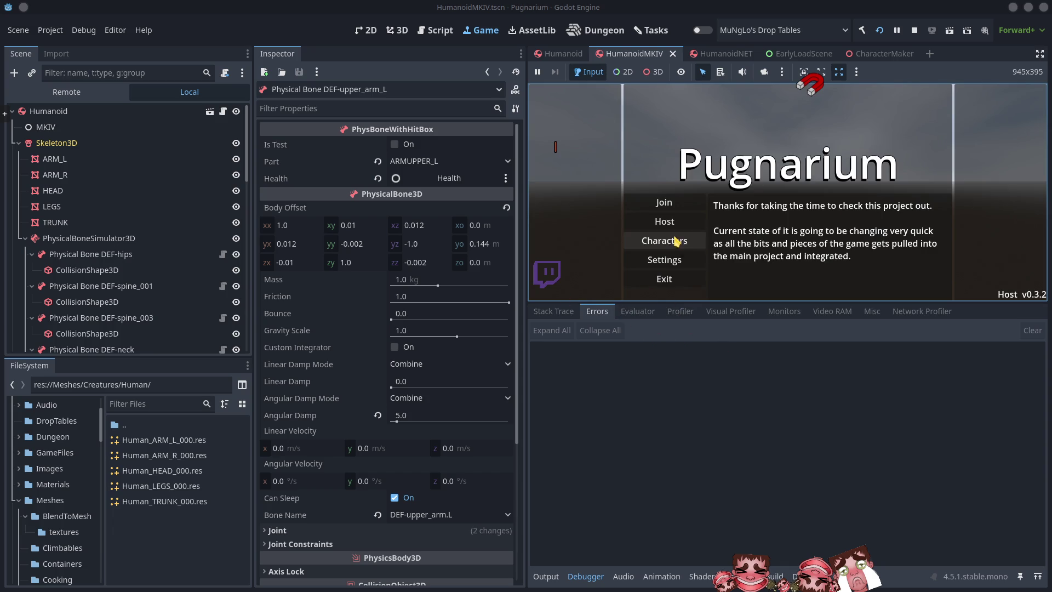
left_click(680, 243)
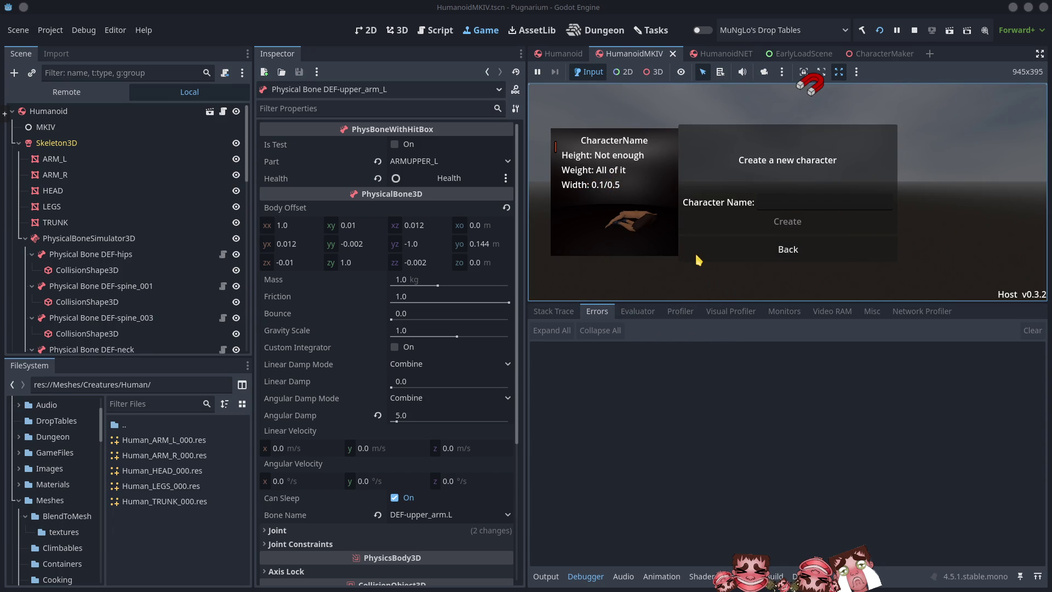
left_click(783, 200)
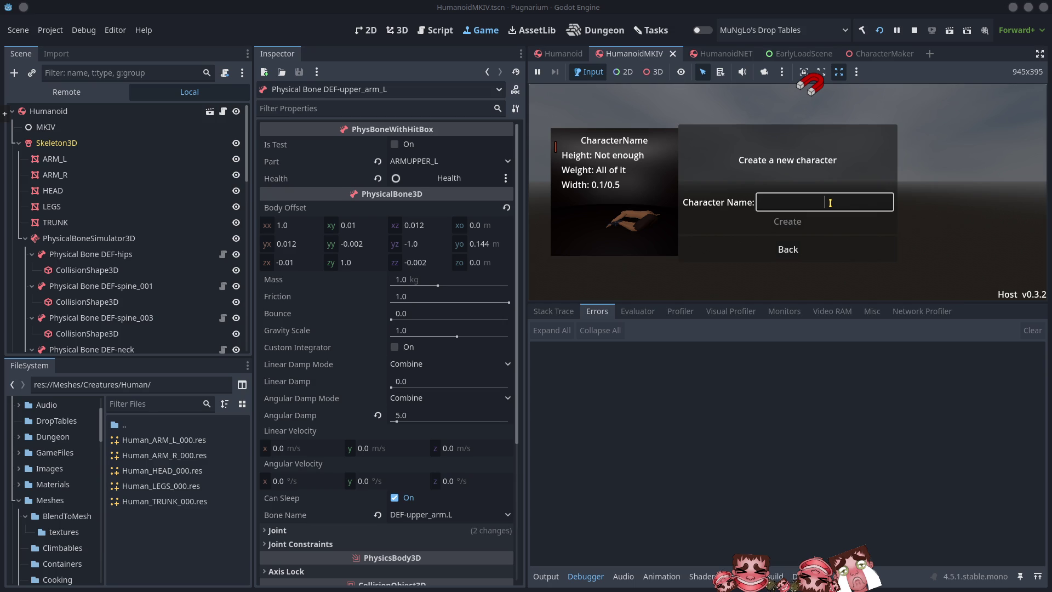
type("Bloooooork")
left_click(787, 224)
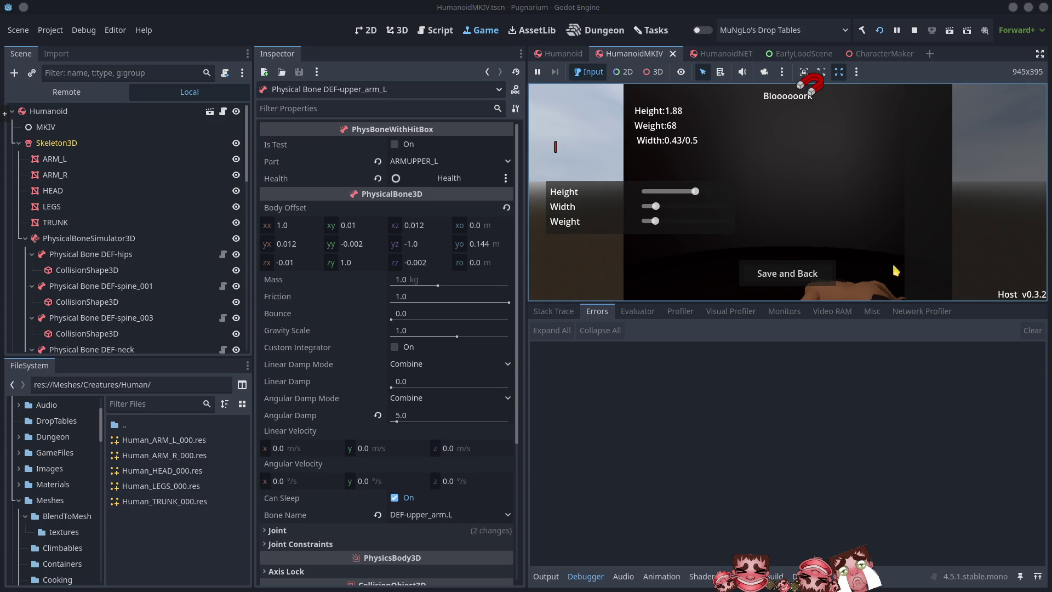
mouse_move(695, 191)
left_mouse_down()
mouse_move(665, 192)
mouse_move(731, 192)
mouse_move(666, 193)
mouse_move(700, 214)
mouse_move(679, 229)
left_mouse_up()
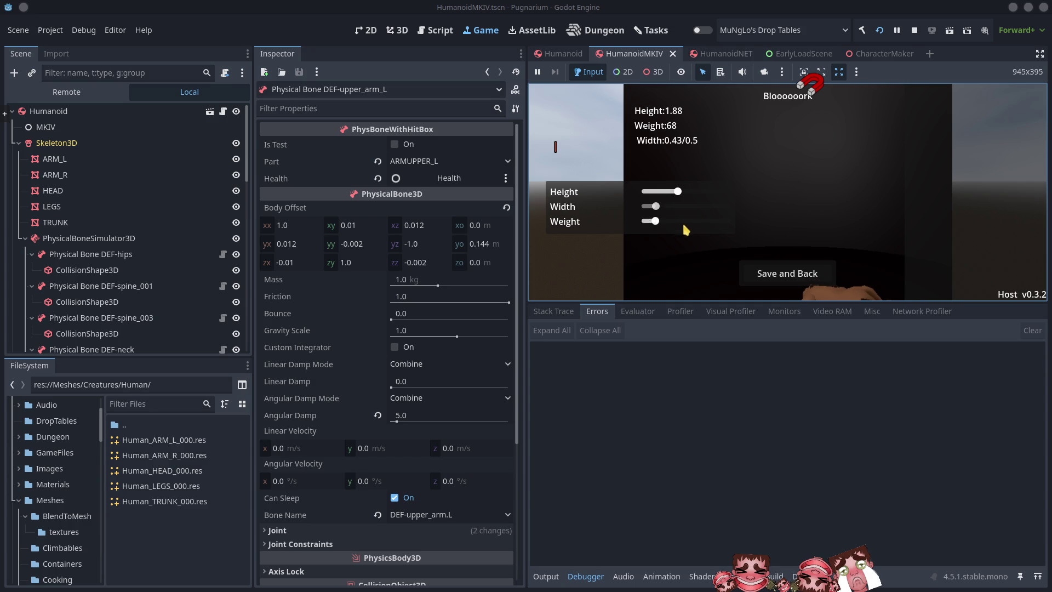
left_click(548, 578)
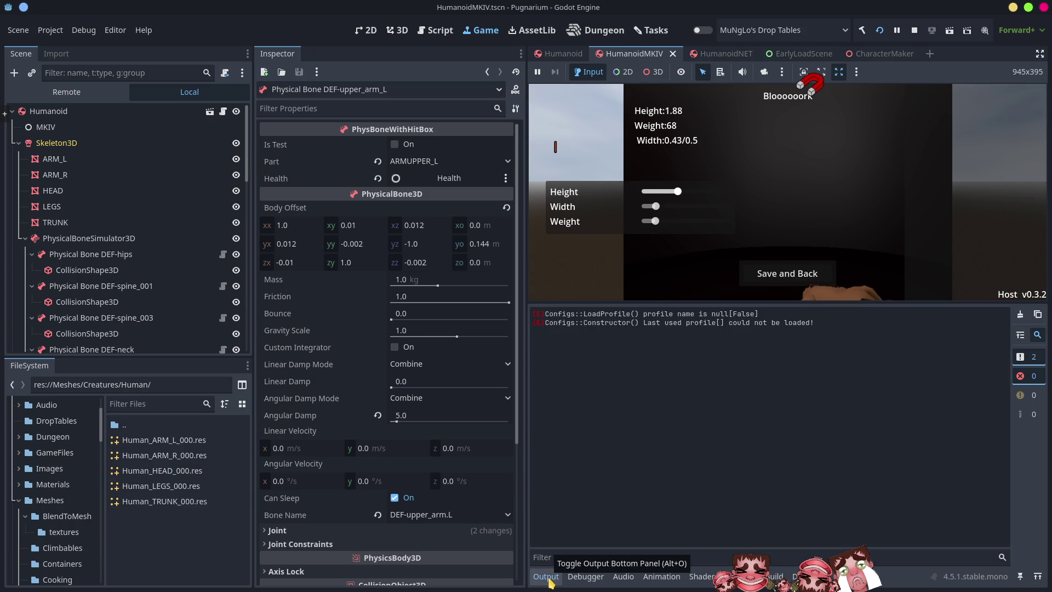
Raise the character's height near maximum, save it, and inspect the 51 missing-mesh errors
left_click(548, 578)
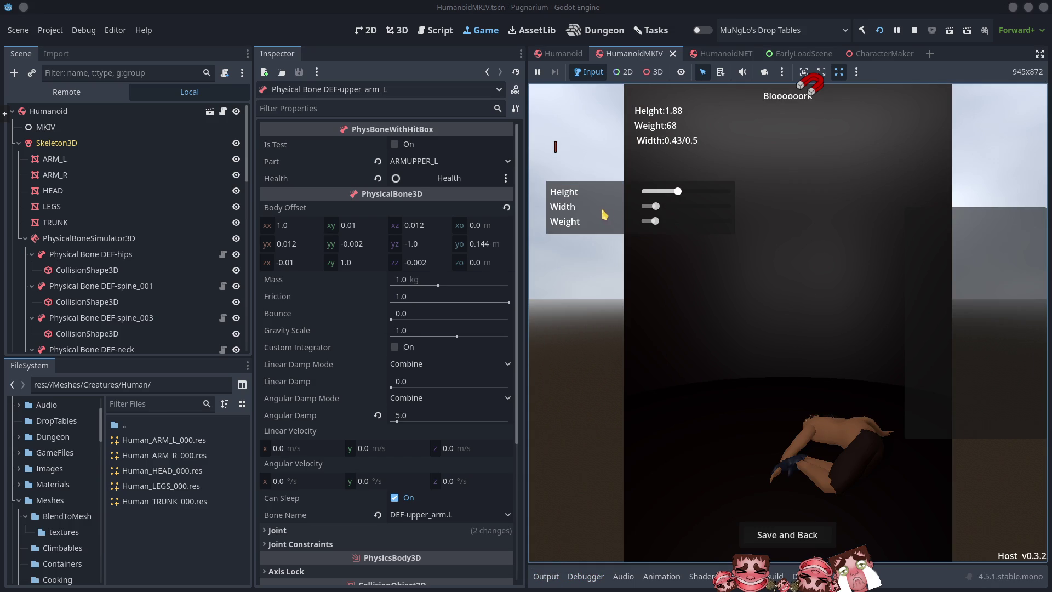
mouse_move(678, 191)
left_mouse_down()
mouse_move(647, 193)
mouse_move(743, 222)
mouse_move(652, 221)
left_mouse_up()
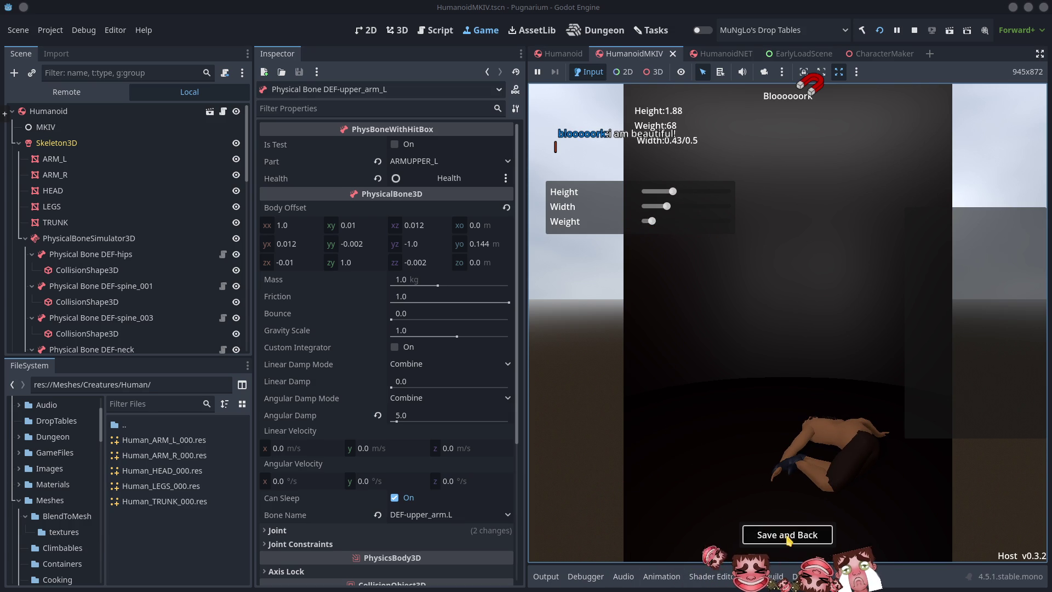
left_click(785, 536)
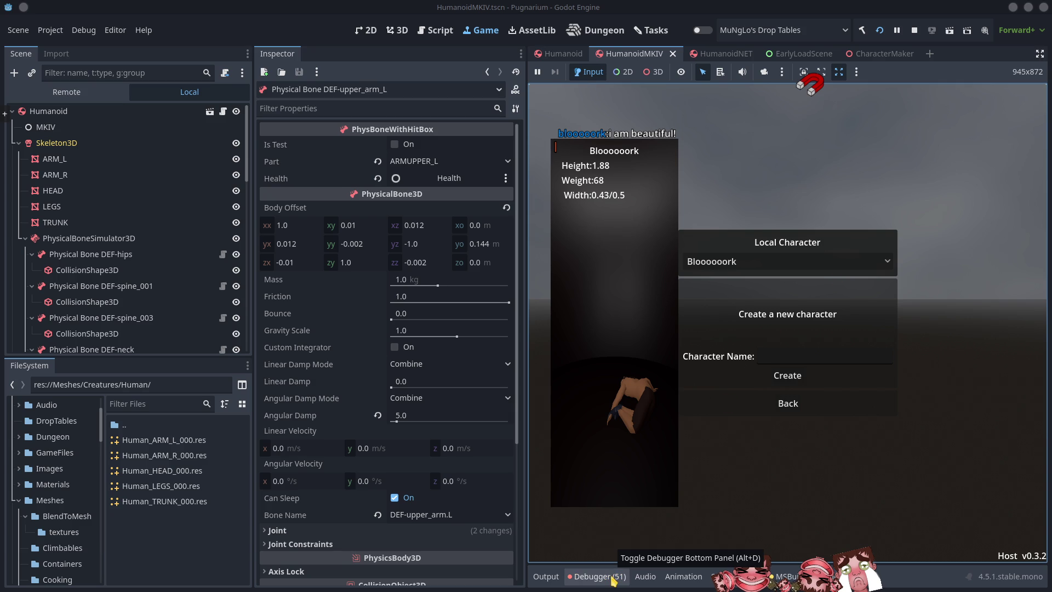
left_click(599, 576)
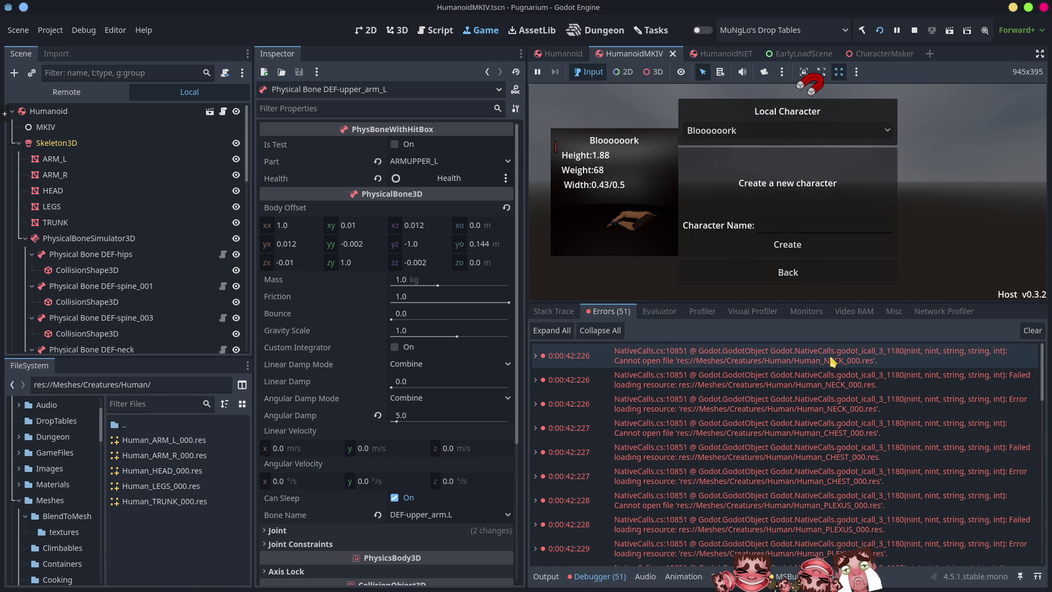
mouse_move(832, 361)
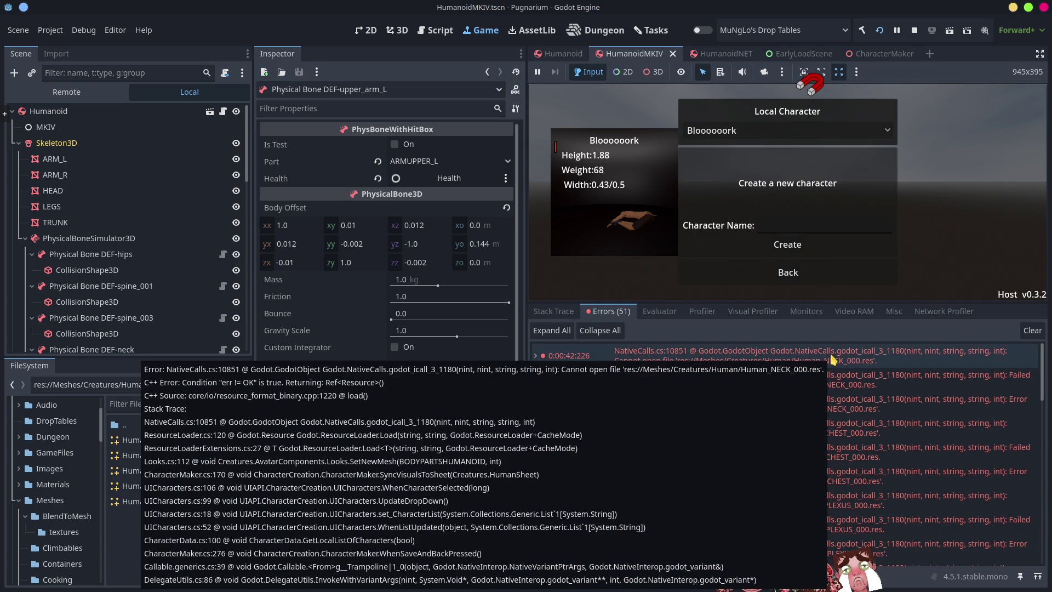
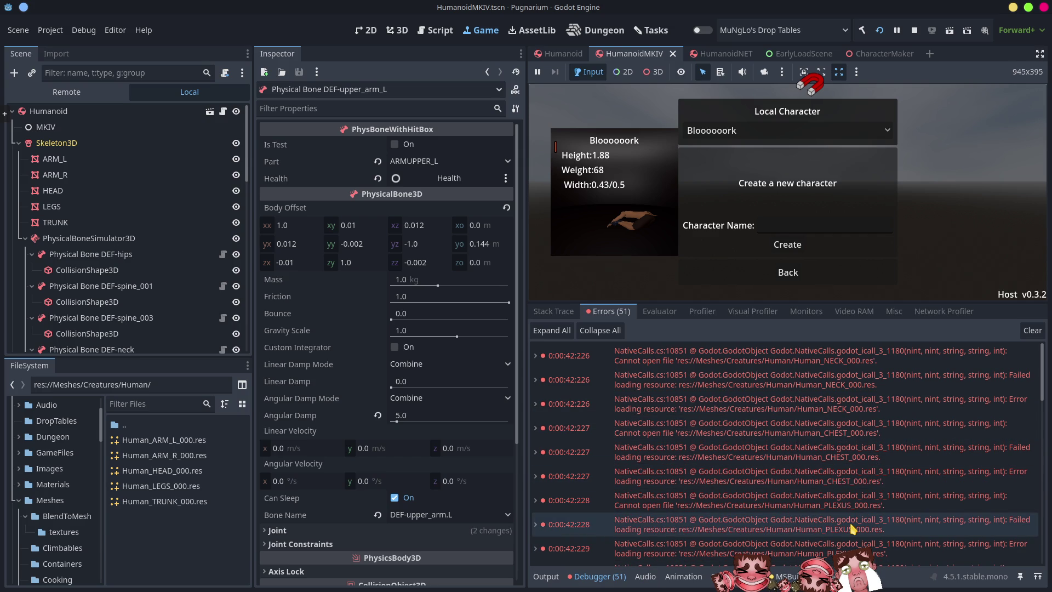
Expand the first Human_NECK_000.res error and open its Looks.cs:112 stack frame in VS Code
left_click(537, 358)
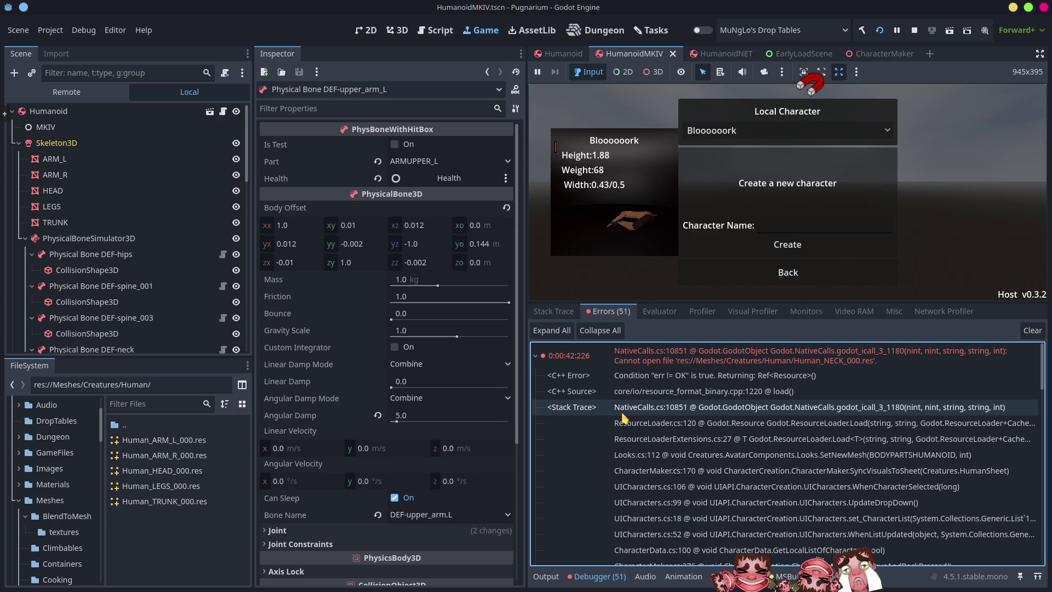
double_click(639, 455)
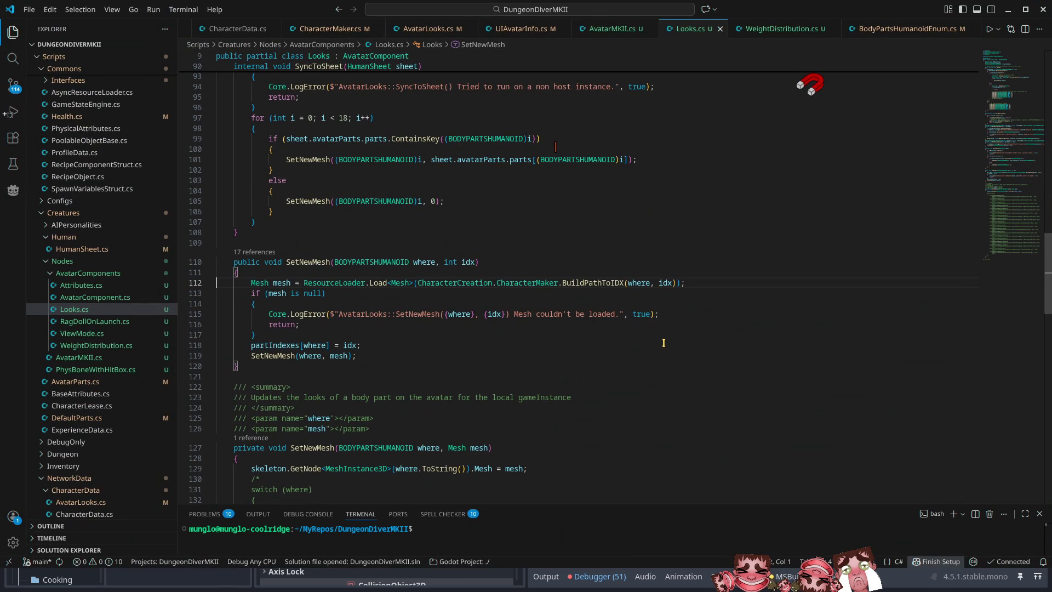
Switch back to the Godot Engine debugger's Errors tab
key("alt+Tab")
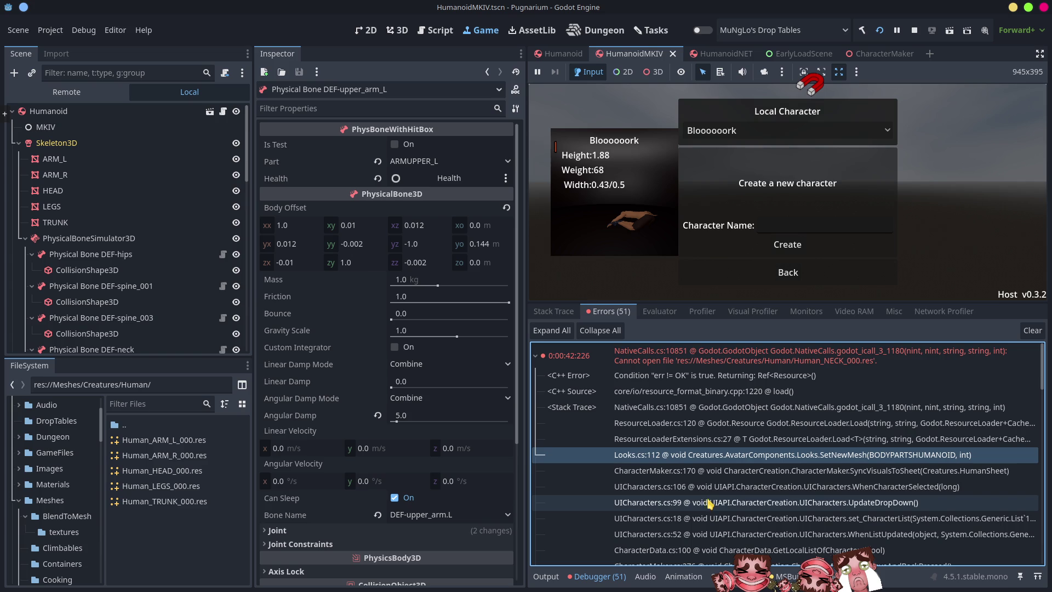
Open the CharacterMaker.cs:170 frame from the neck error's stack trace in VS Code
double_click(669, 470)
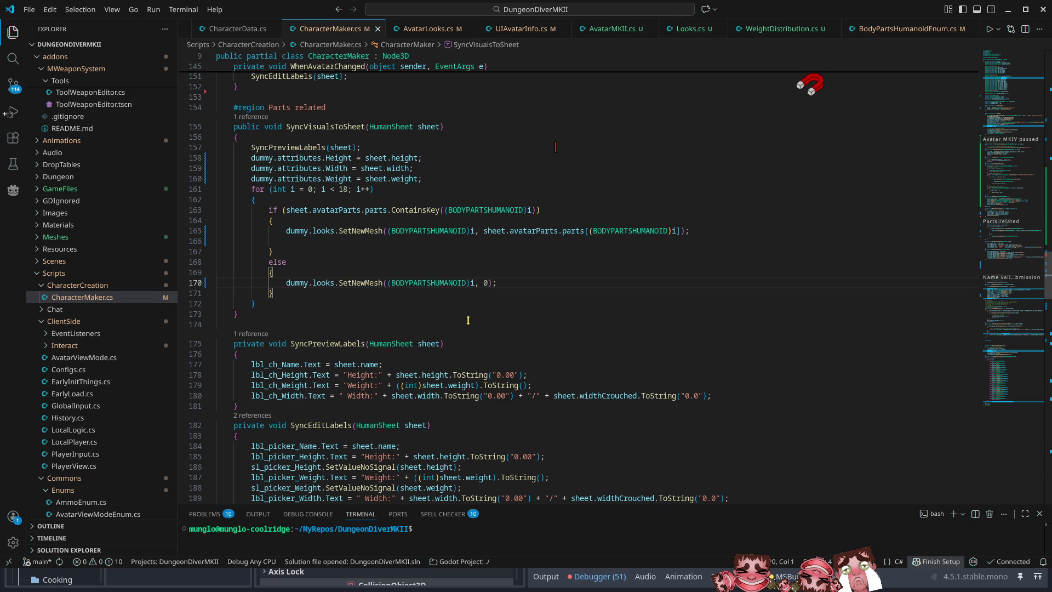
double_click(432, 282)
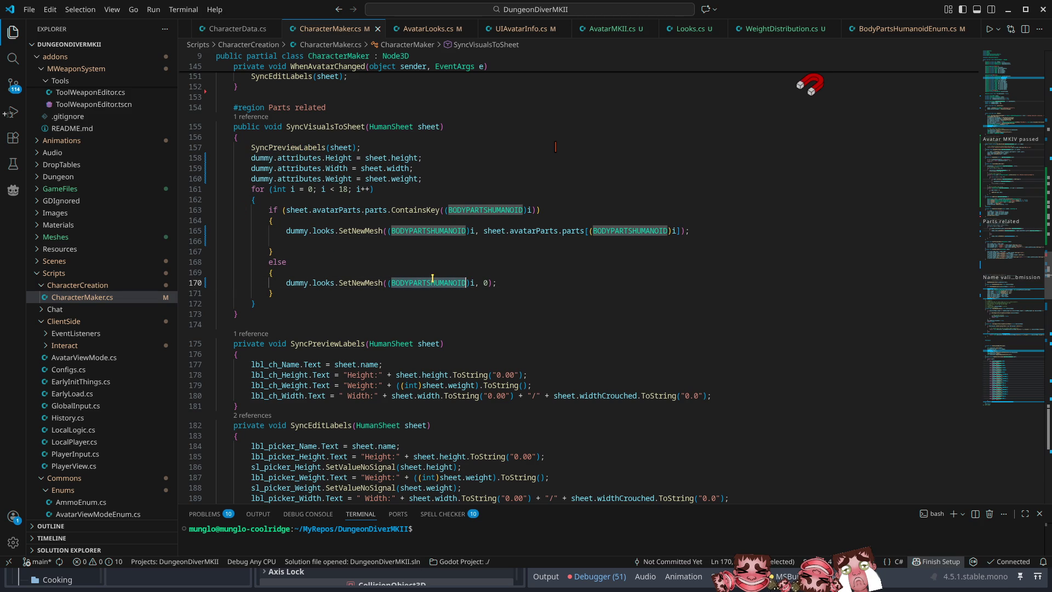
double_click(345, 189)
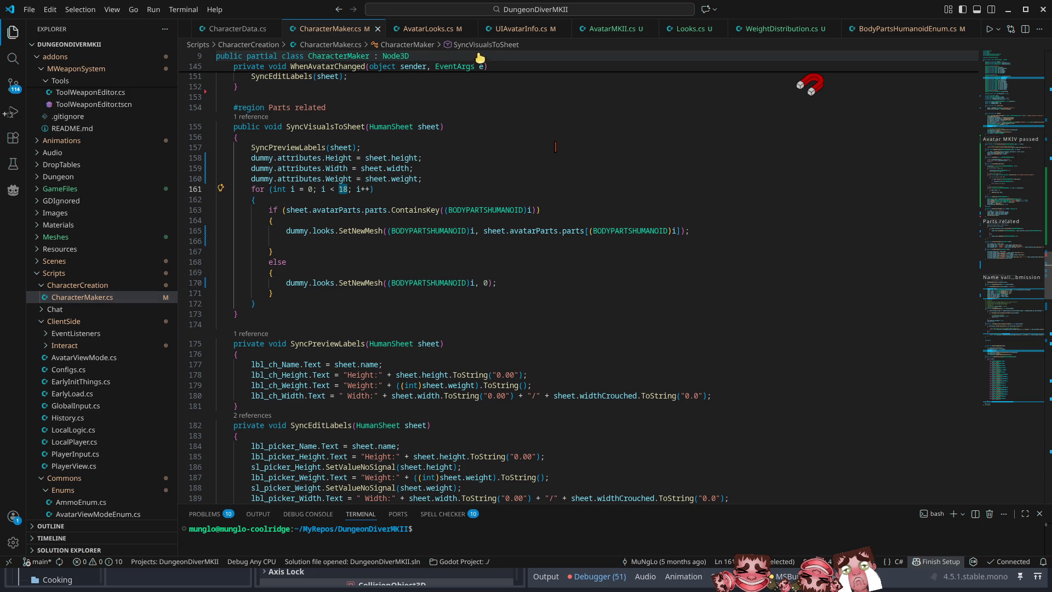
left_click(428, 28)
left_click(521, 28)
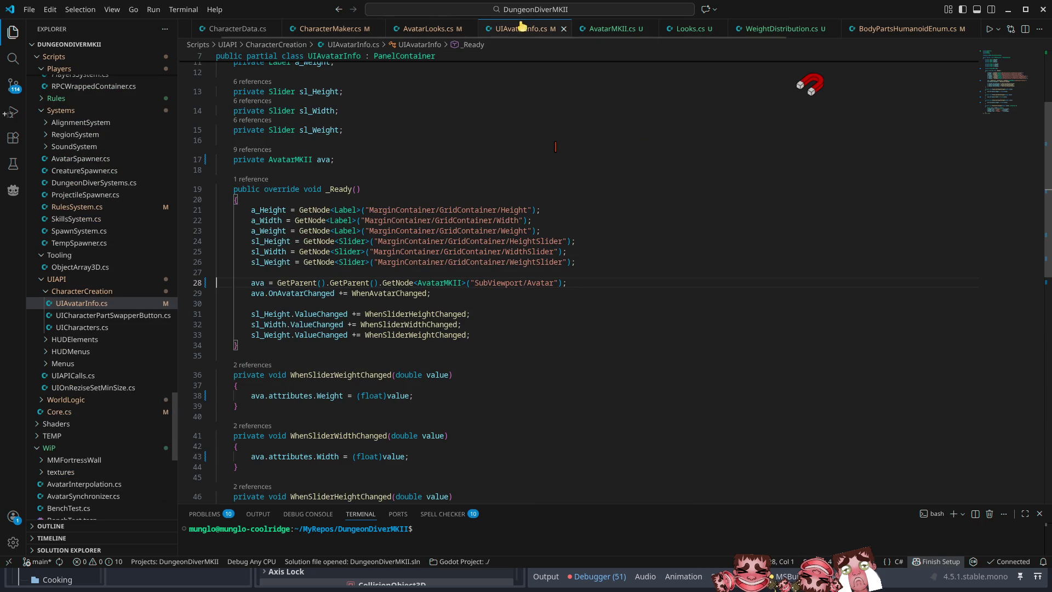
left_click(614, 28)
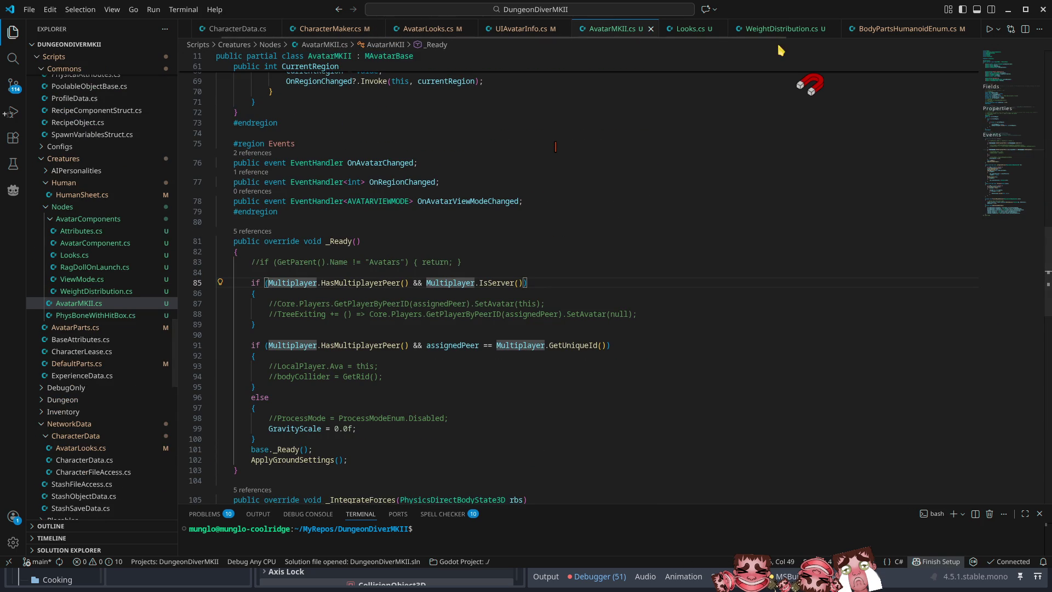
left_click(885, 31)
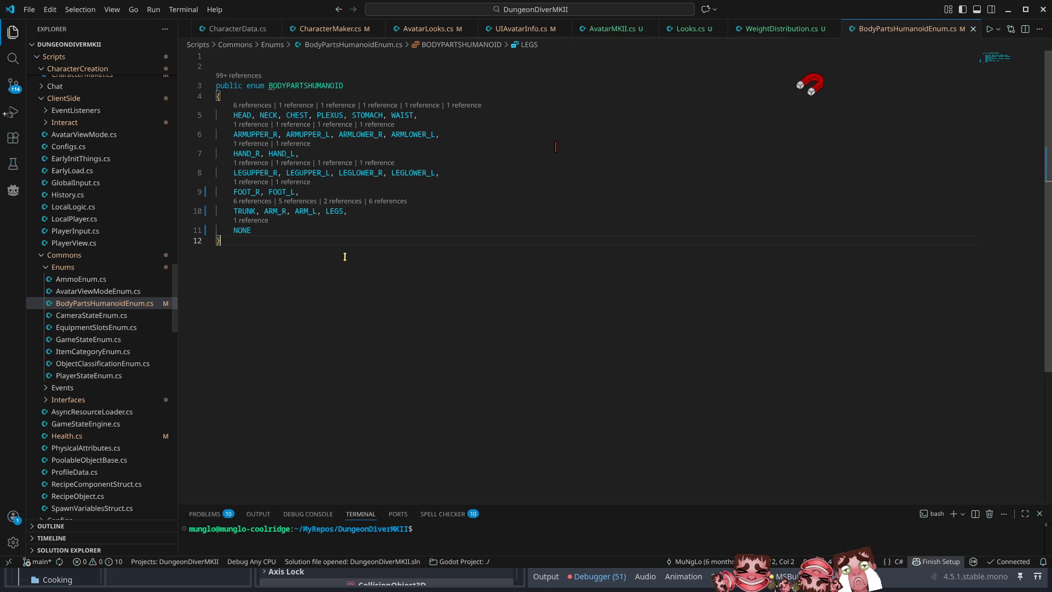
left_click_drag(235, 218, 219, 211)
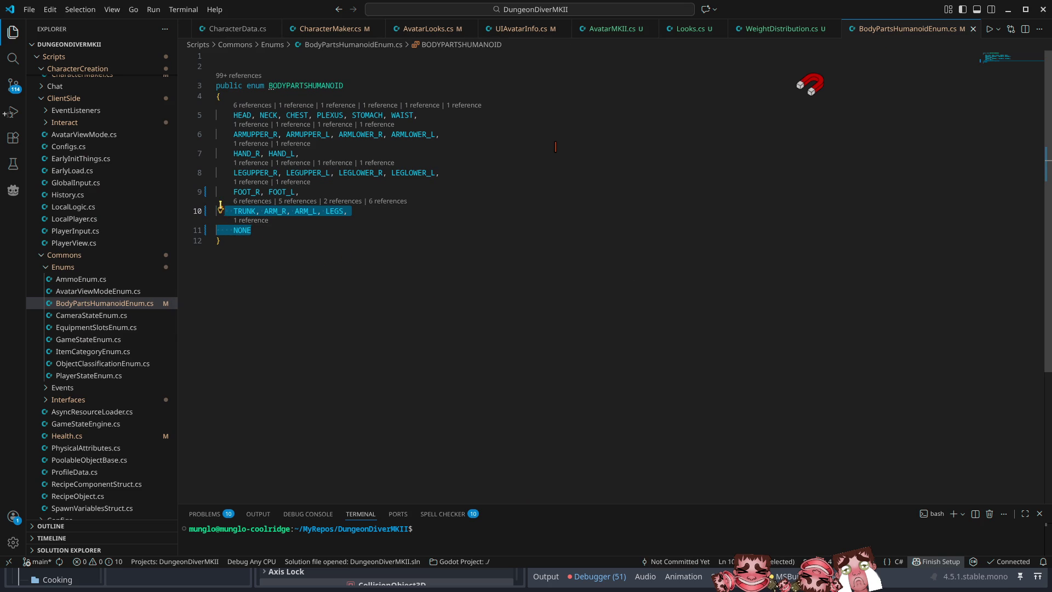
mouse_move(243, 117)
left_click(574, 177)
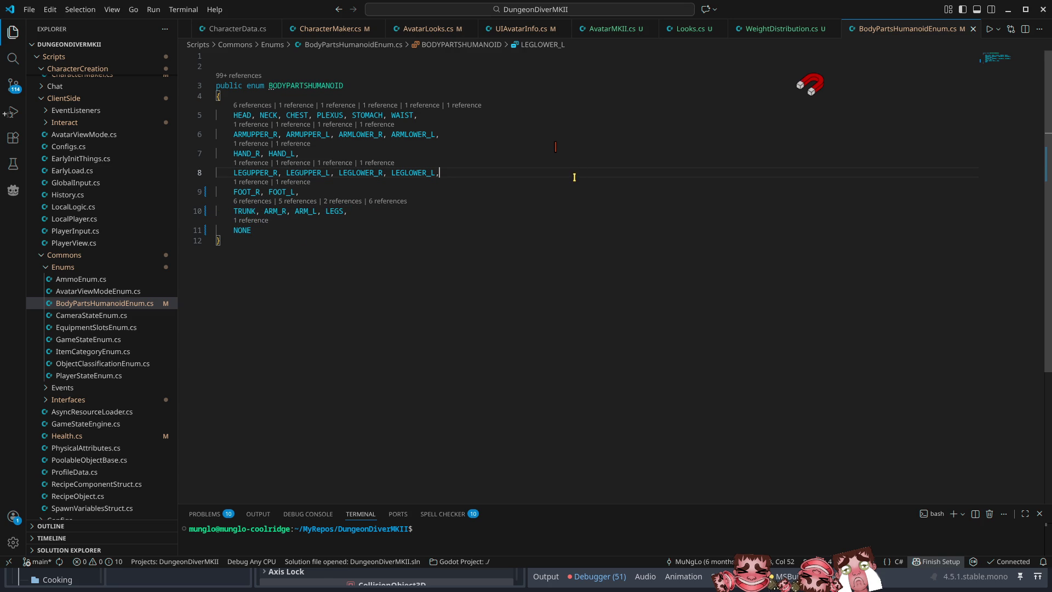
left_click(617, 29)
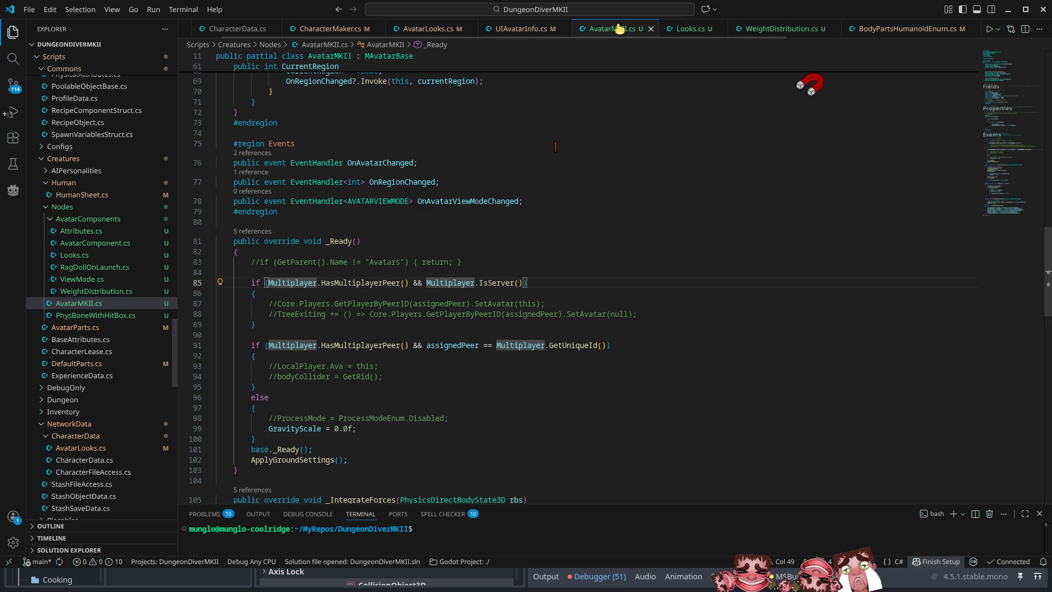
left_click(321, 29)
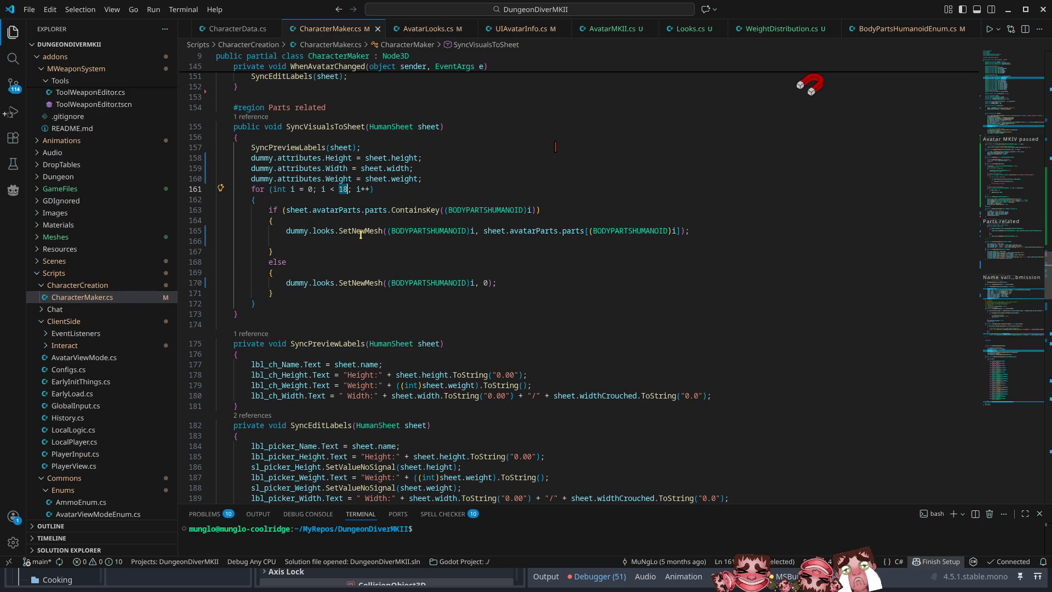
Replace SyncVisualsToSheet's 18-iteration loop header with CountAndBuildPartsUI's 22-iteration header
left_click(392, 187)
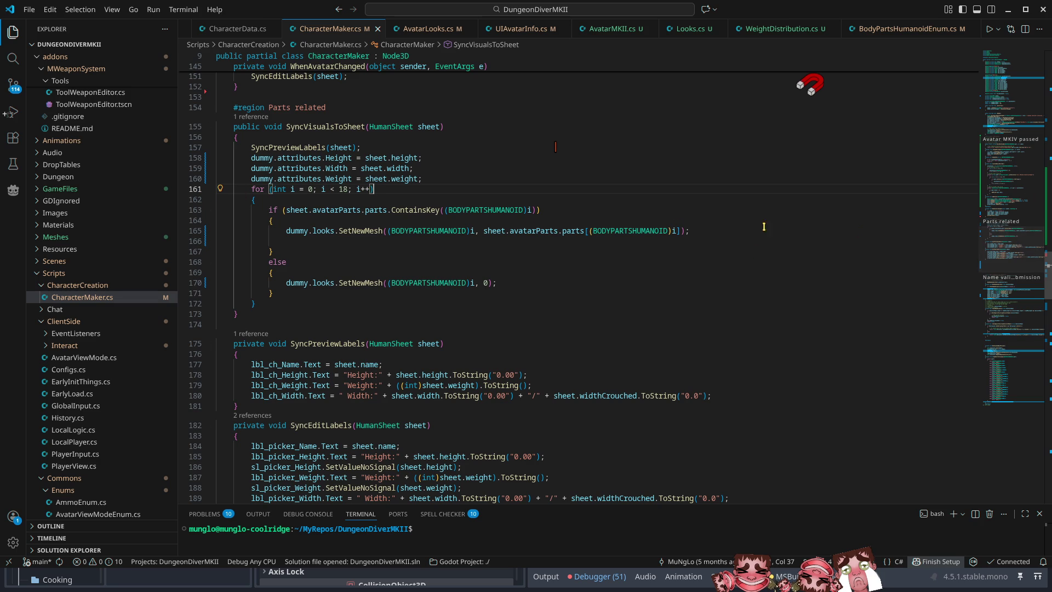
scroll(295, 214, "up", 13)
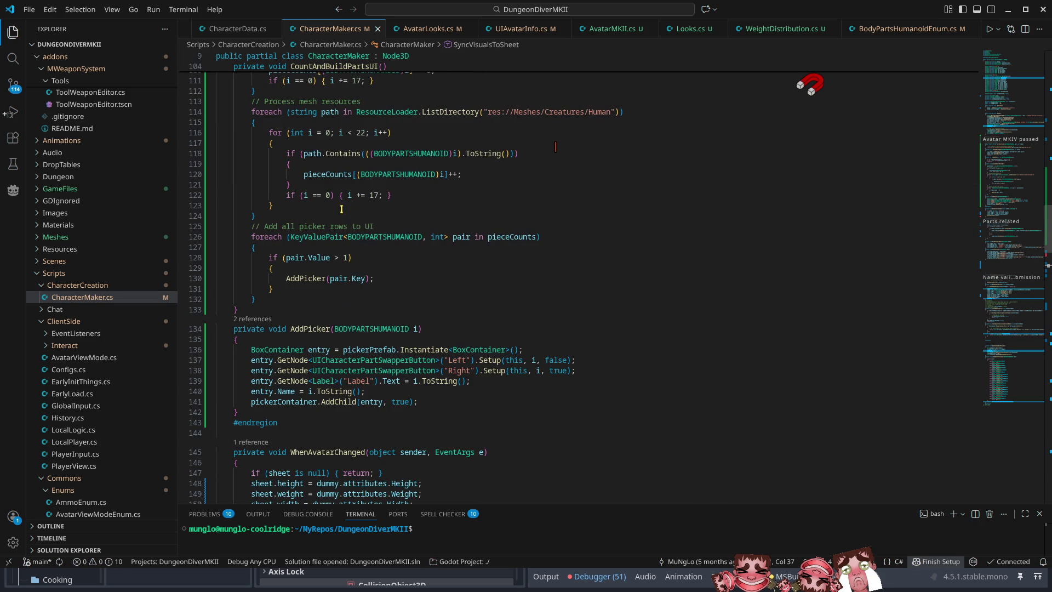
left_click(413, 133)
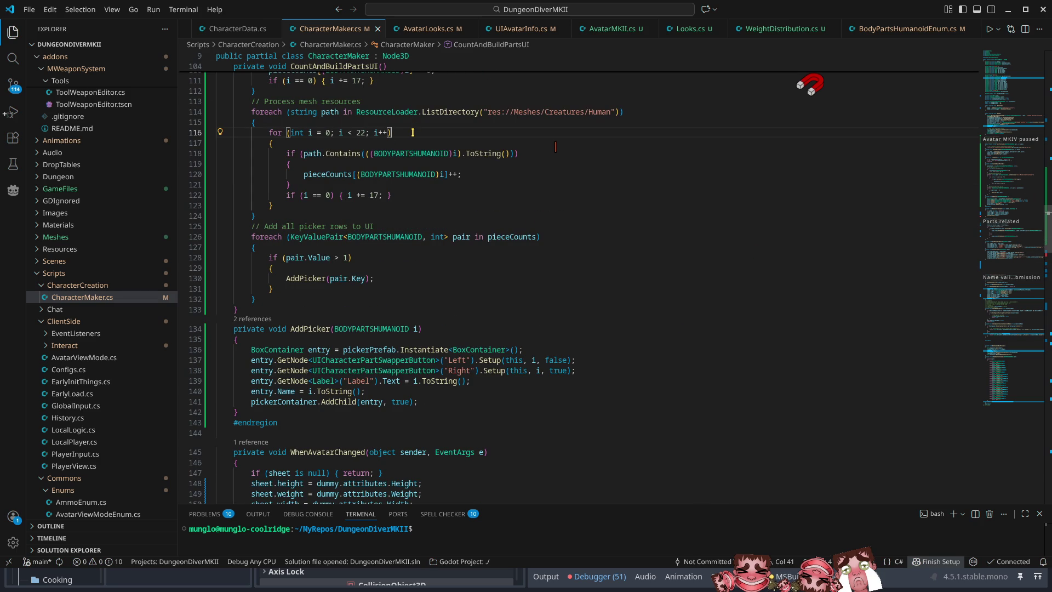
scroll(399, 233, "down", 7)
scroll(391, 244, "down", 4)
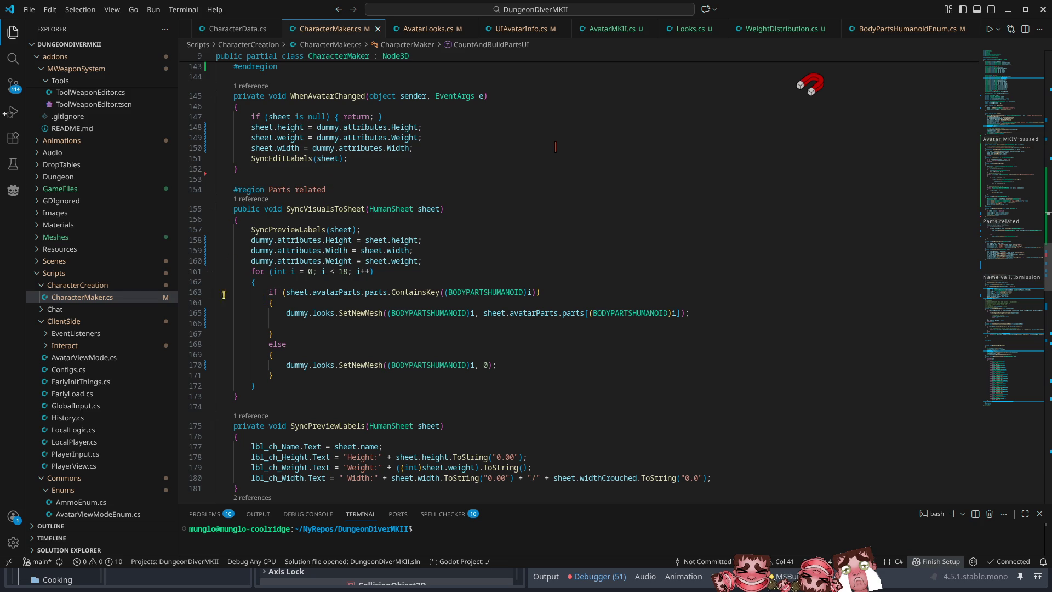
left_click(439, 264)
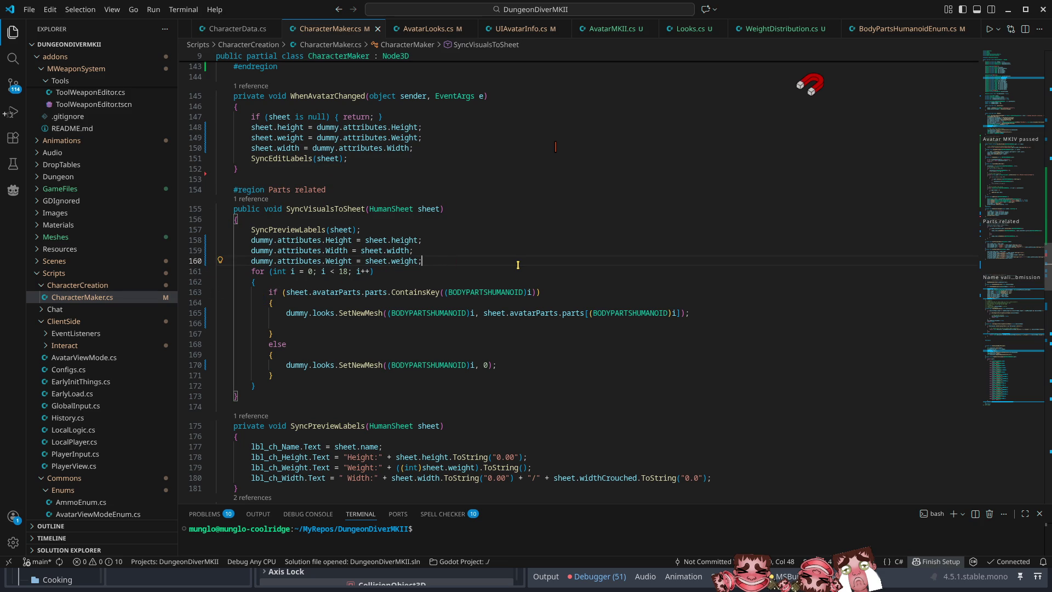
key("Return")
type("for (int i = 0; i < 22; i++)")
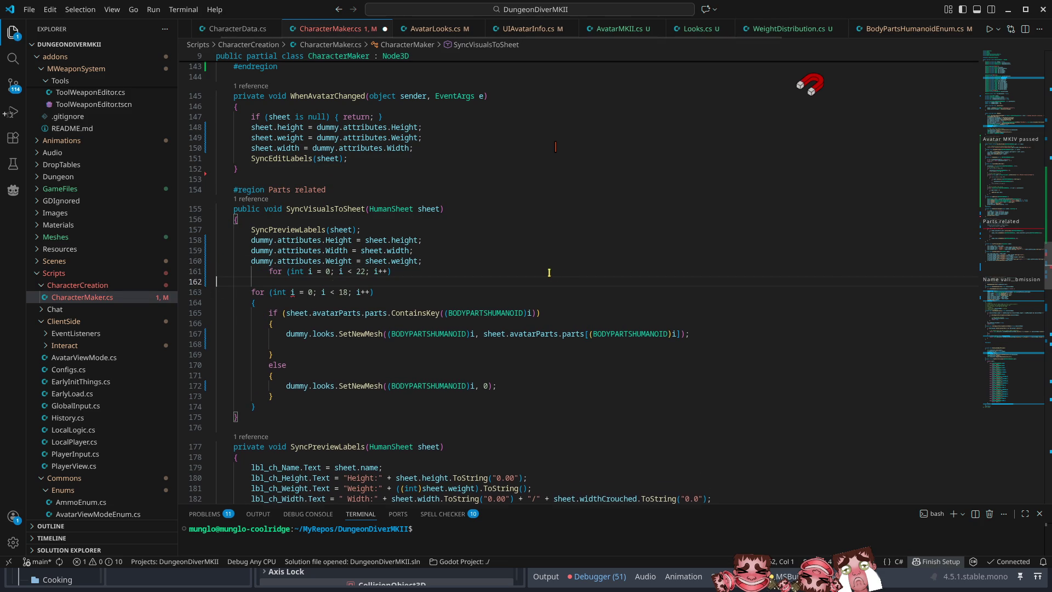
key("ctrl+shift+k")
key("ctrl+shift+k")
Add 'if (i == 0) { i += 17; }' inside the loop and fix the loop's indentation
scroll(422, 300, "up", 10)
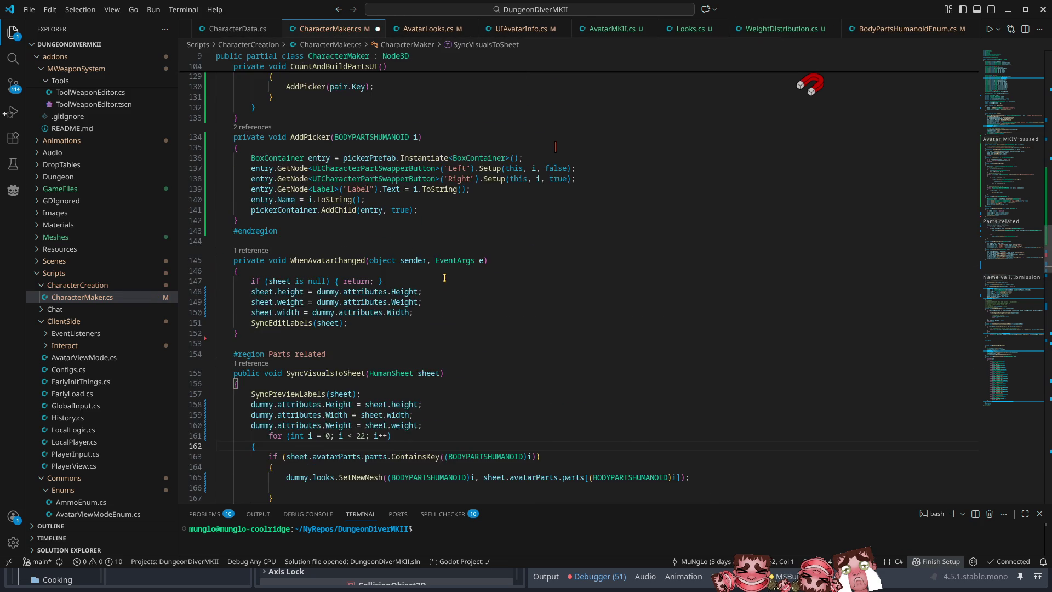
scroll(307, 195, "up", 3)
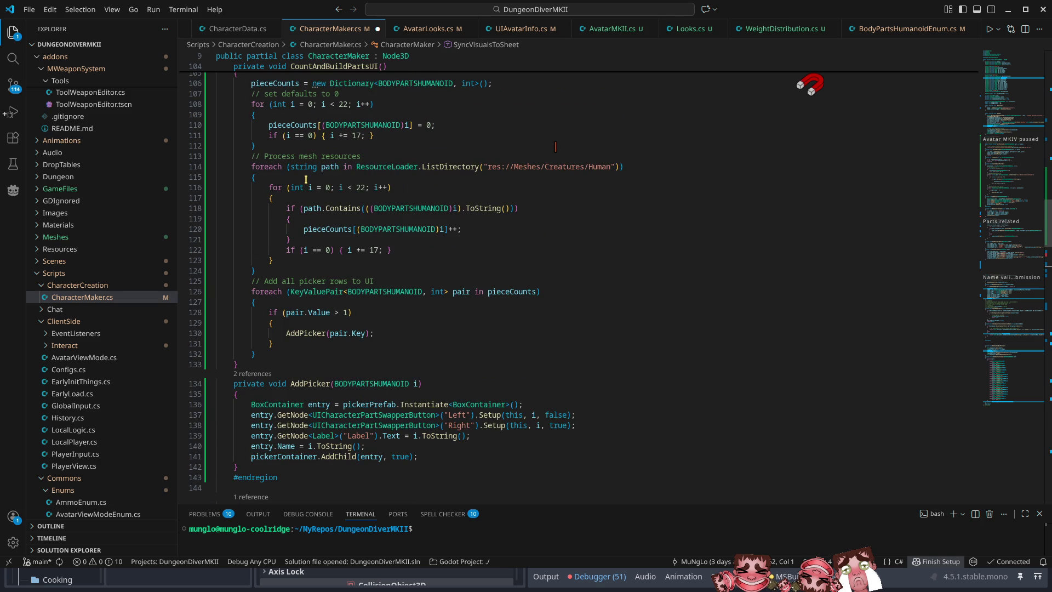
left_click(388, 142)
scroll(513, 181, "up", 3)
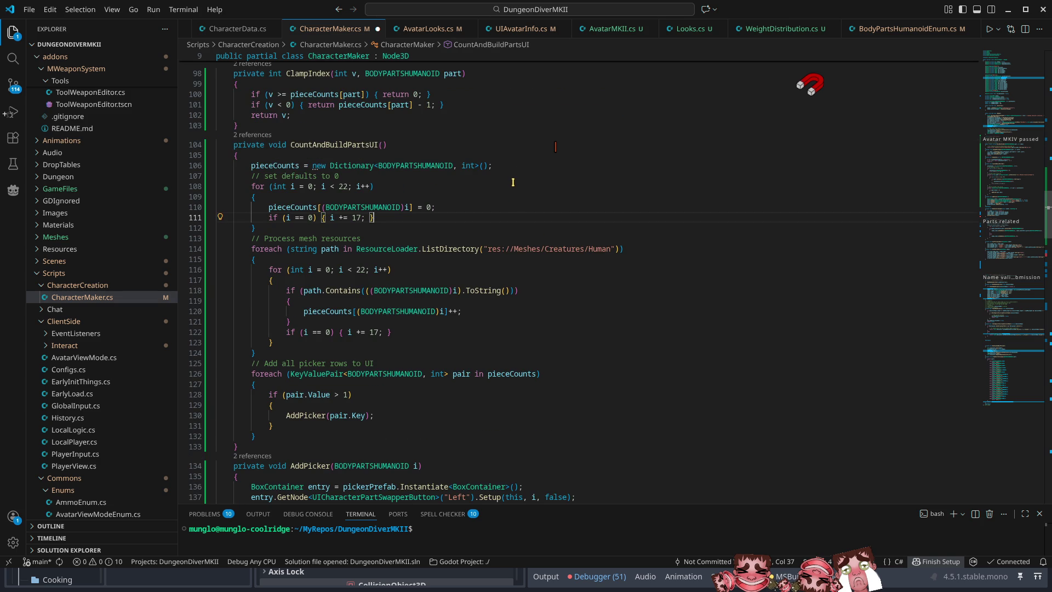
scroll(504, 194, "down", 15)
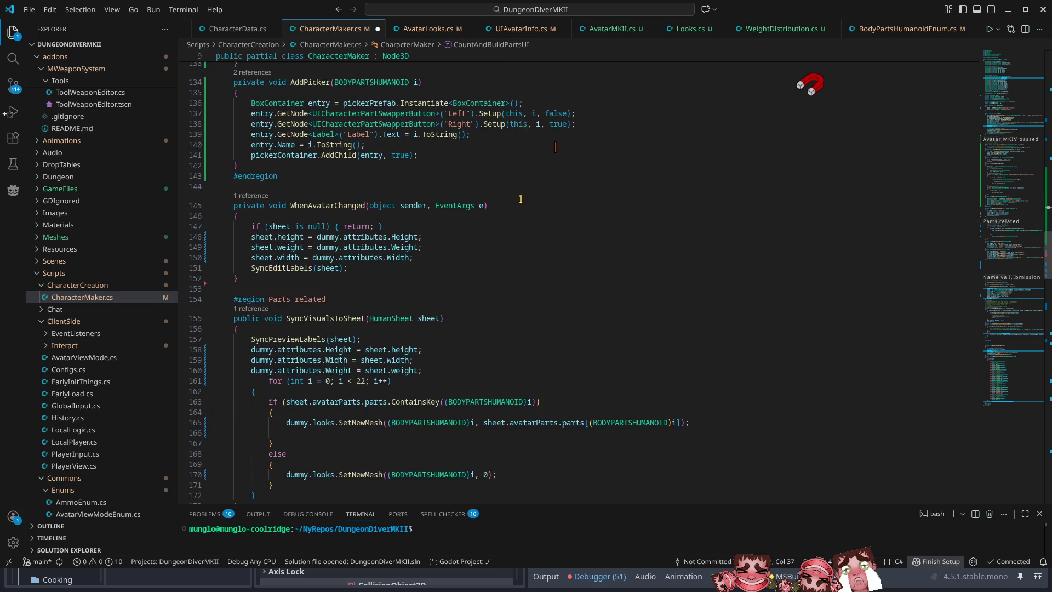
left_click(280, 348)
key("Return")
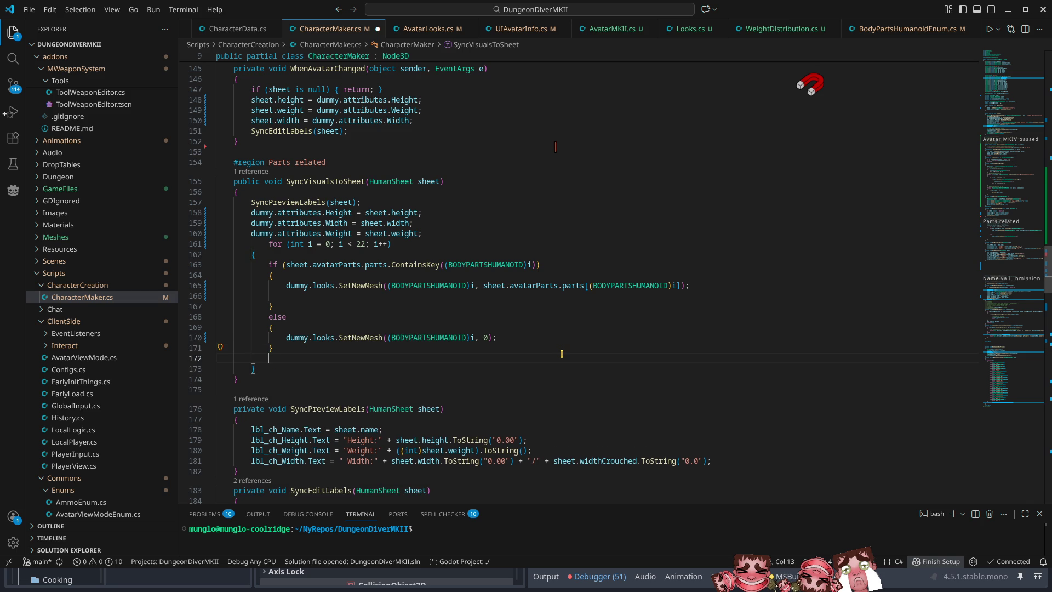
type("if (i == 0) { i += 17; }")
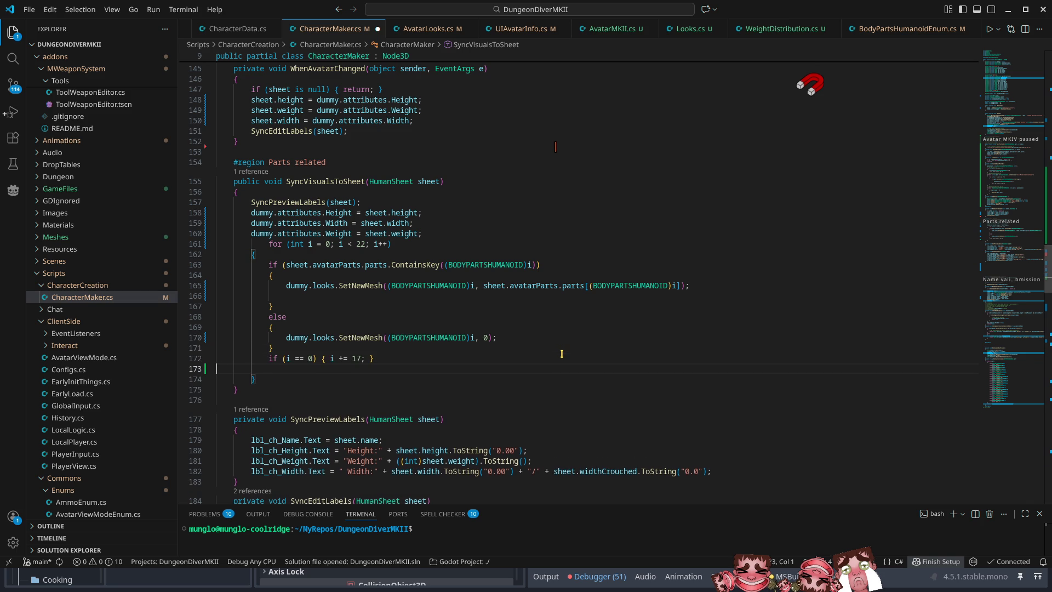
key("Delete")
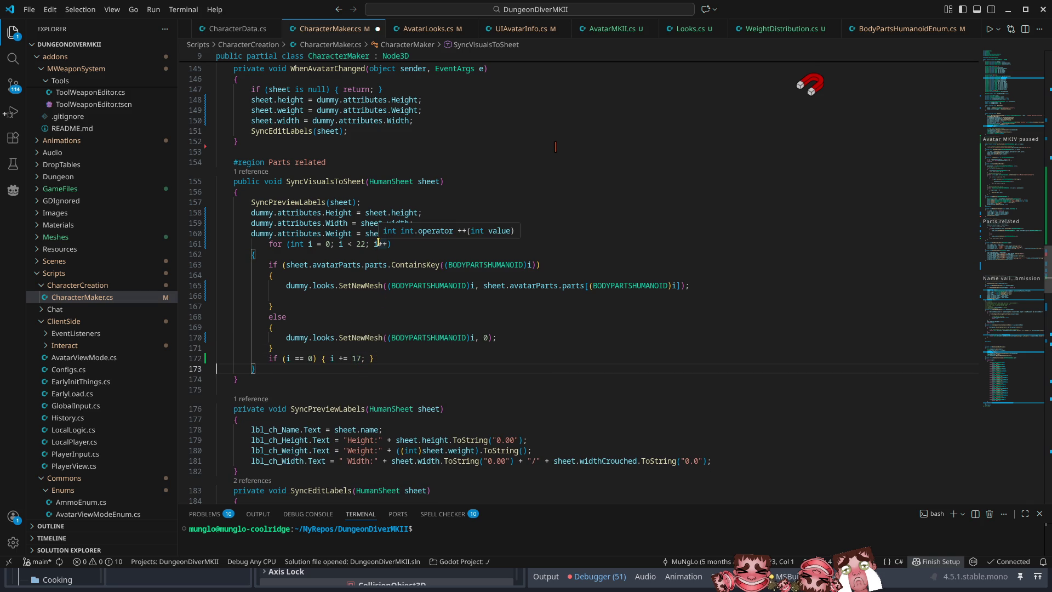
left_click(269, 246)
key("BackSpace")
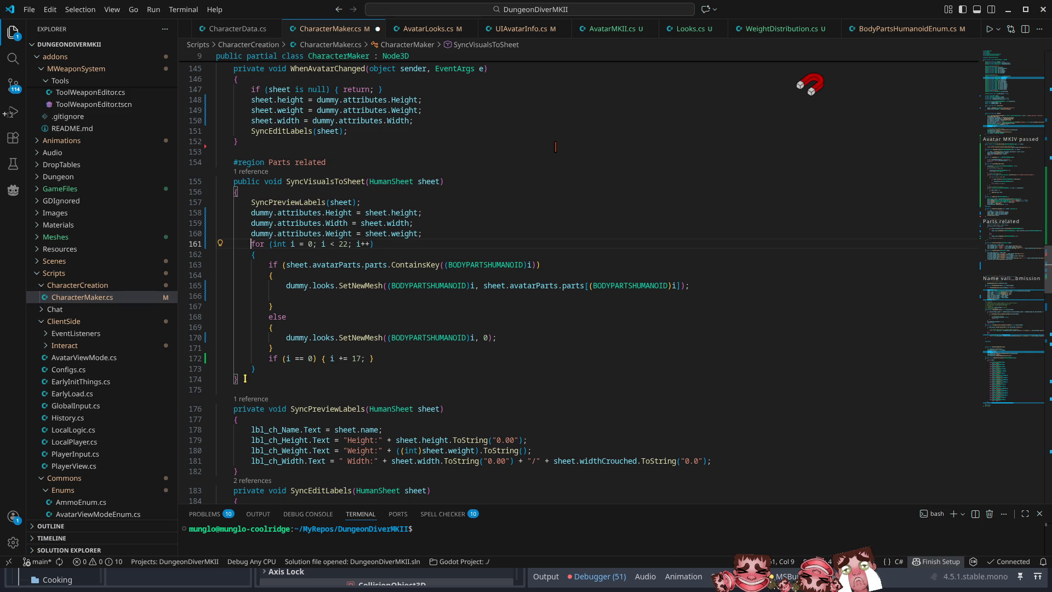
mouse_move(239, 378)
left_mouse_down()
mouse_move(242, 204)
mouse_move(230, 184)
mouse_move(236, 190)
left_mouse_up()
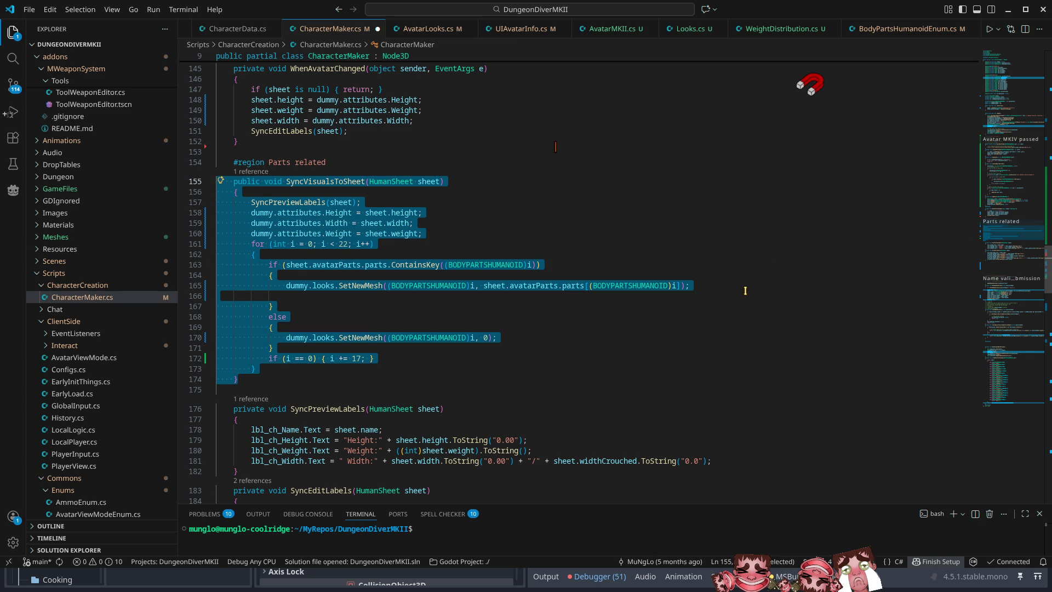
Cut the SyncVisualsToSheet method and paste it directly below AddPicker, then minimize VS Code
key("ctrl+x")
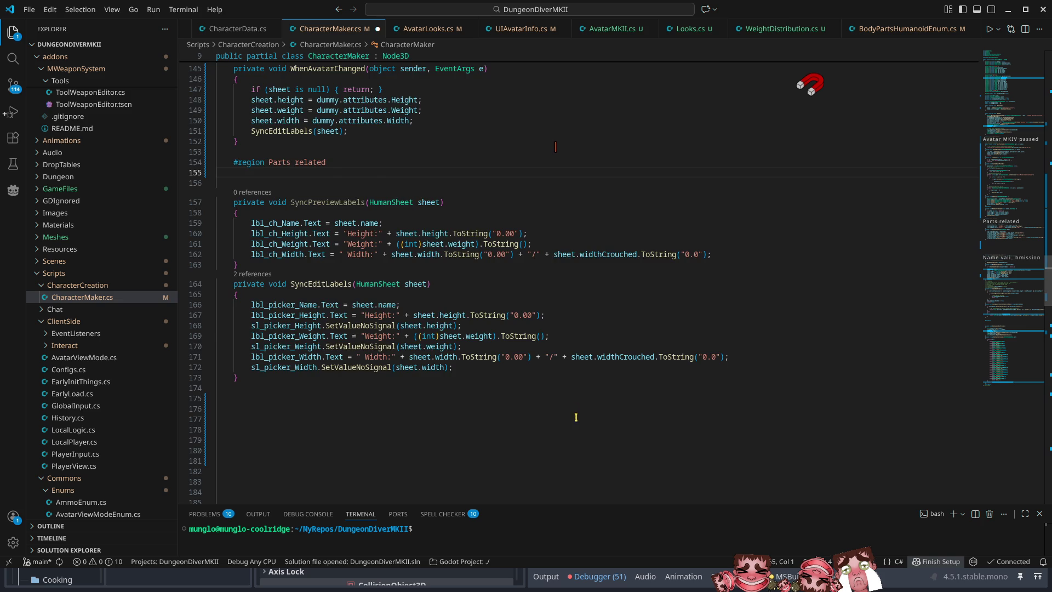
scroll(365, 315, "up", 15)
scroll(365, 315, "up", 15)
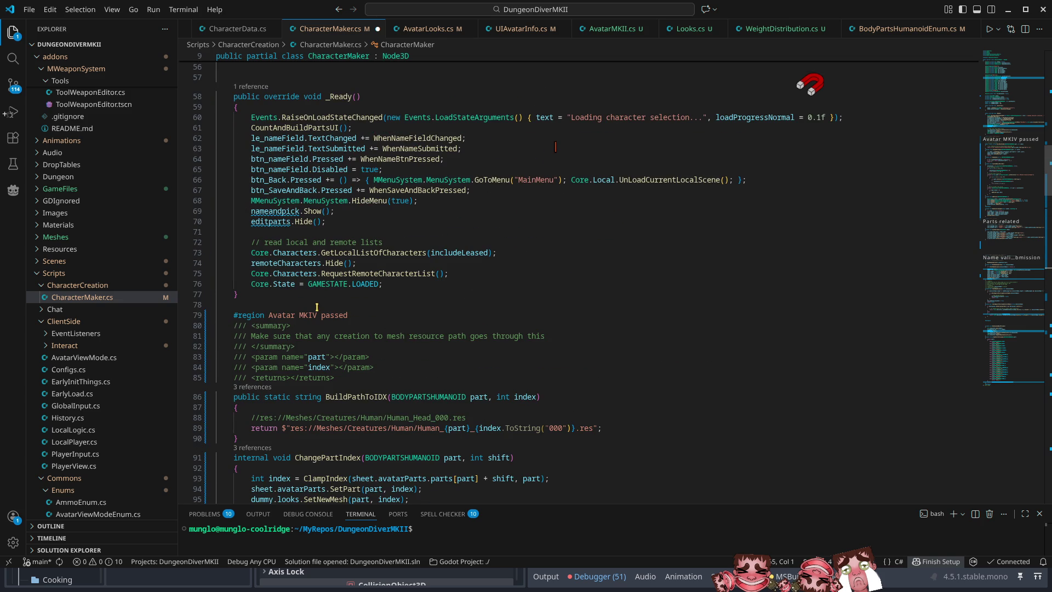
scroll(317, 306, "down", 6)
left_click(230, 123)
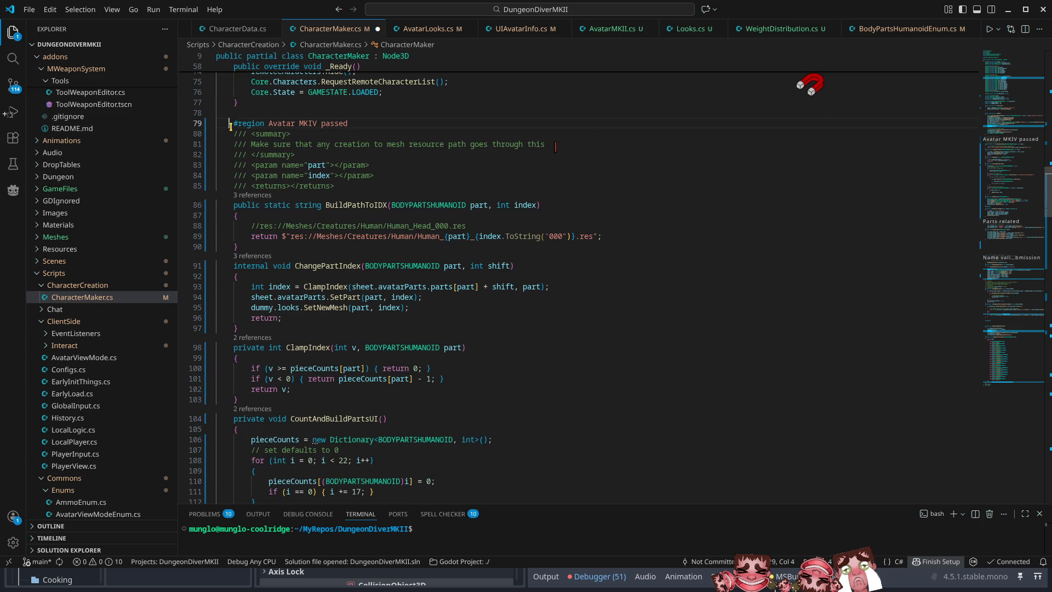
scroll(433, 377, "down", 17)
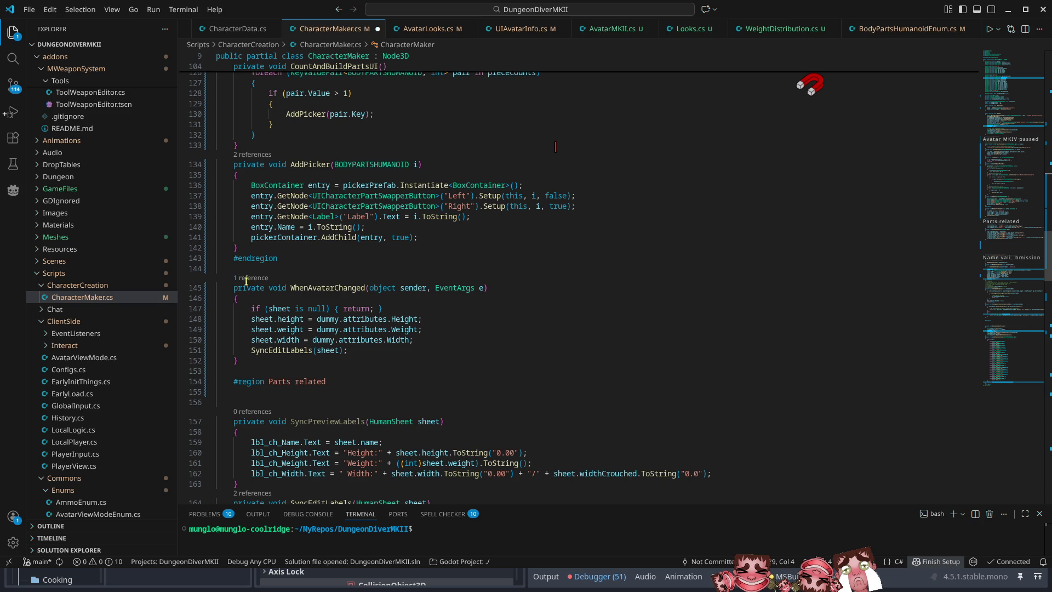
left_click(288, 247)
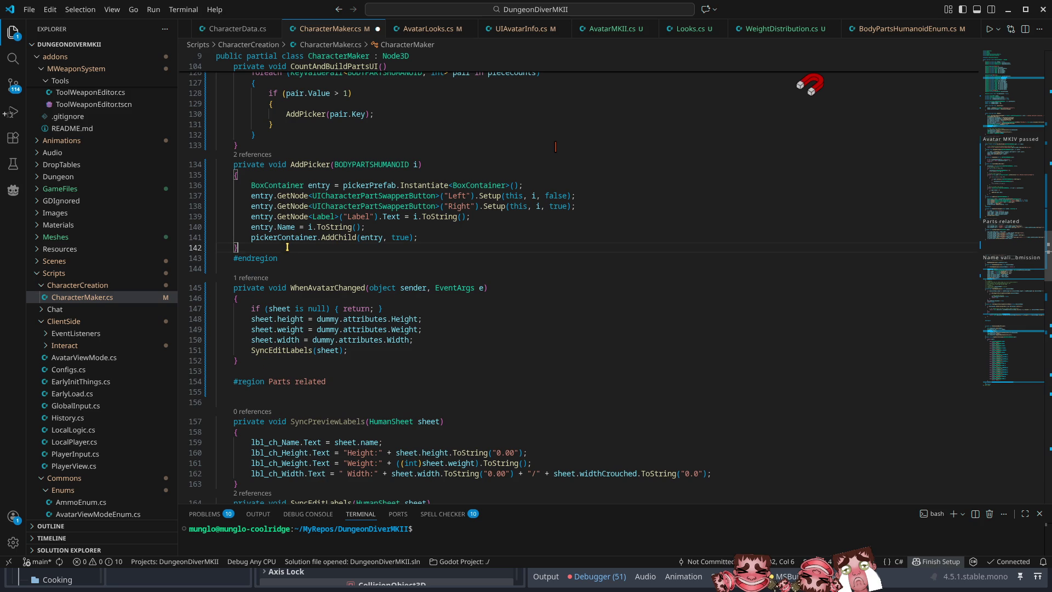
key("Return")
key("ctrl+v")
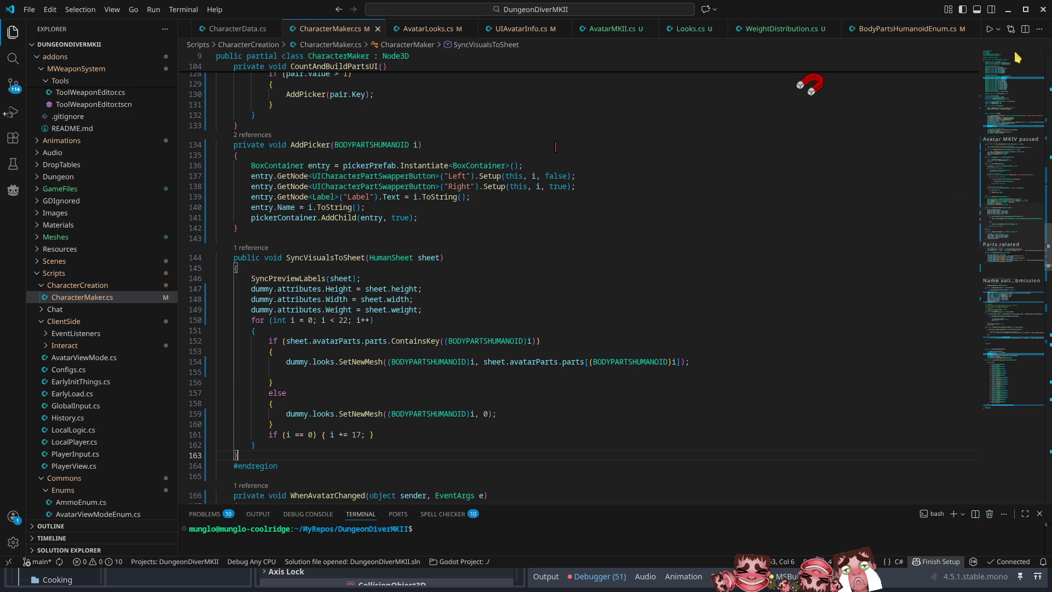
left_click(1009, 10)
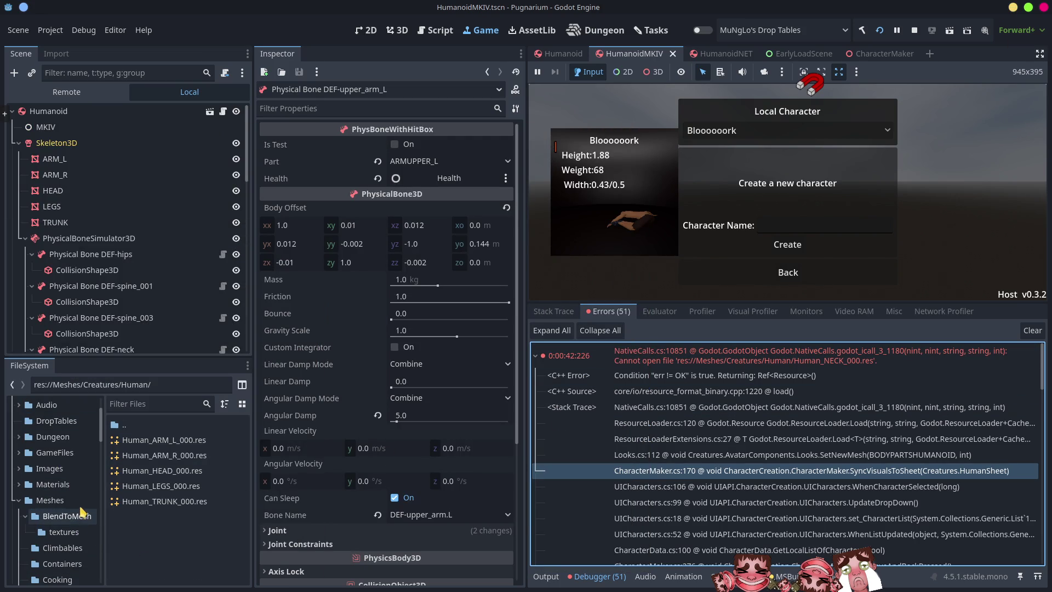
right_click(58, 455)
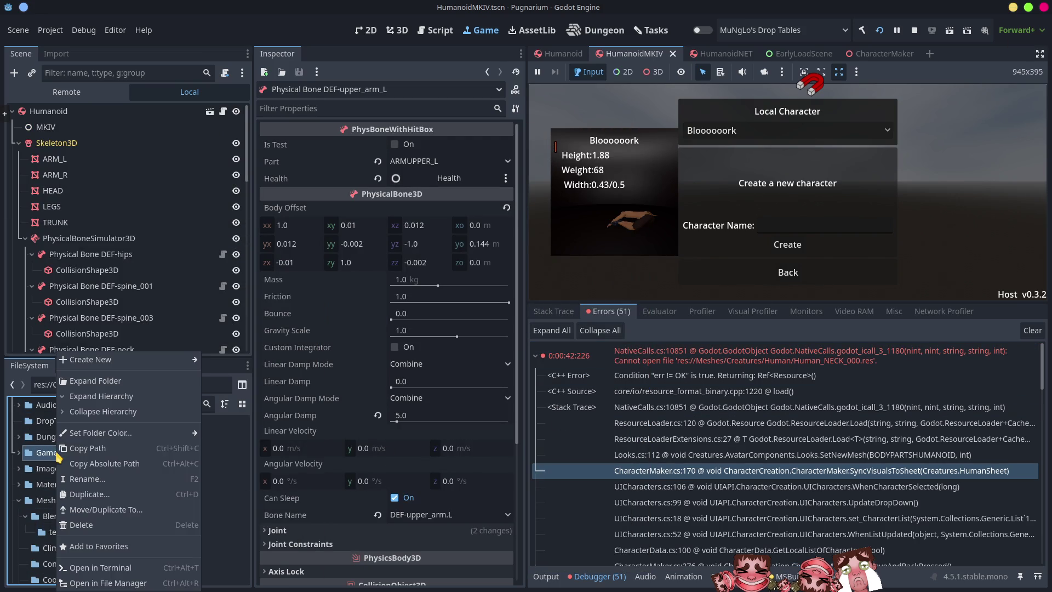
left_click(113, 584)
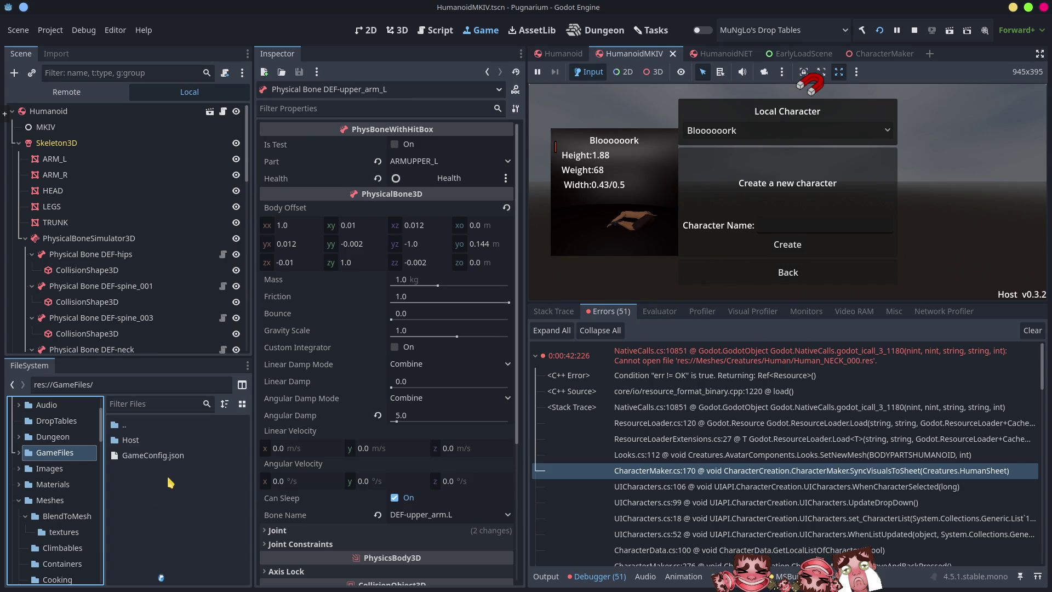
double_click(399, 124)
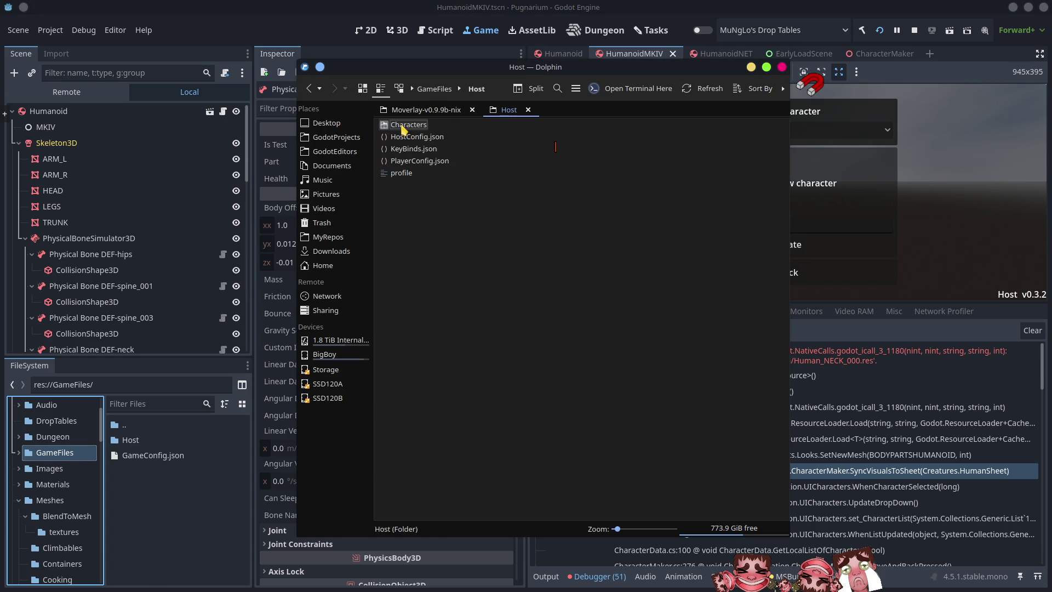
double_click(404, 126)
double_click(404, 127)
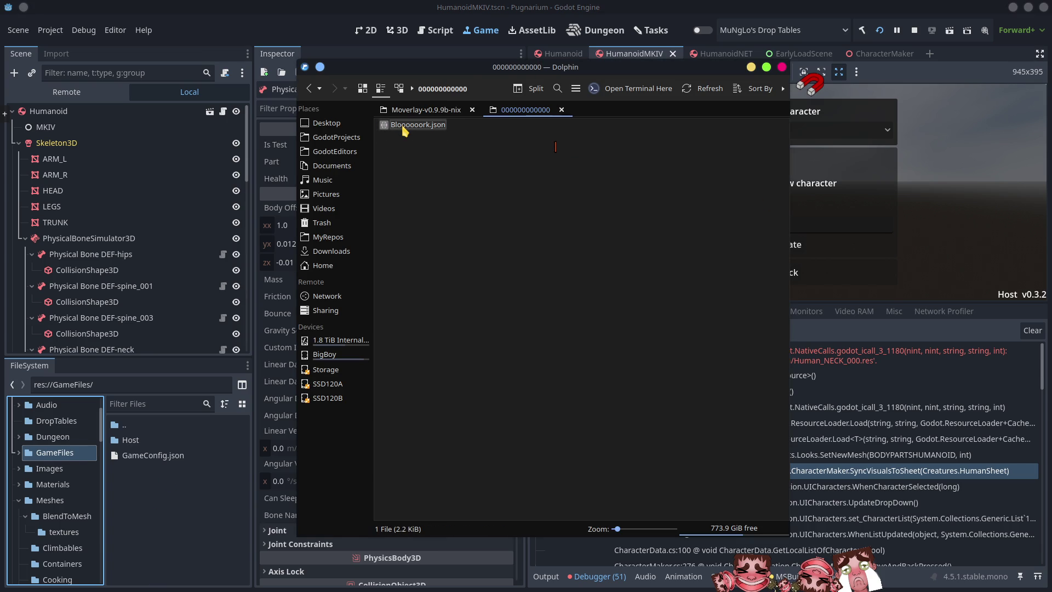
Open the saved character JSON in Kate, find the empty avatarParts parts entry, then close the windows
double_click(405, 127)
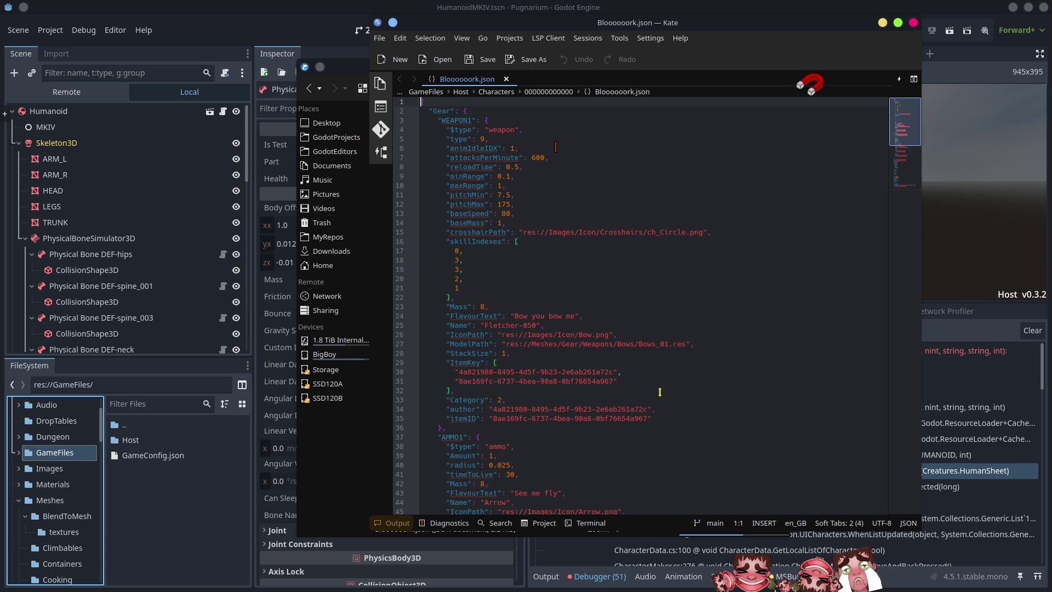
scroll(660, 393, "down", 14)
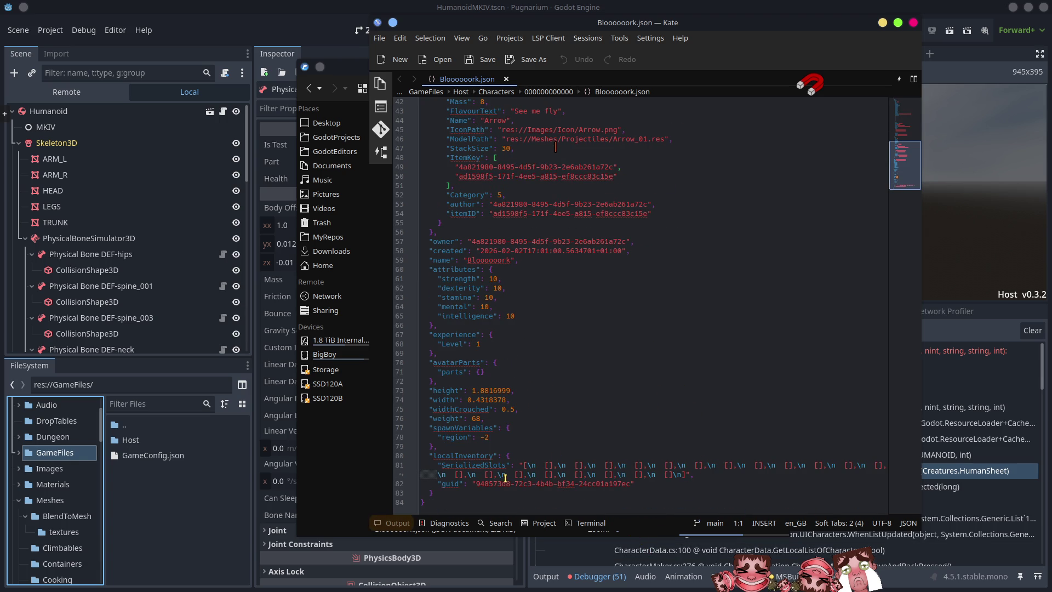
double_click(454, 373)
mouse_move(807, 27)
left_mouse_down()
mouse_move(588, 59)
mouse_move(639, 42)
mouse_move(1051, 32)
left_mouse_up()
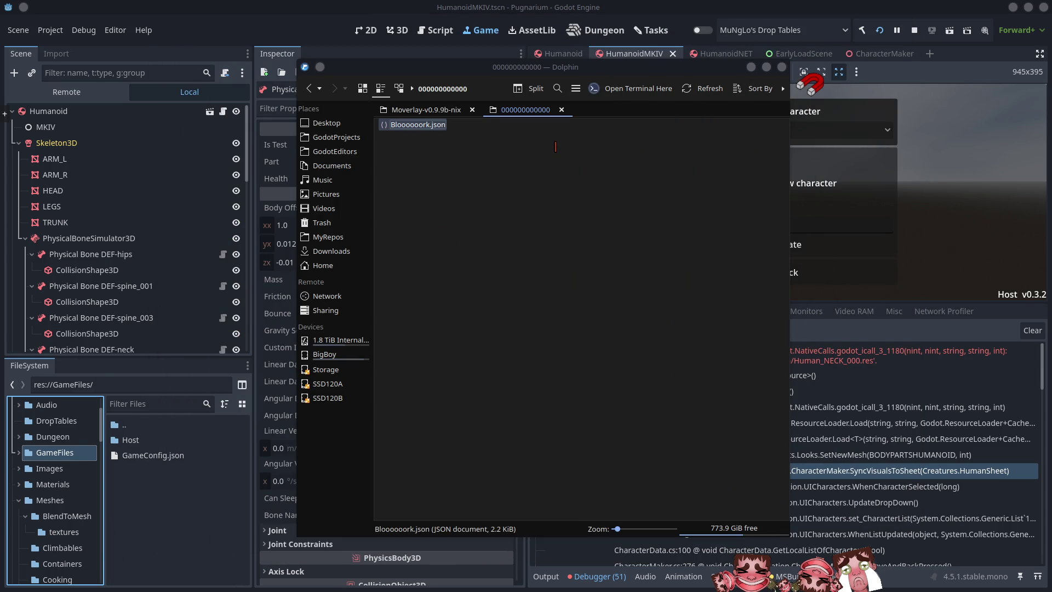
key("ctrl+q")
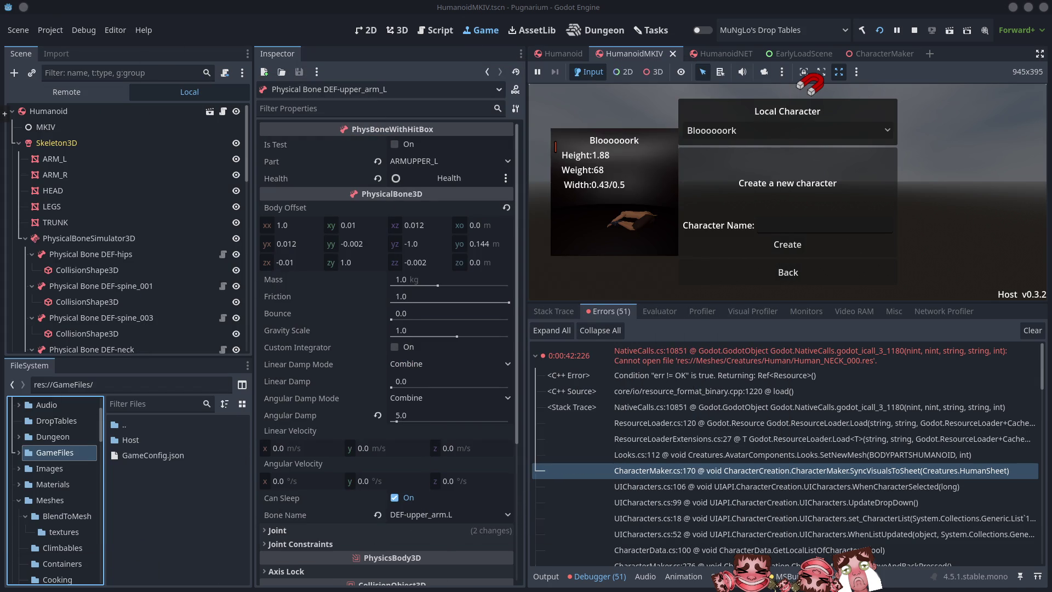
Stop the running game and relaunch it with a fresh build
left_click(943, 191)
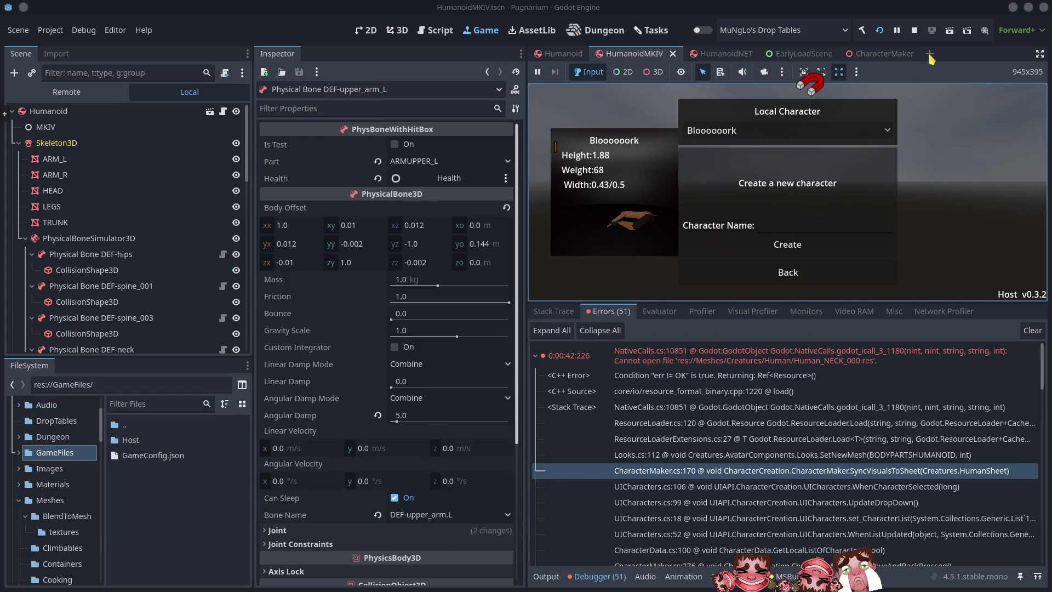
left_click(916, 31)
left_click(879, 31)
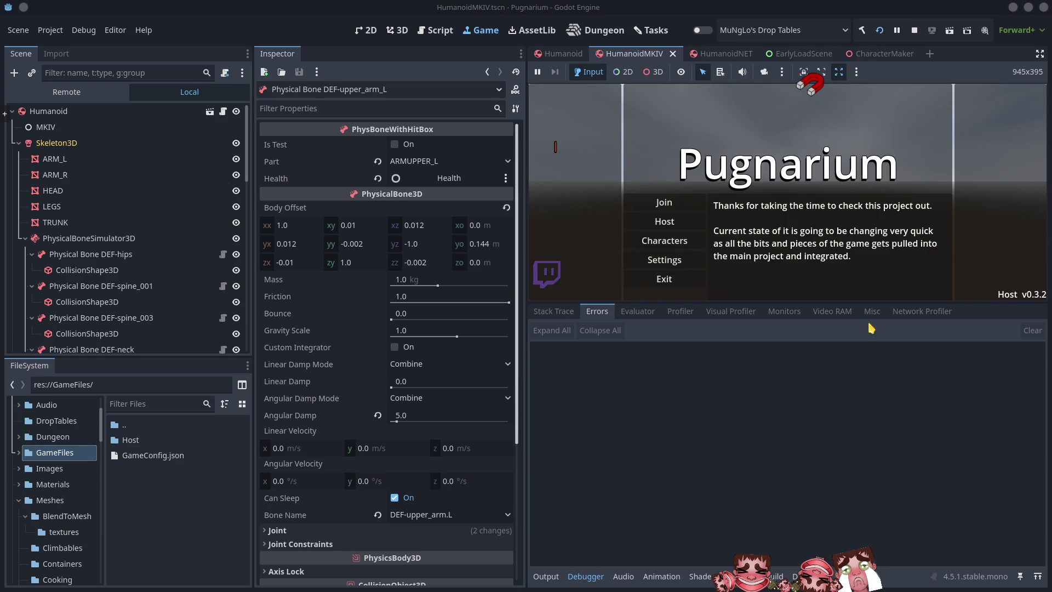
Create a new character named MoreBloork from the Characters screen
left_click(665, 241)
left_click(791, 206)
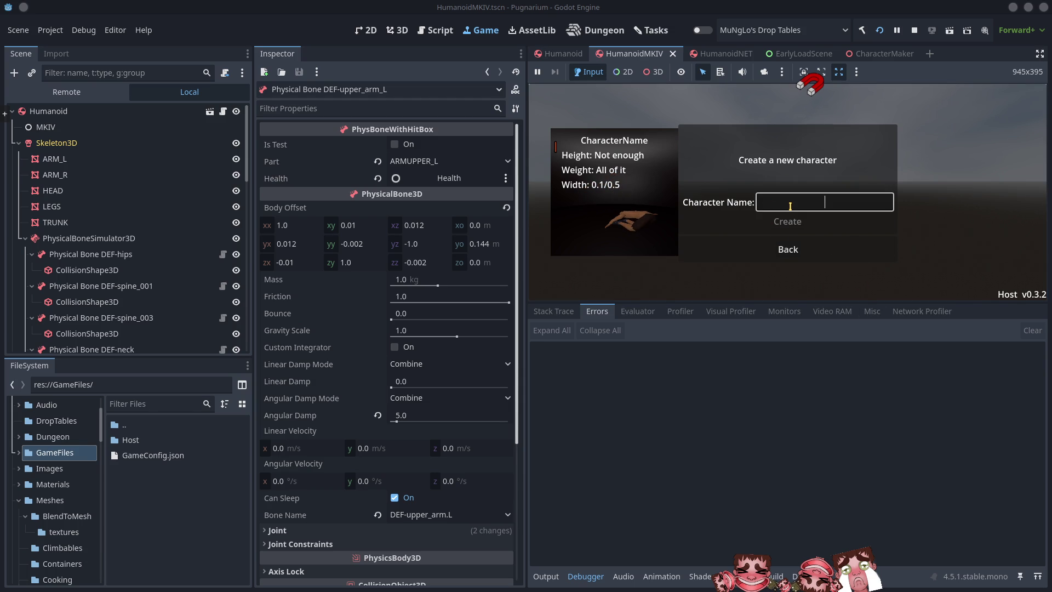
type("MoreBloork")
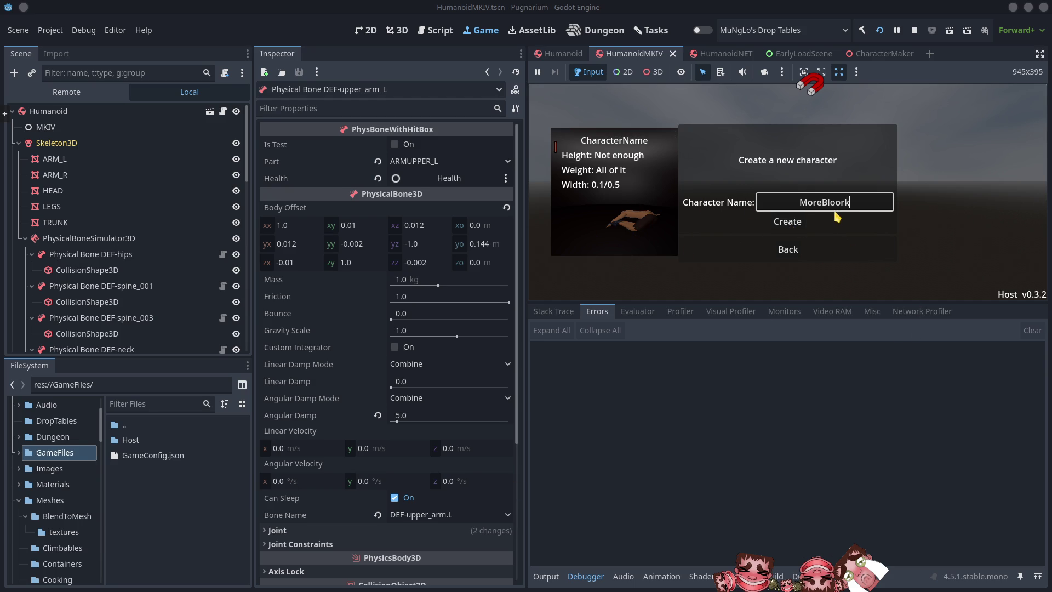
left_click(793, 229)
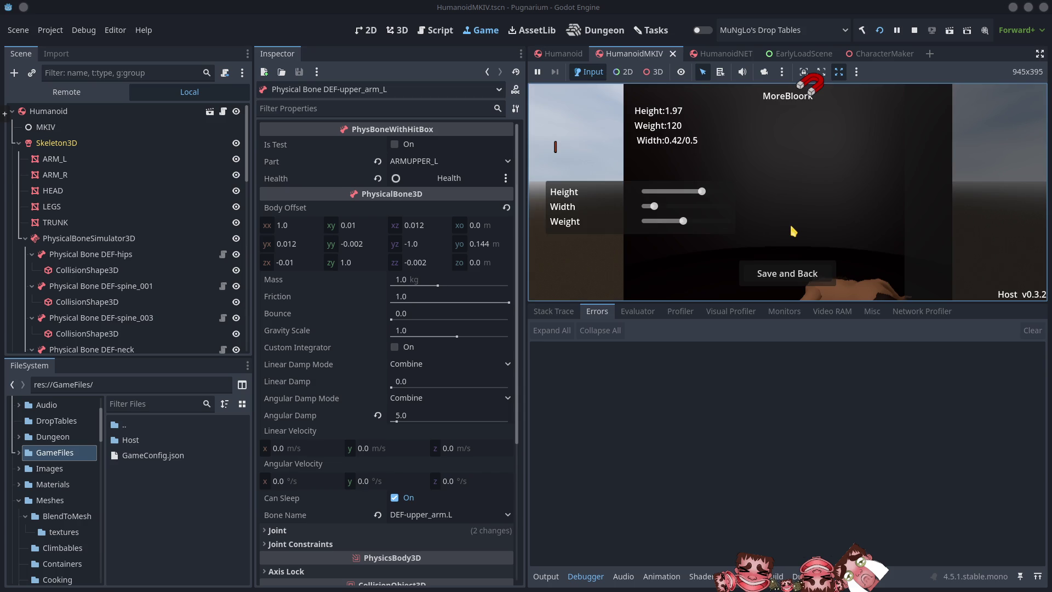
Lower MoreBloork's height to 1.97, save it, and check the Local Character dropdown entries
mouse_move(702, 191)
left_mouse_down()
mouse_move(677, 192)
mouse_move(691, 222)
mouse_move(677, 221)
left_mouse_up()
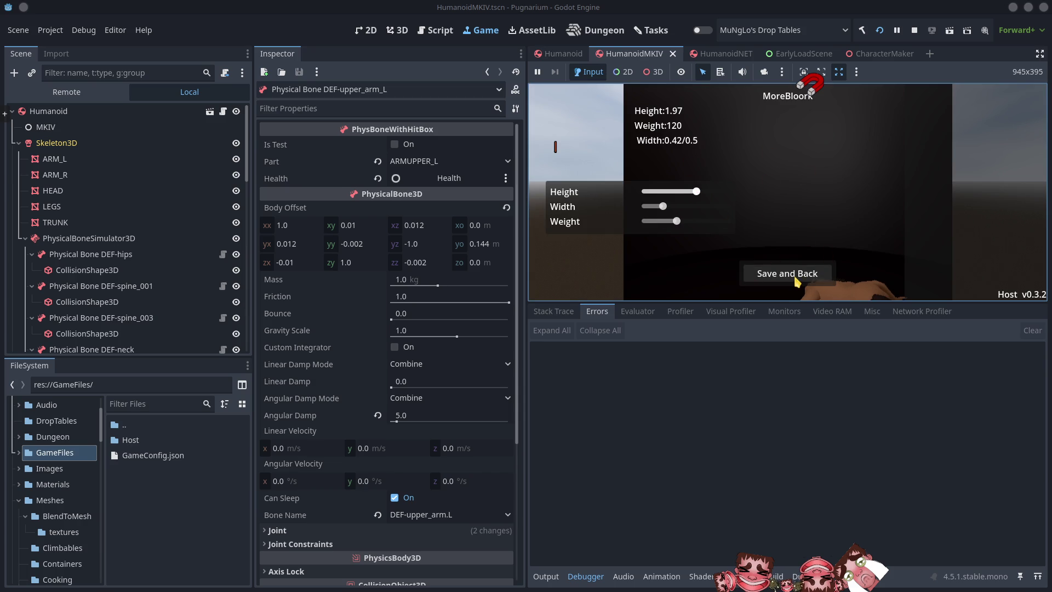
left_click(798, 279)
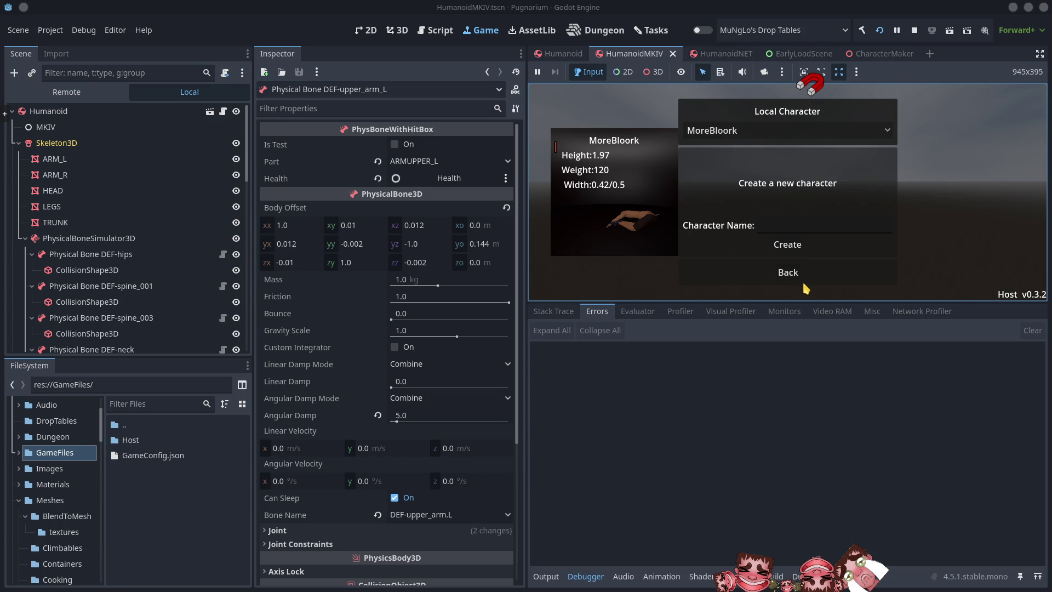
left_click(733, 133)
left_click(733, 137)
left_click(733, 133)
left_click(733, 146)
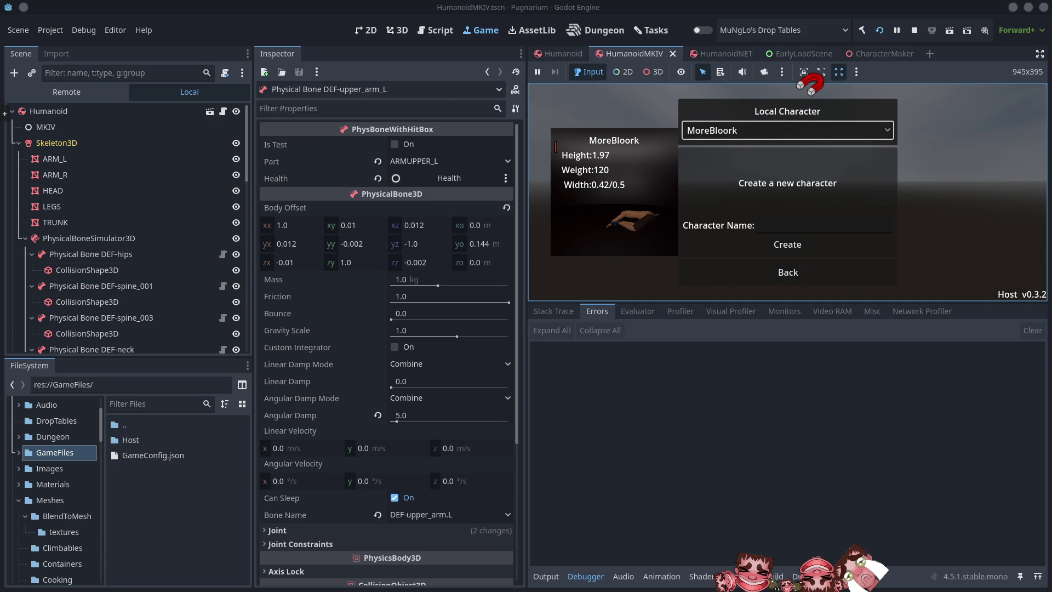
key("alt+Tab")
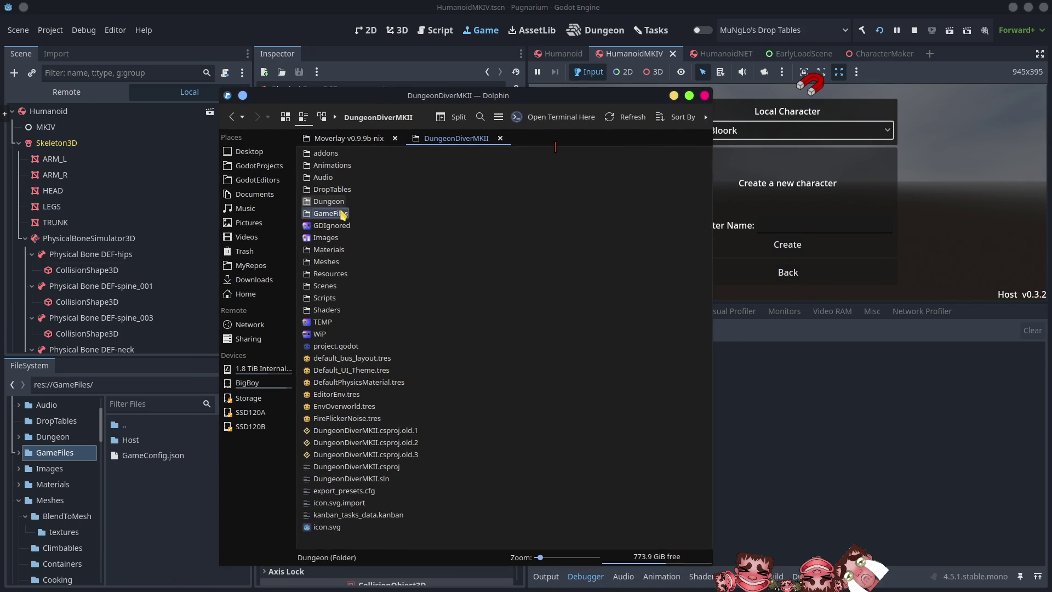
left_click(344, 213)
left_click(317, 154)
left_click(320, 155)
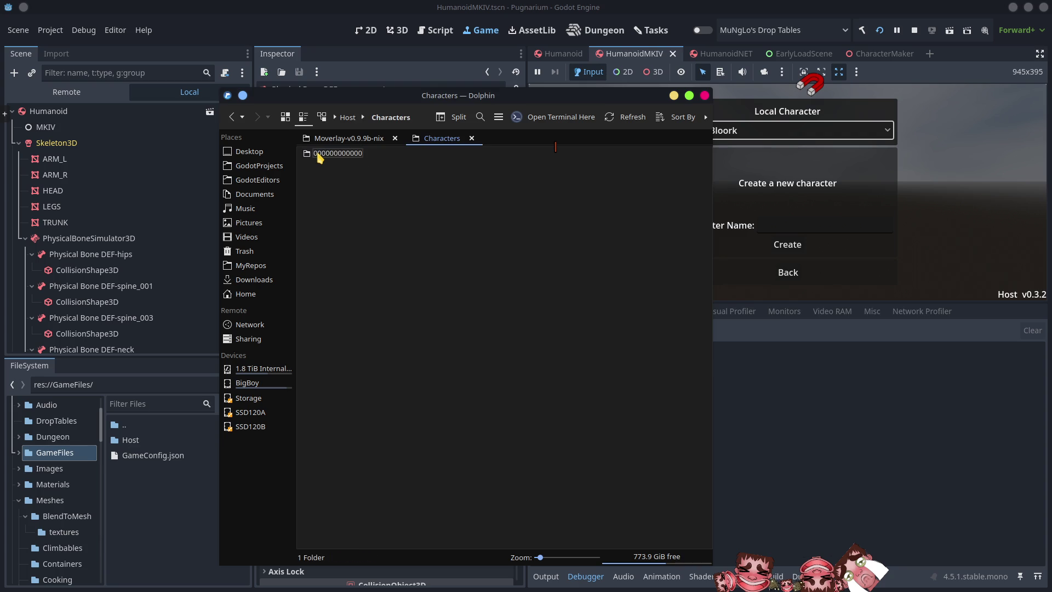
left_click(319, 155)
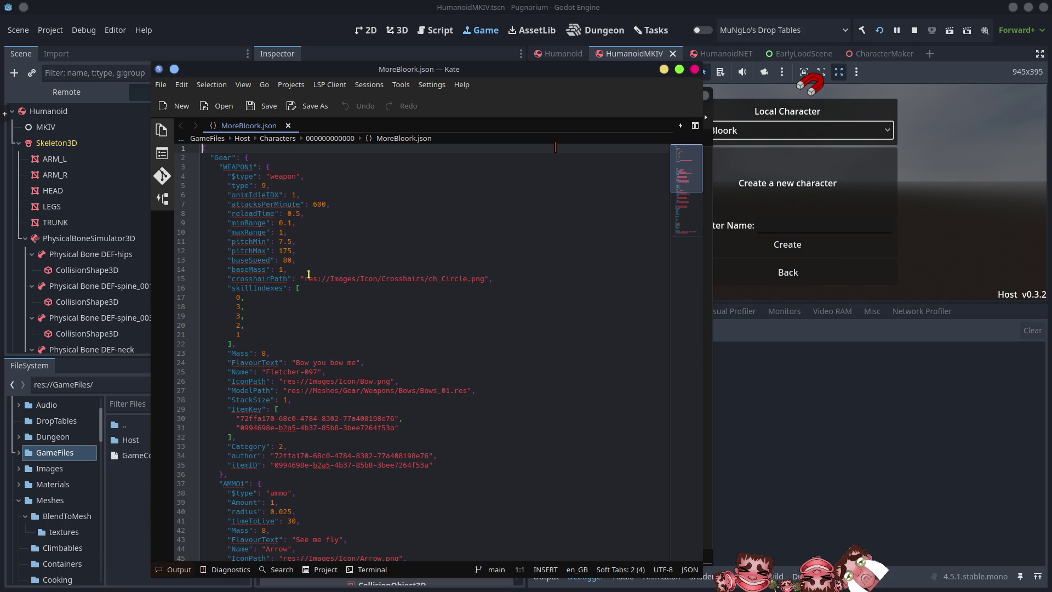
Inspect the WEAPON1 block, crosshair Icon path and skillIndexes values in MoreBloork.json
scroll(307, 269, "down", 4)
scroll(315, 294, "down", 1)
scroll(307, 263, "up", 5)
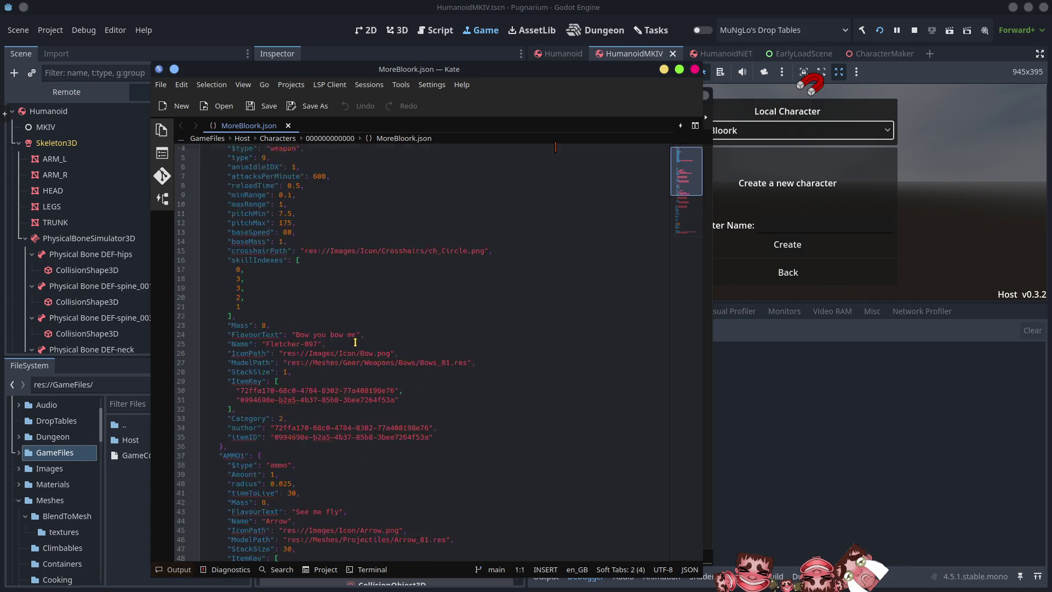
scroll(307, 274, "down", 10)
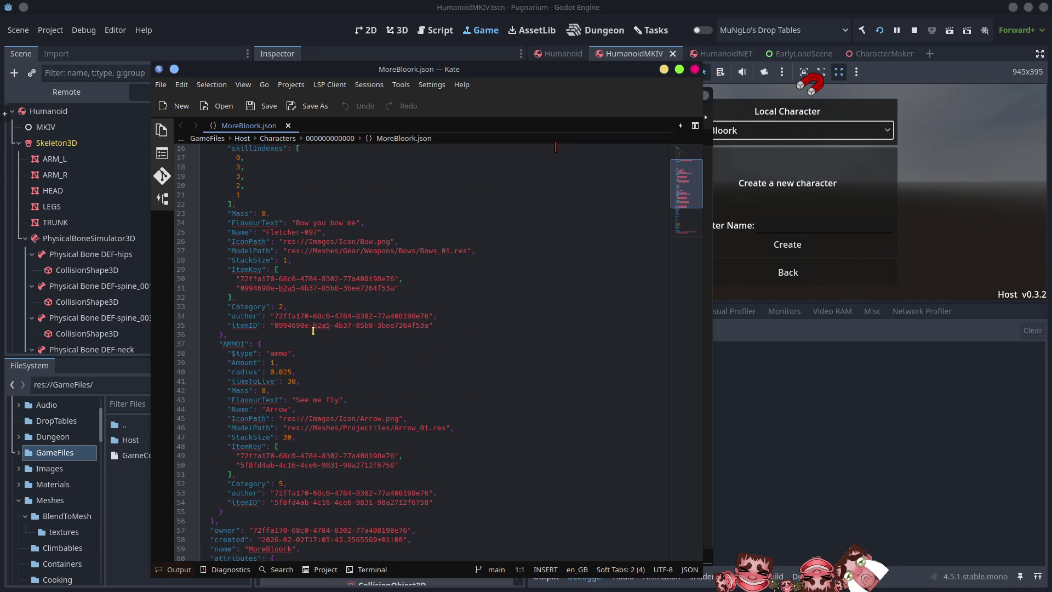
scroll(323, 340, "down", 1)
scroll(327, 356, "up", 11)
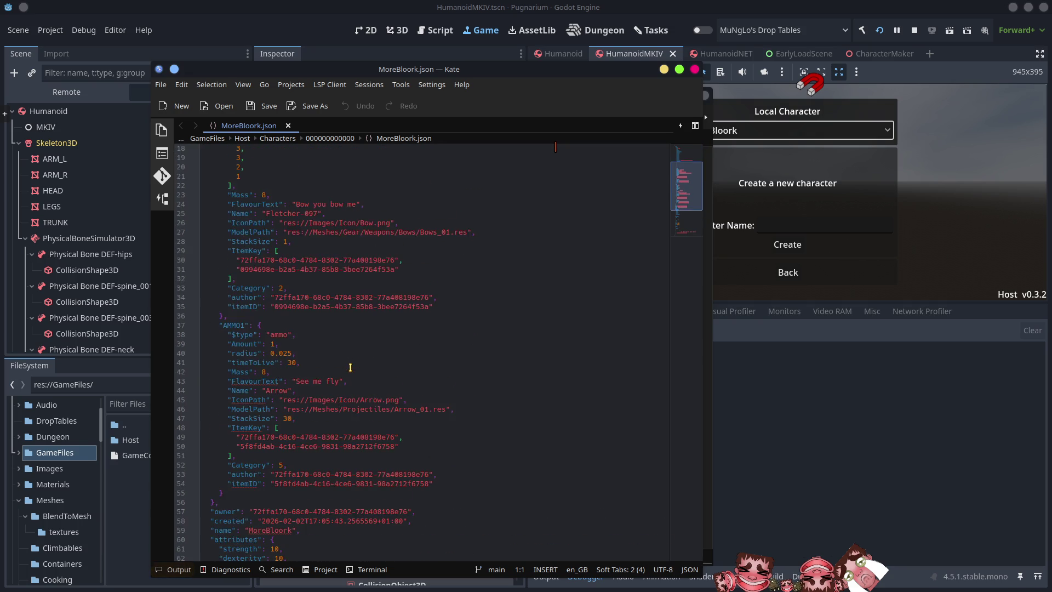
mouse_move(221, 167)
left_mouse_down()
mouse_move(271, 177)
mouse_move(288, 235)
mouse_move(344, 283)
mouse_move(474, 315)
left_mouse_up()
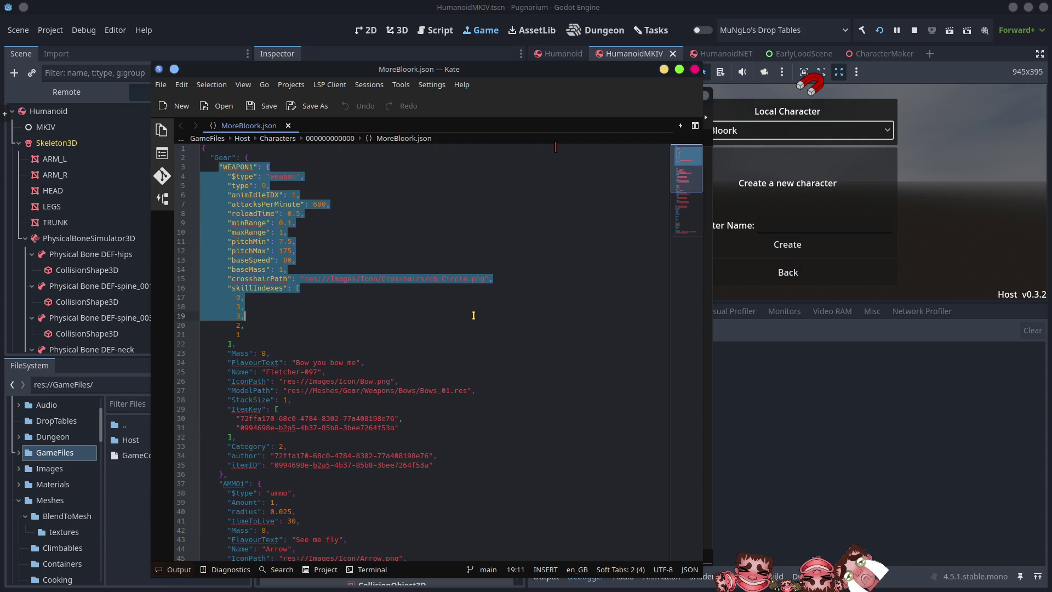
left_click(460, 317)
double_click(369, 279)
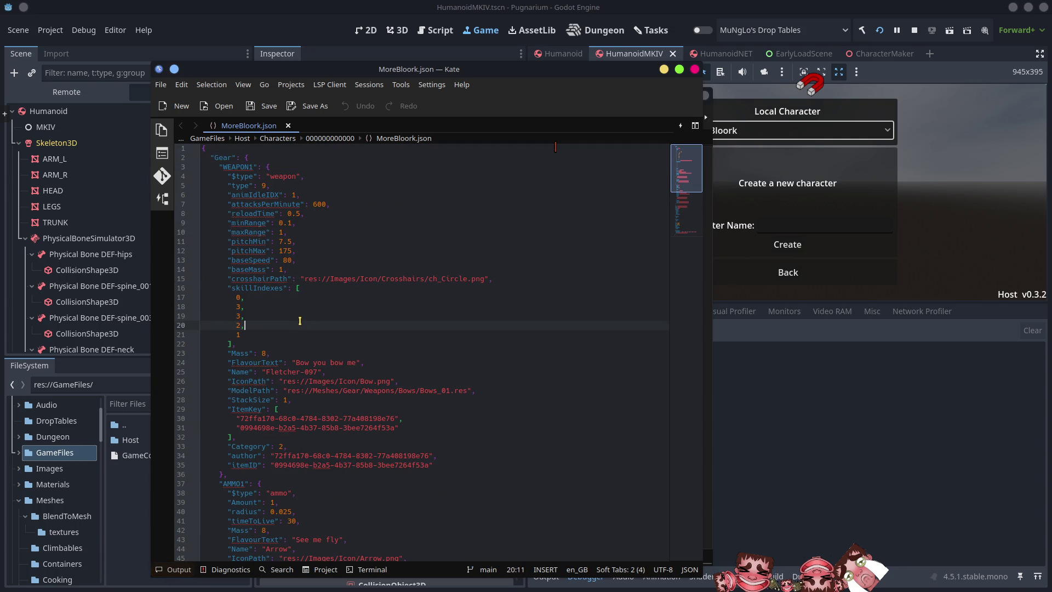
left_click_drag(258, 335, 214, 297)
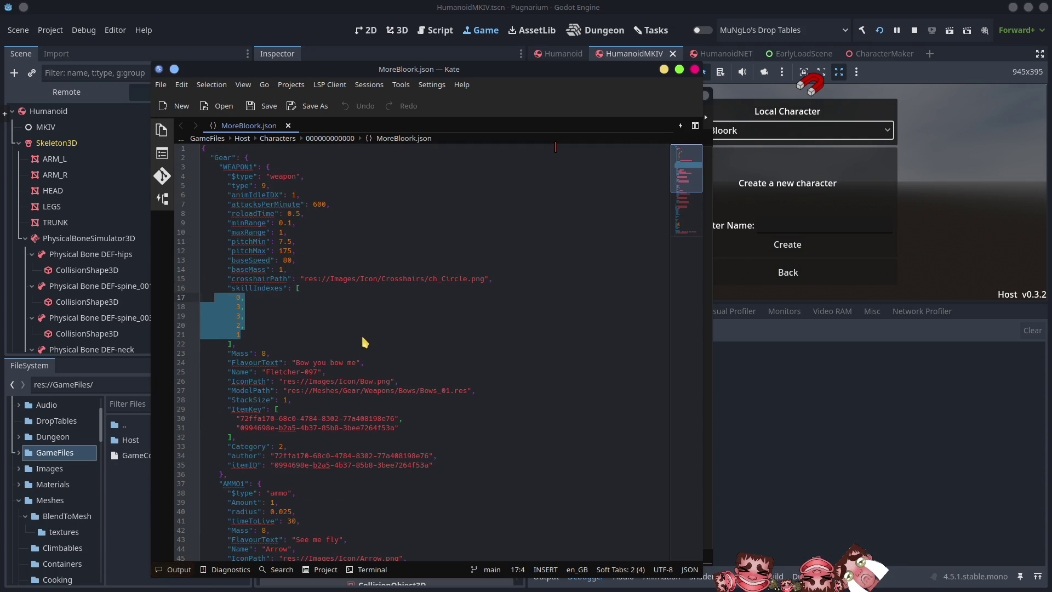
left_click(337, 379)
Examine the item Mass-through-ModelPath lines and the two ItemKey GUIDs
scroll(493, 274, "down", 6)
left_click(520, 252)
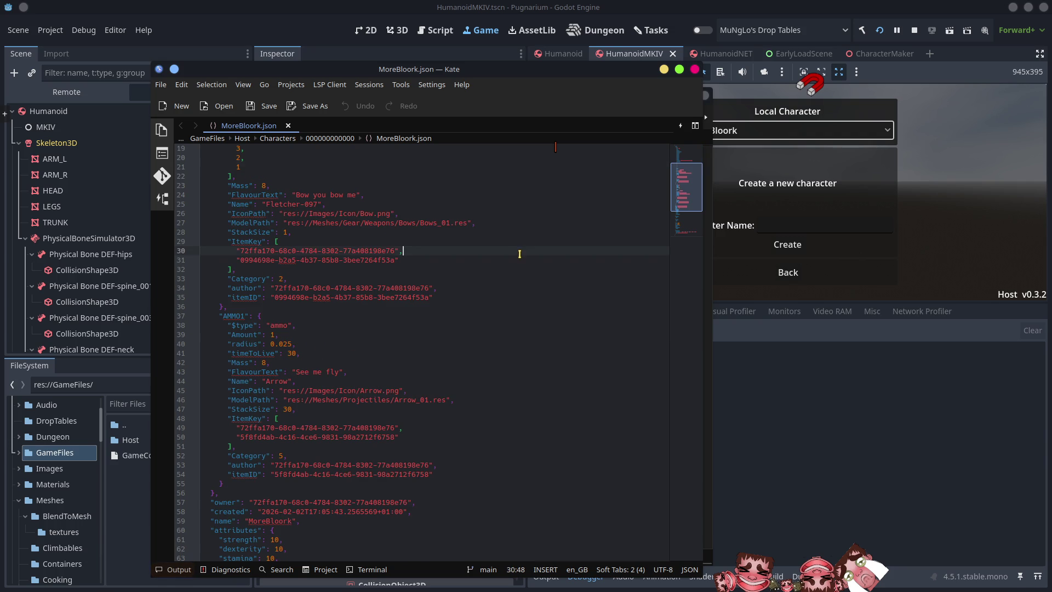
left_click_drag(228, 185, 340, 221)
mouse_move(456, 245)
left_mouse_down()
mouse_move(496, 258)
mouse_move(501, 272)
left_mouse_up()
left_click(500, 274)
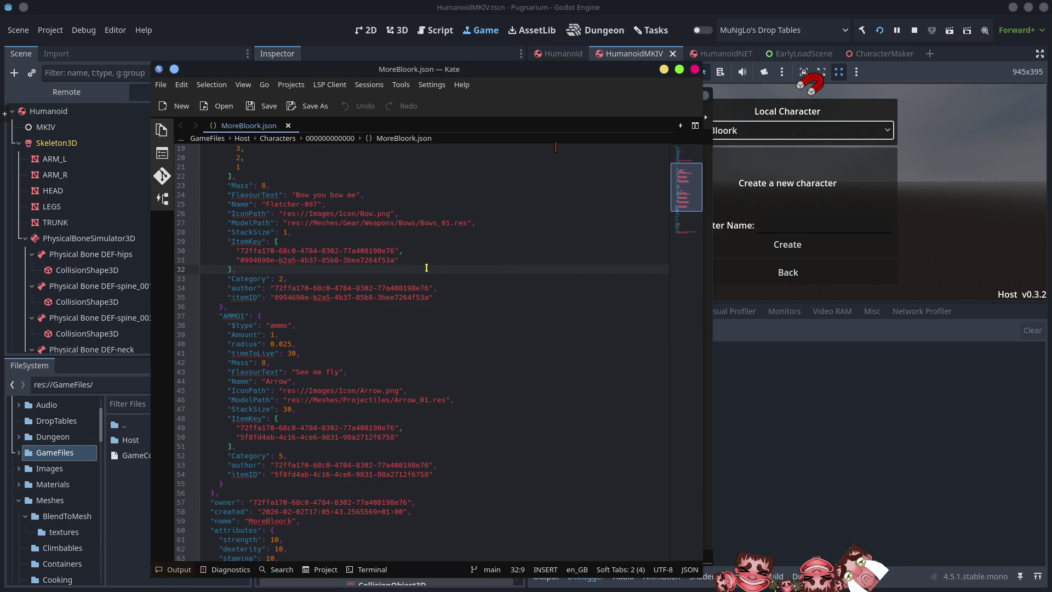
left_click_drag(399, 260, 216, 250)
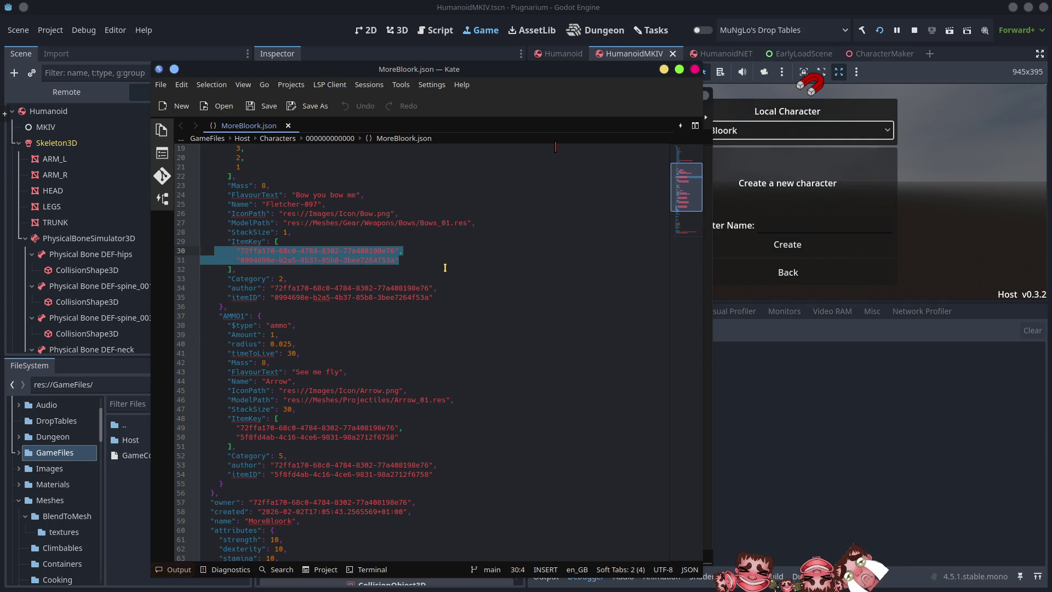
left_click(461, 279)
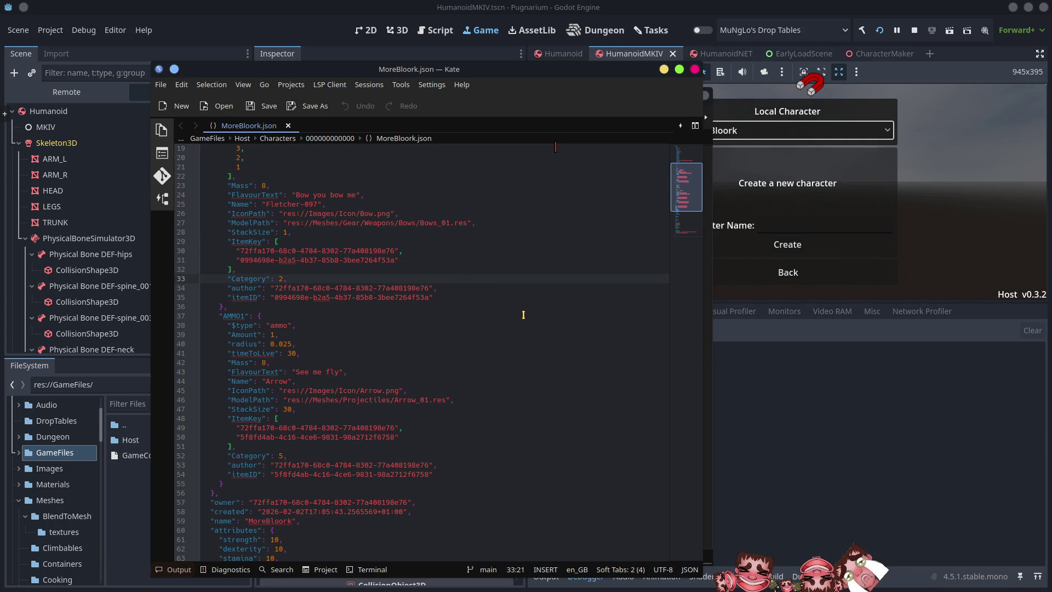
Check the author field and the empty avatarParts parts entry, then minimize Kate
left_click(244, 289)
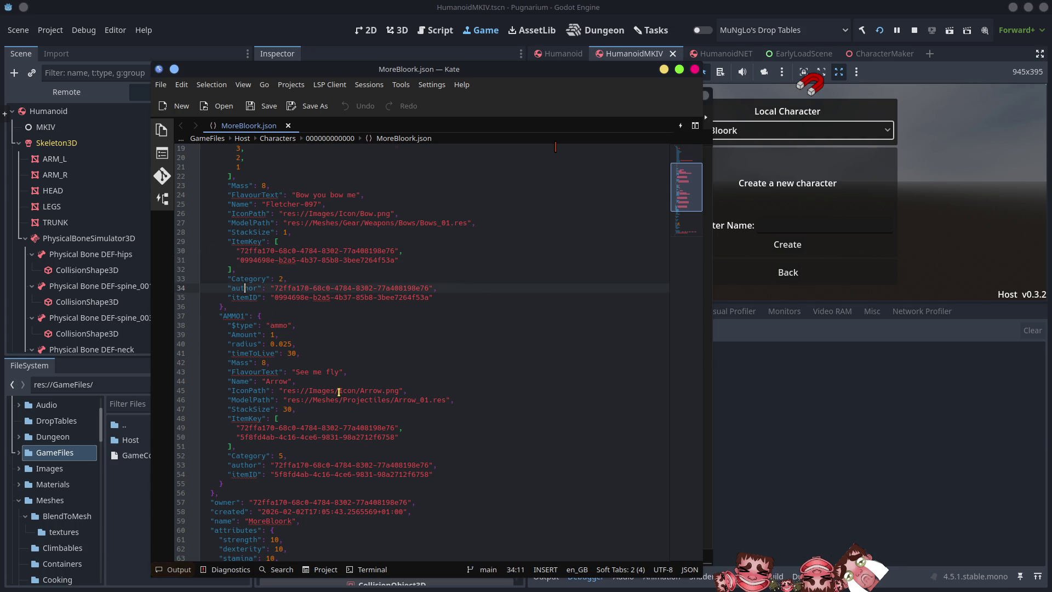
scroll(328, 383, "down", 6)
scroll(345, 378, "down", 2)
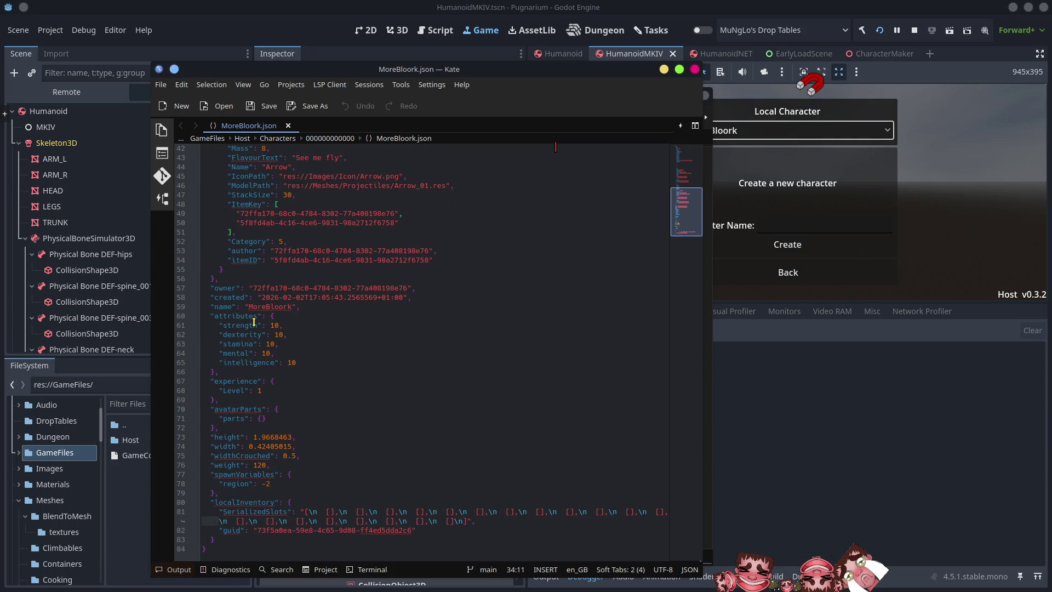
double_click(238, 419)
left_click(663, 69)
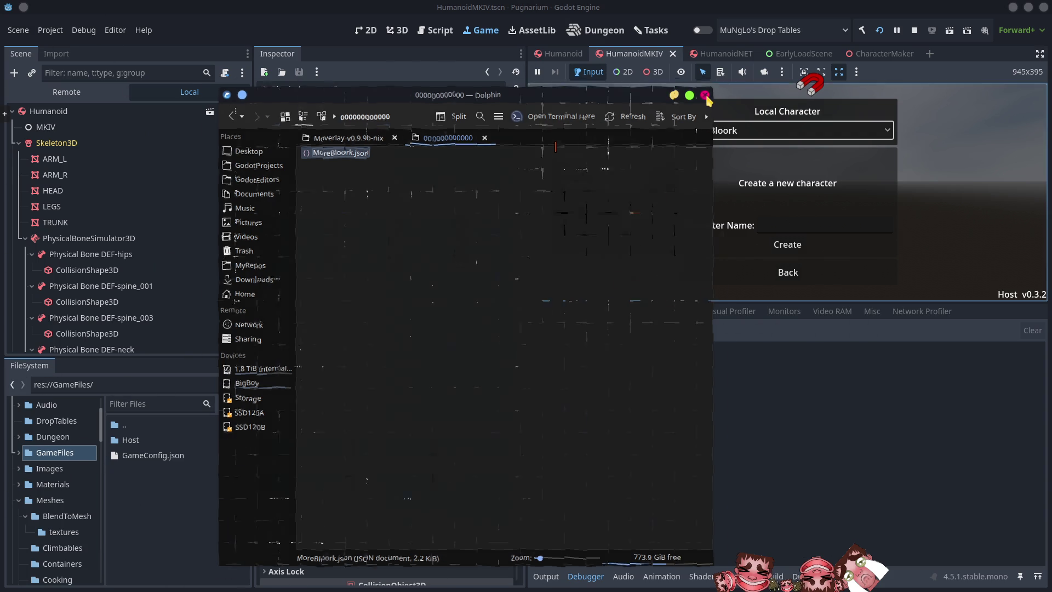
Close the file manager and enable Editable Children on the Avatar node in CharacterMaker
left_click(706, 96)
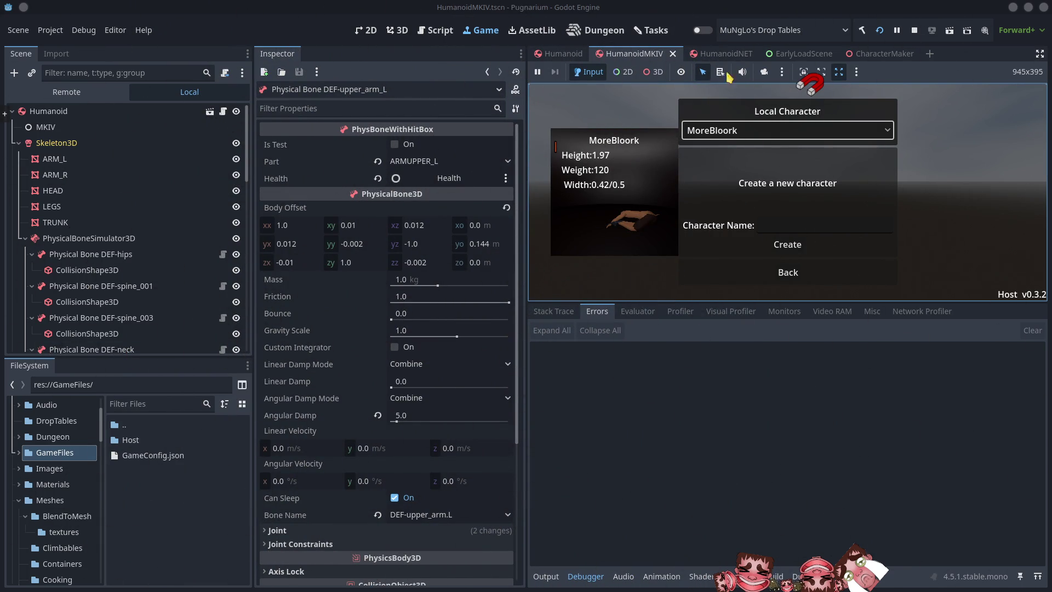
left_click(869, 54)
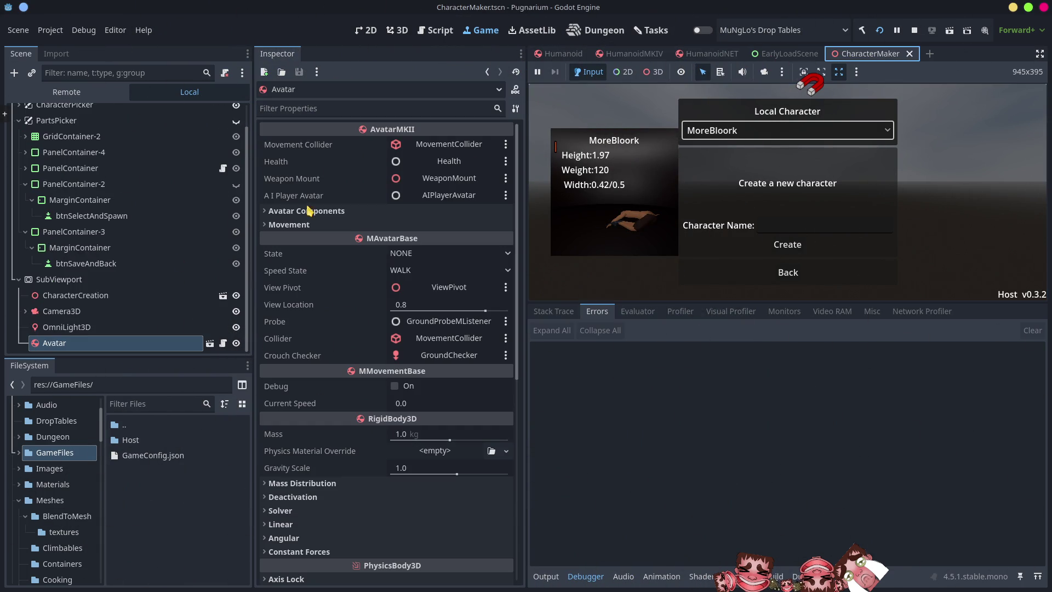
right_click(144, 345)
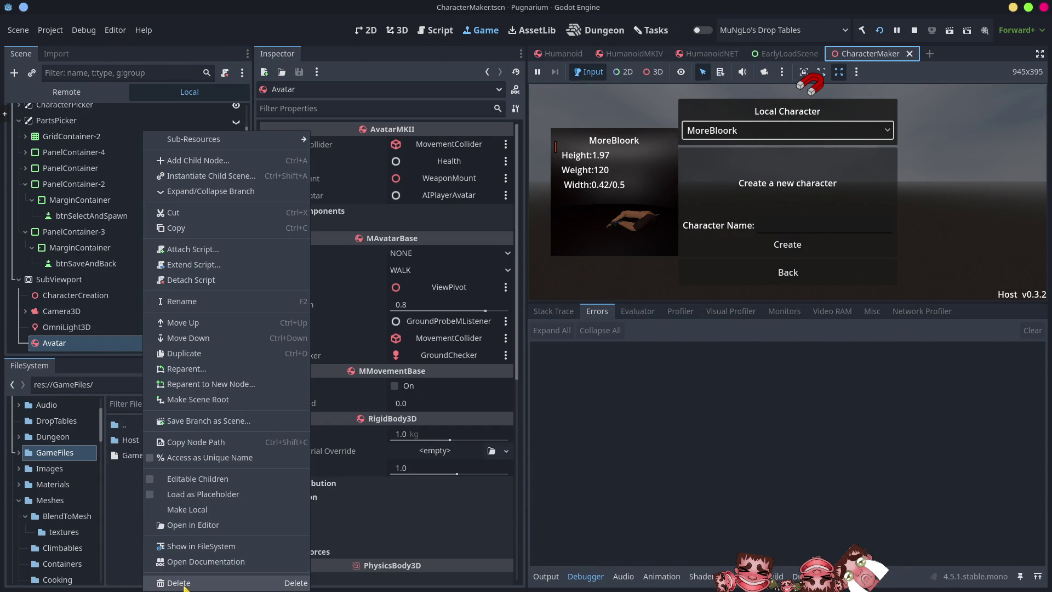
left_click(198, 479)
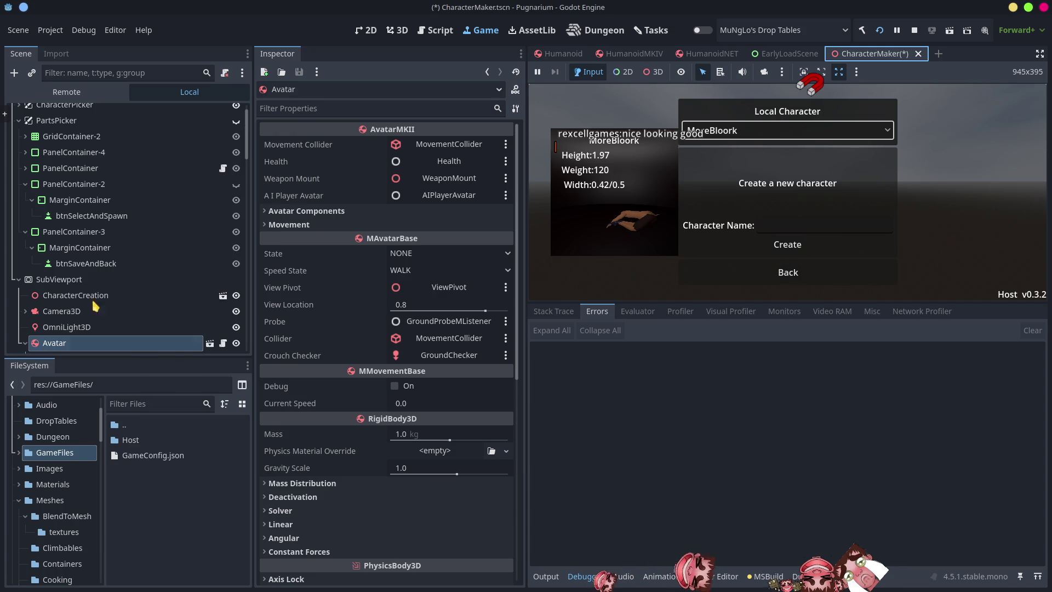
Select the Avatar's RagDollOnLaunch component and turn on Is Hanged
scroll(96, 335, "down", 5)
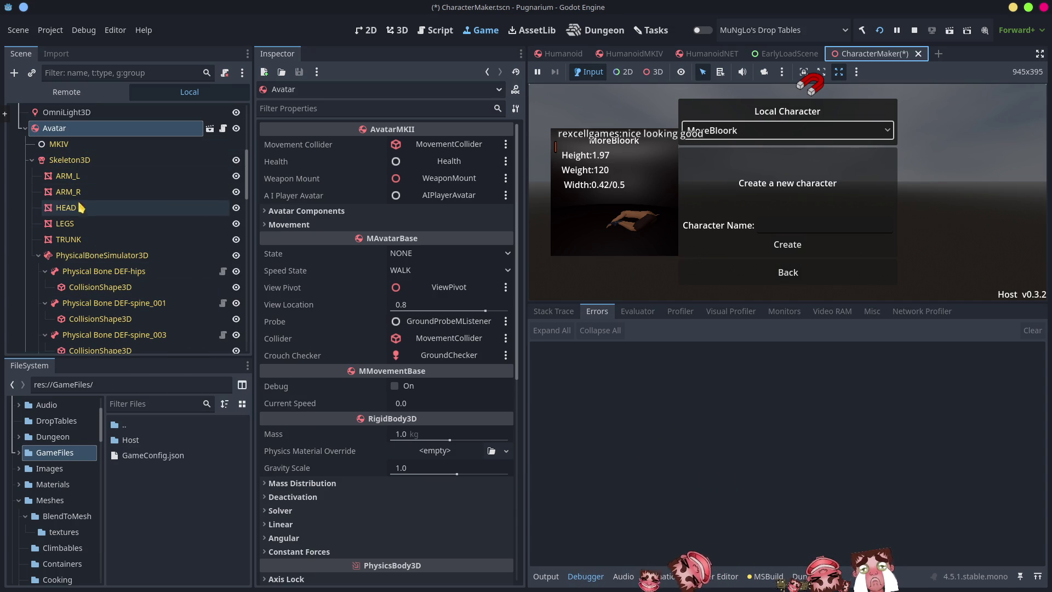
scroll(93, 236, "down", 4)
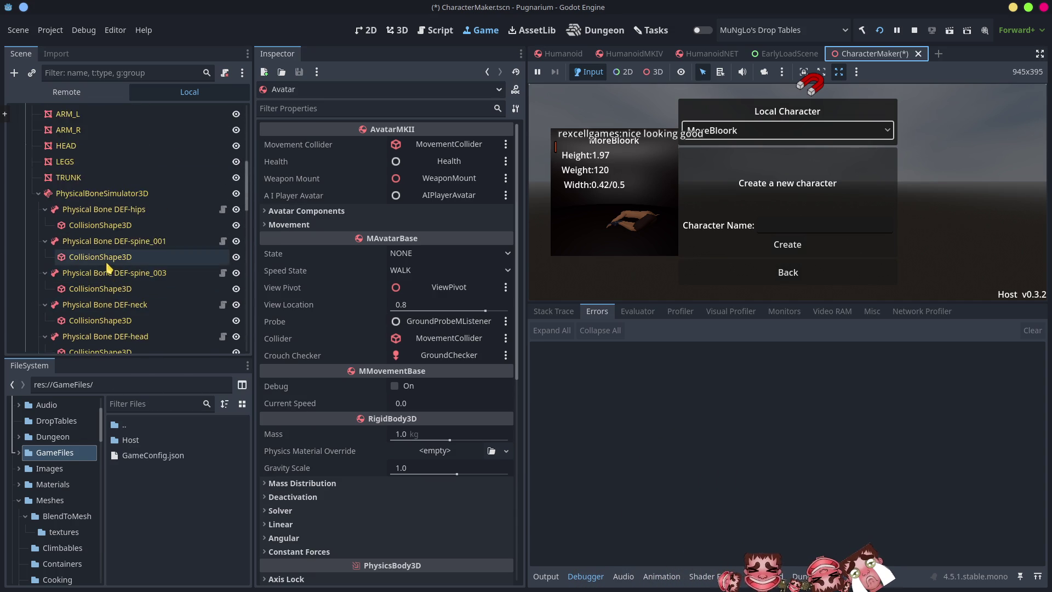
scroll(82, 263, "up", 5)
left_click(32, 281)
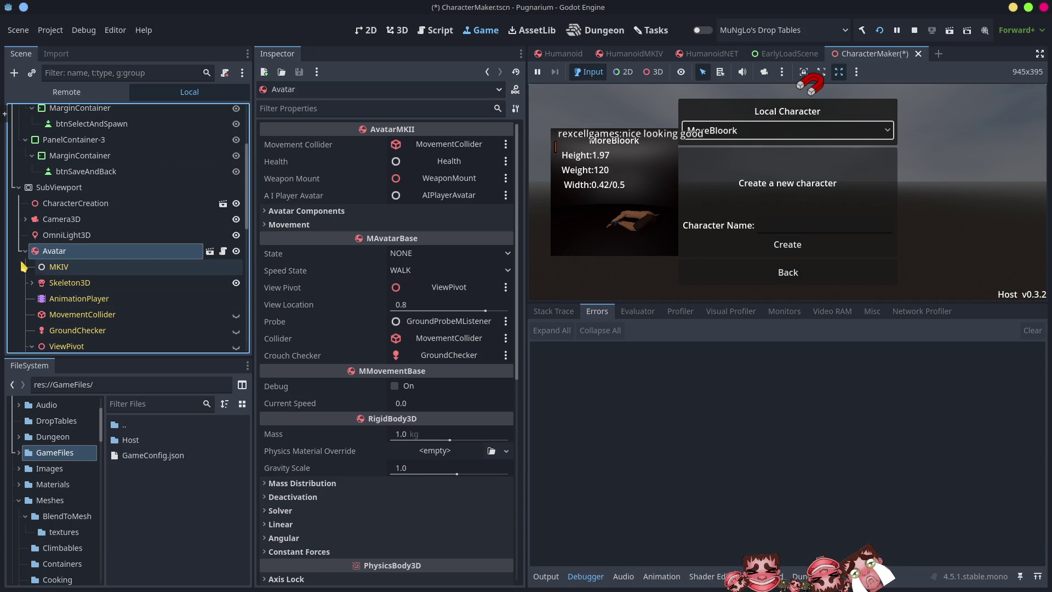
scroll(61, 290, "down", 5)
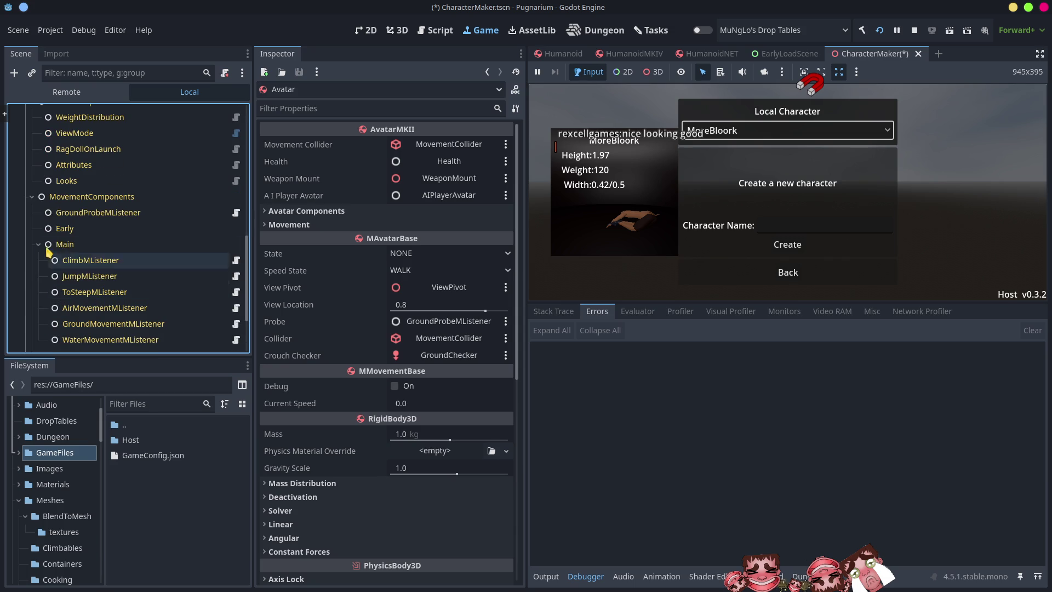
left_click(32, 197)
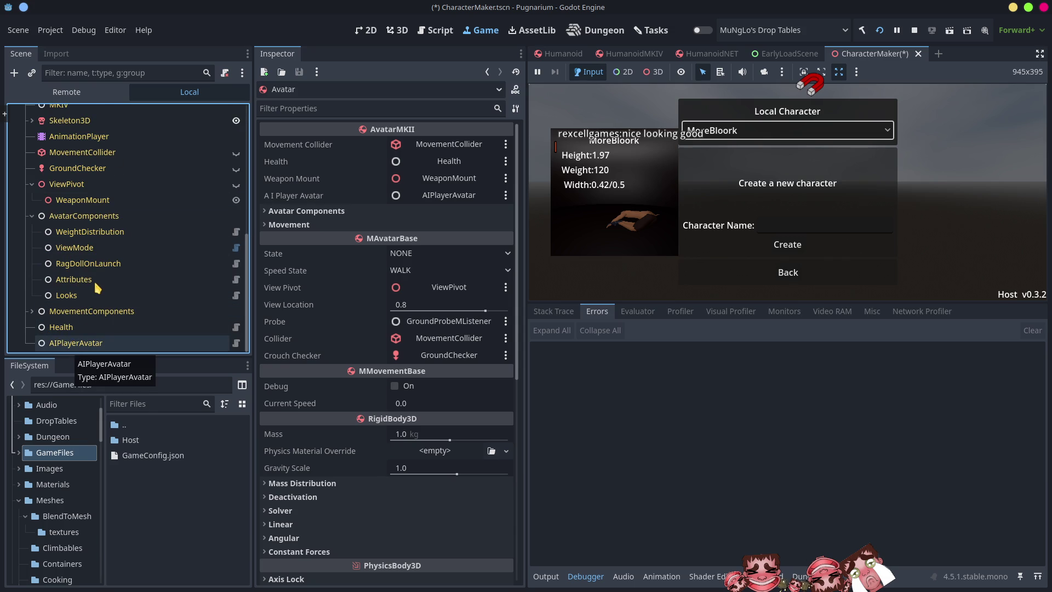
left_click(92, 264)
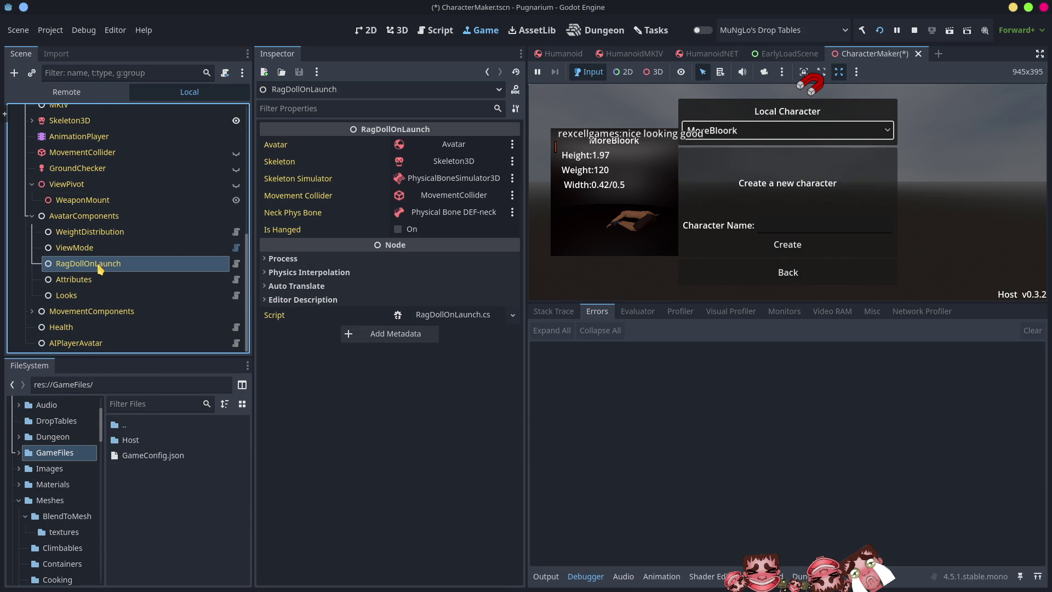
left_click(398, 230)
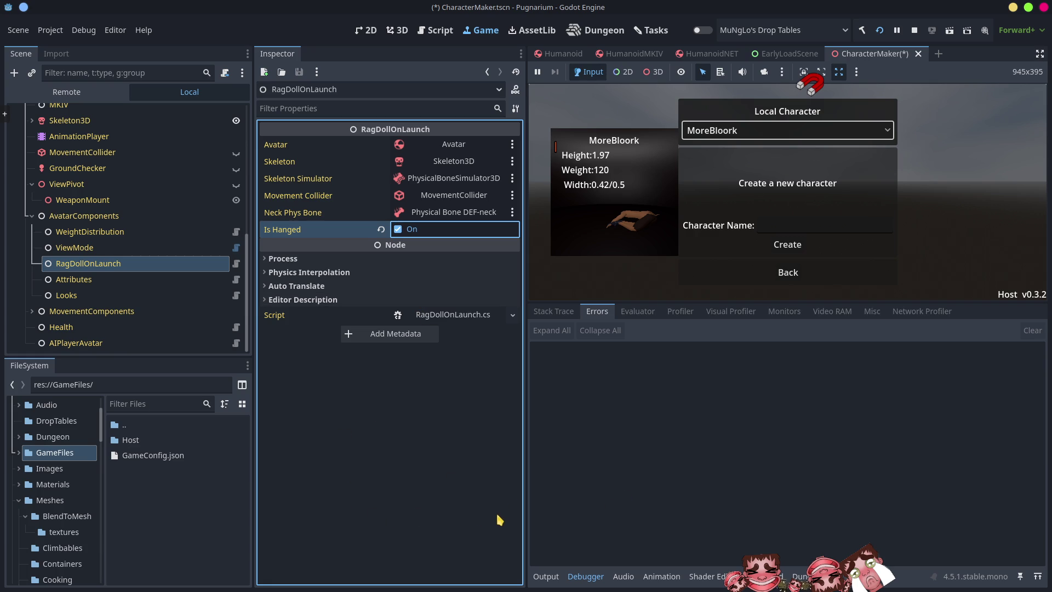
Save CharacterMaker, relaunch the game to the Characters screen, and inspect the two joint physics-space errors
key("ctrl+s")
left_click(916, 30)
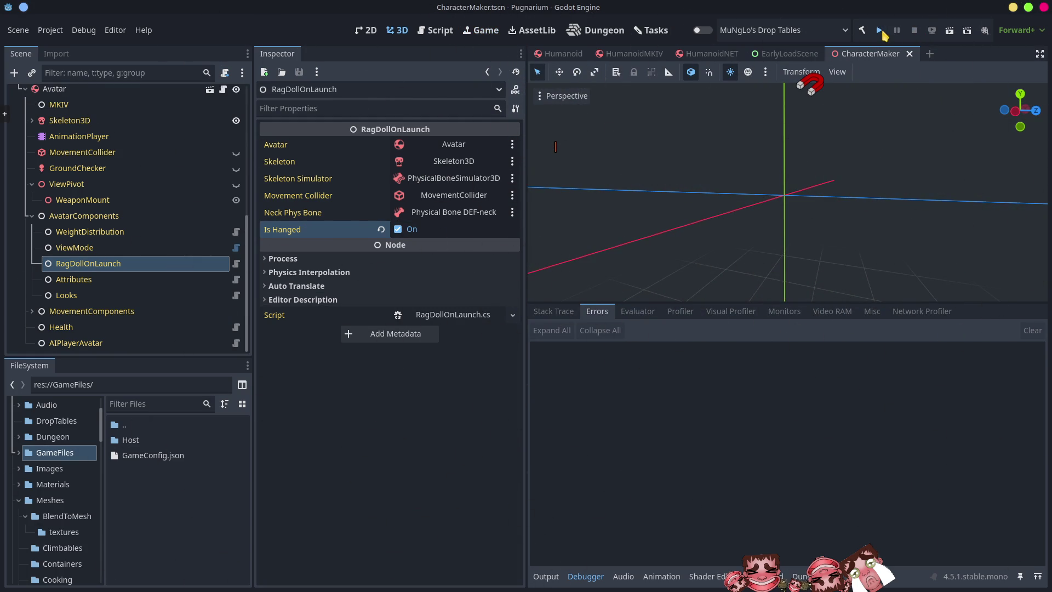
left_click(881, 30)
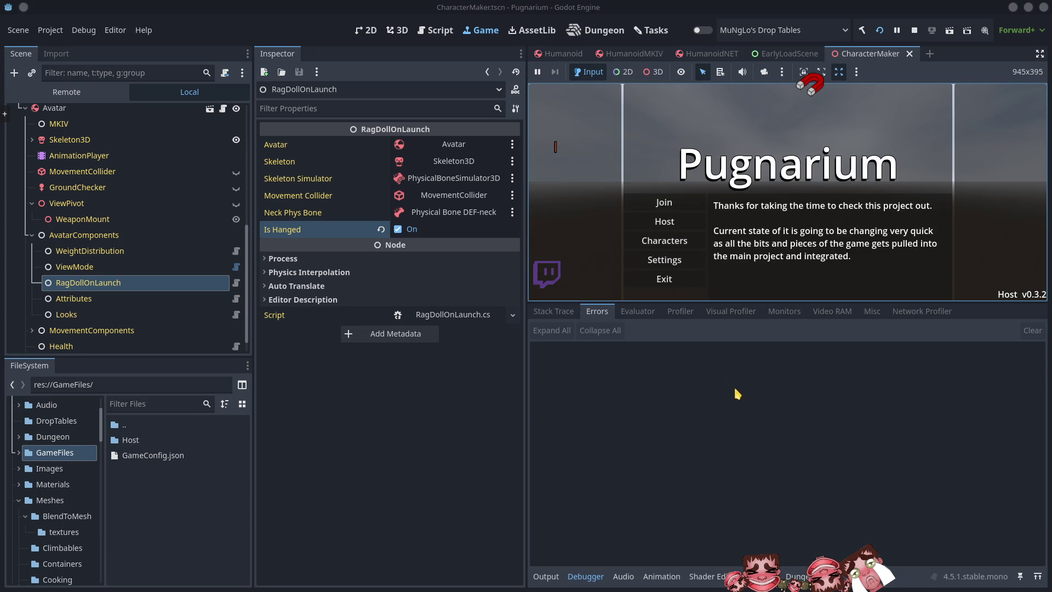
left_click(694, 246)
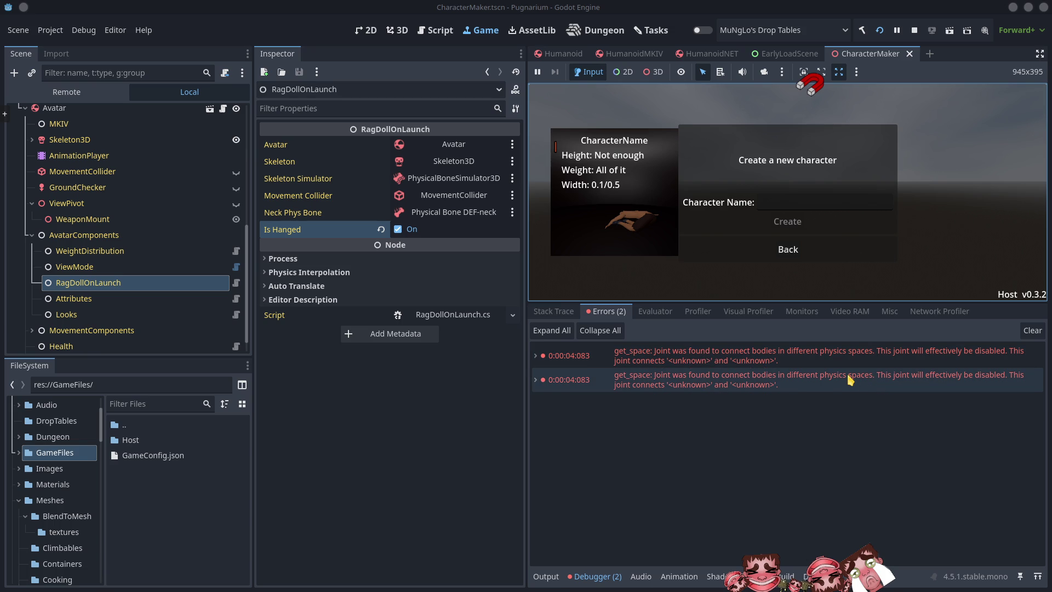
mouse_move(852, 378)
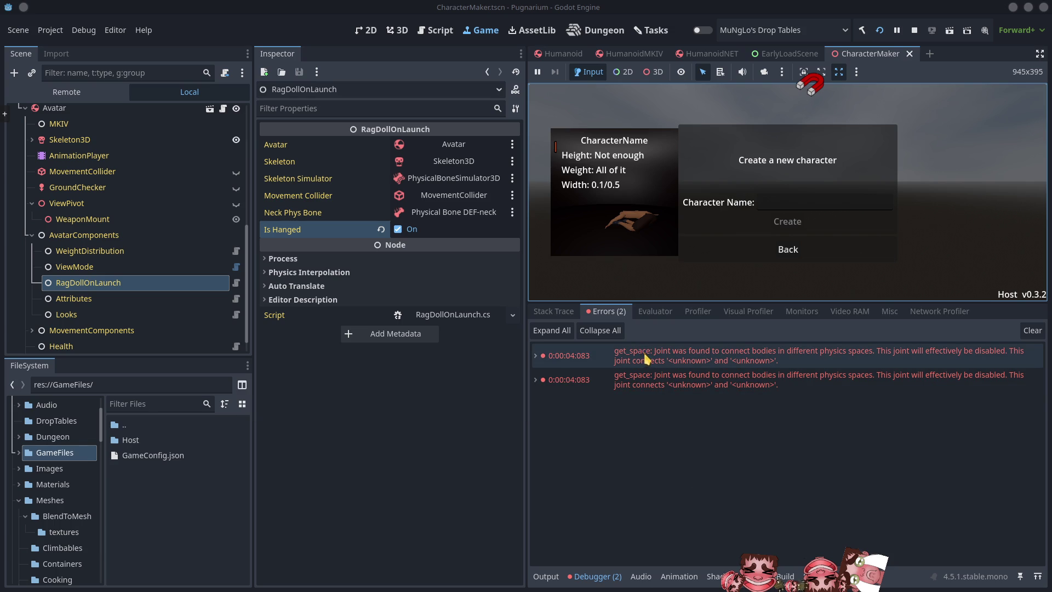
mouse_move(660, 355)
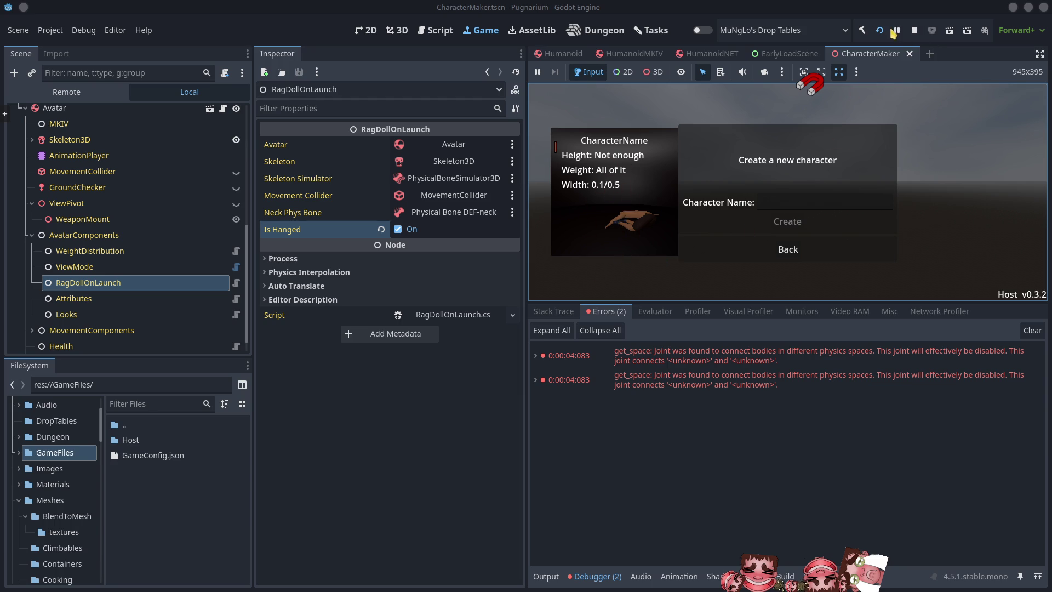
Stop the game, select Avatar > AvatarComponents > RagDollOnLaunch, and open its script in VS Code
left_click(914, 35)
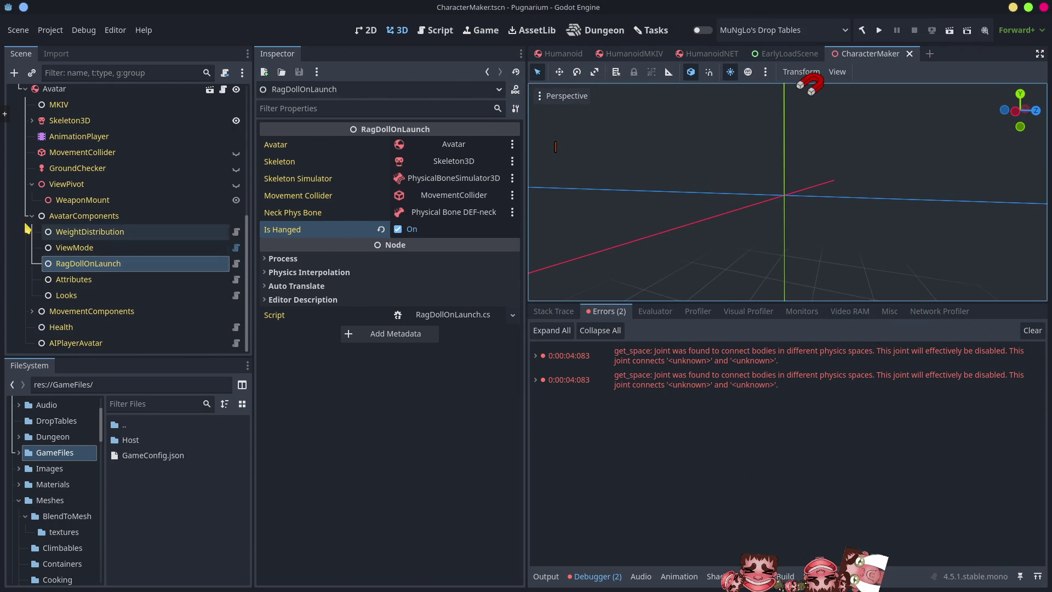
left_click(29, 217)
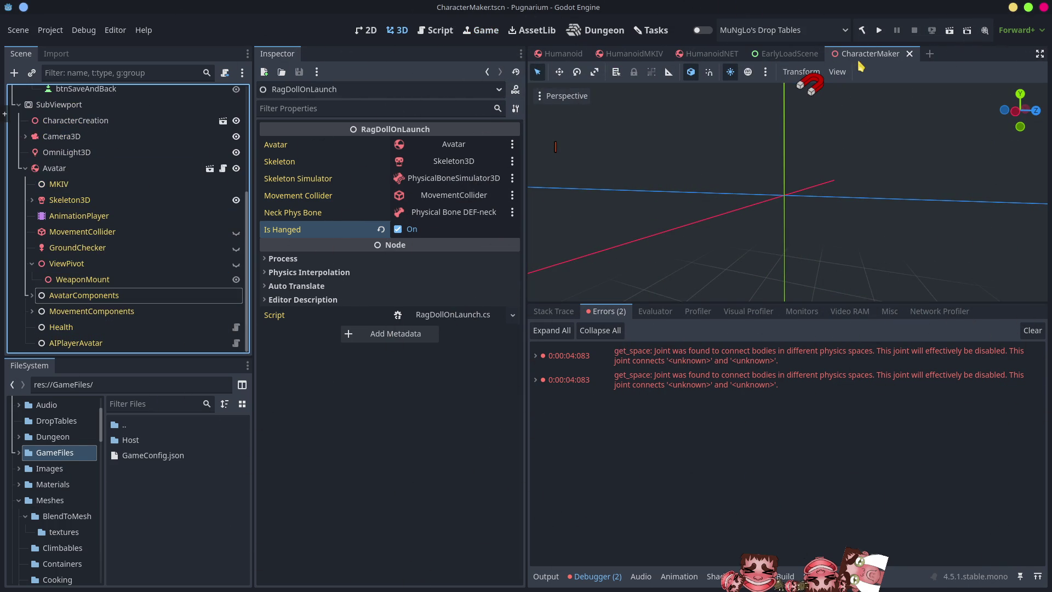
scroll(31, 182, "up", 4)
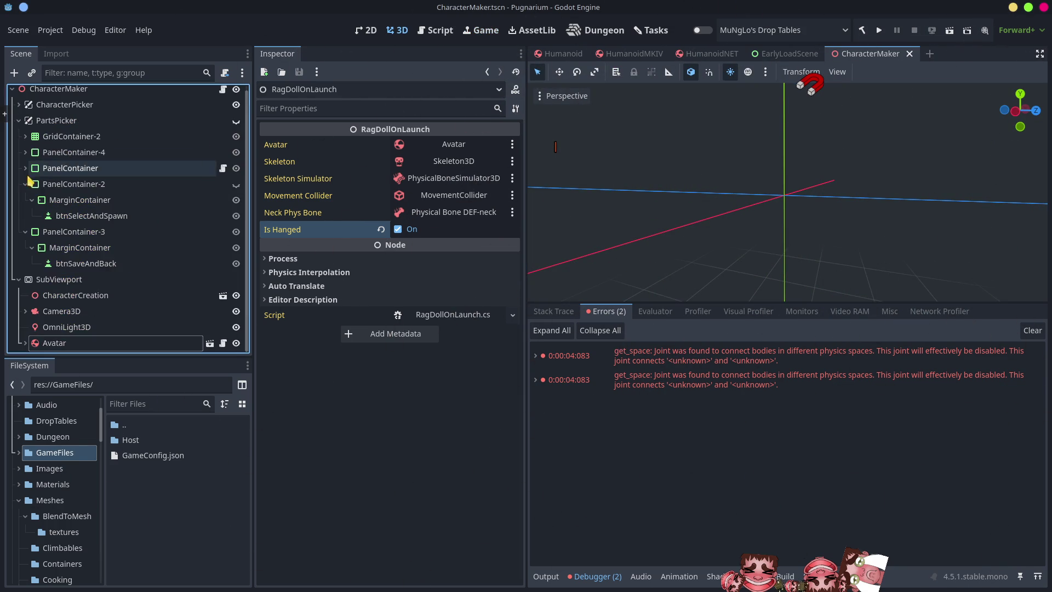
left_click(59, 280)
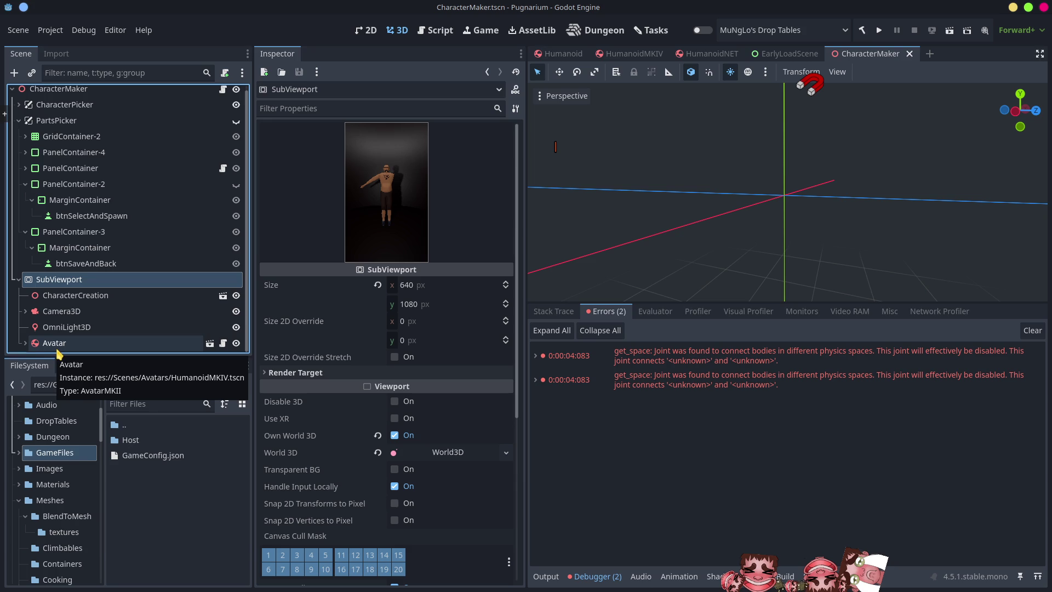
left_click(27, 345)
scroll(44, 306, "down", 5)
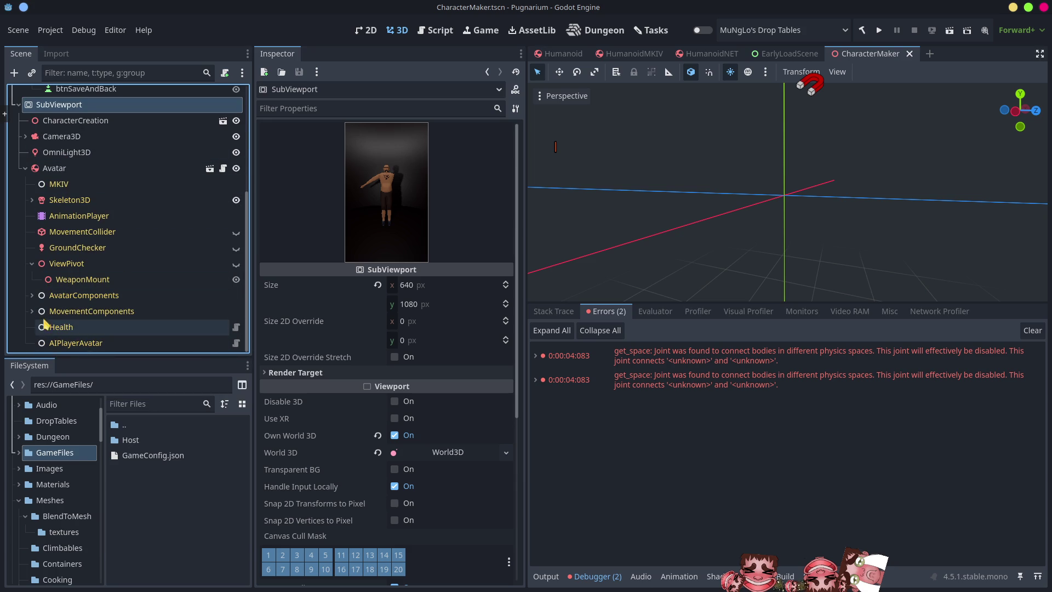
left_click(32, 296)
scroll(78, 304, "down", 2)
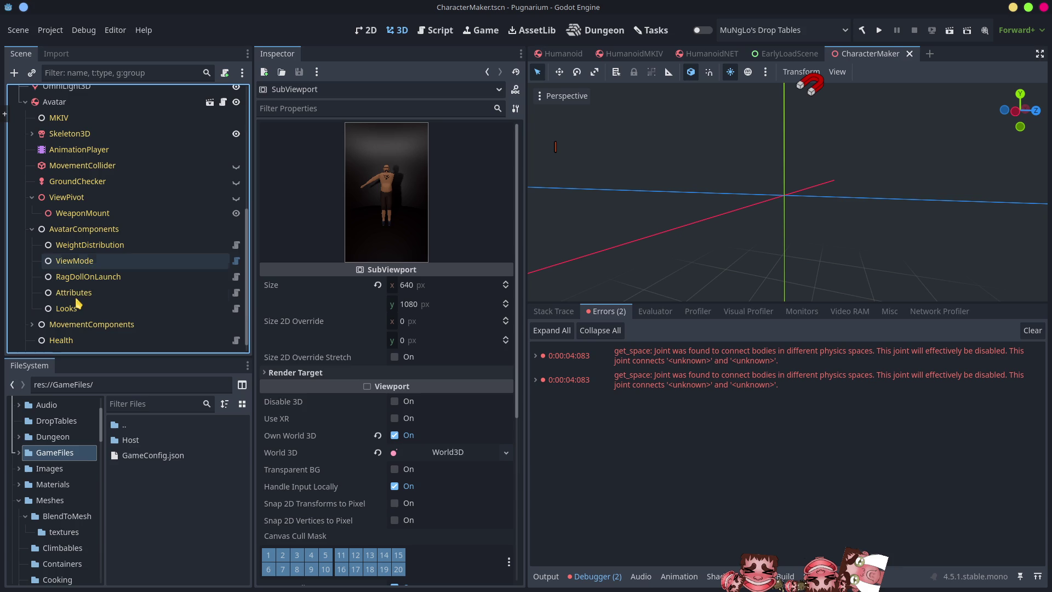
left_click(99, 278)
left_click(238, 277)
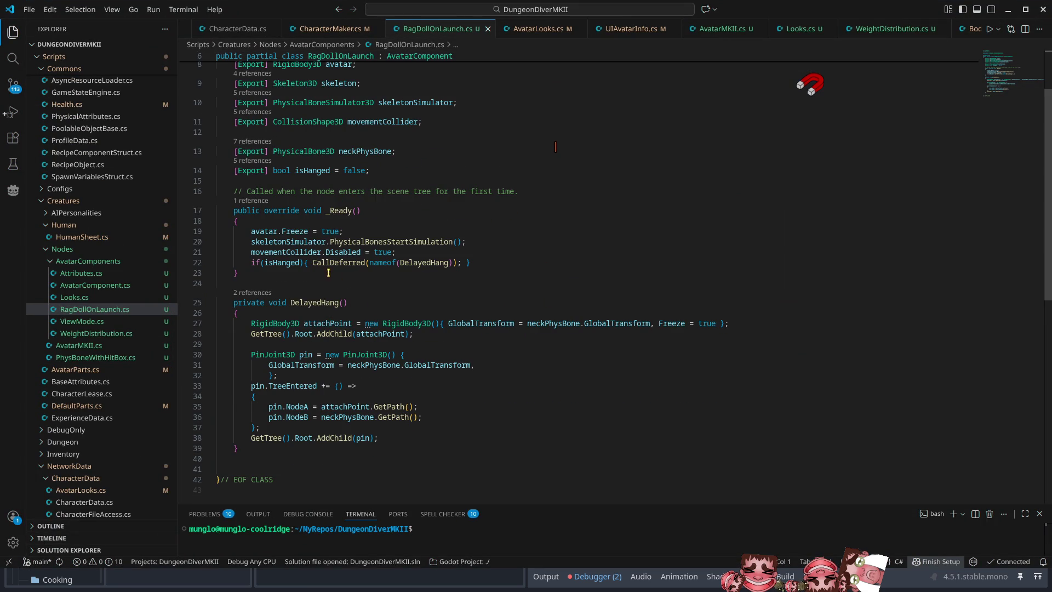
Review how isHanged, attachPoint and the exported avatar field are used in DelayedHang
left_click(282, 268)
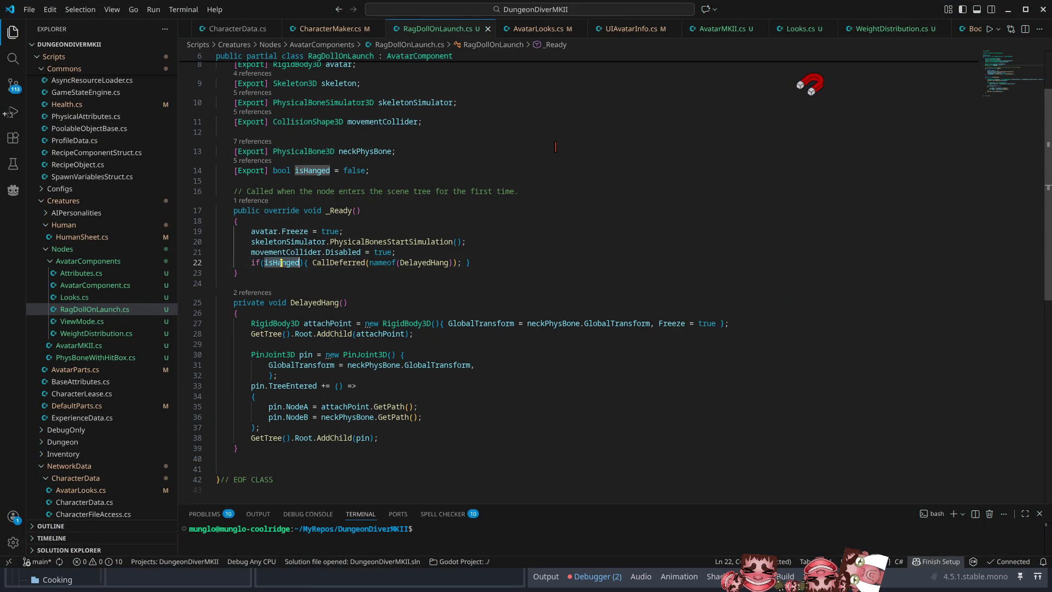
left_click(323, 303)
left_click(352, 324)
left_click(282, 334)
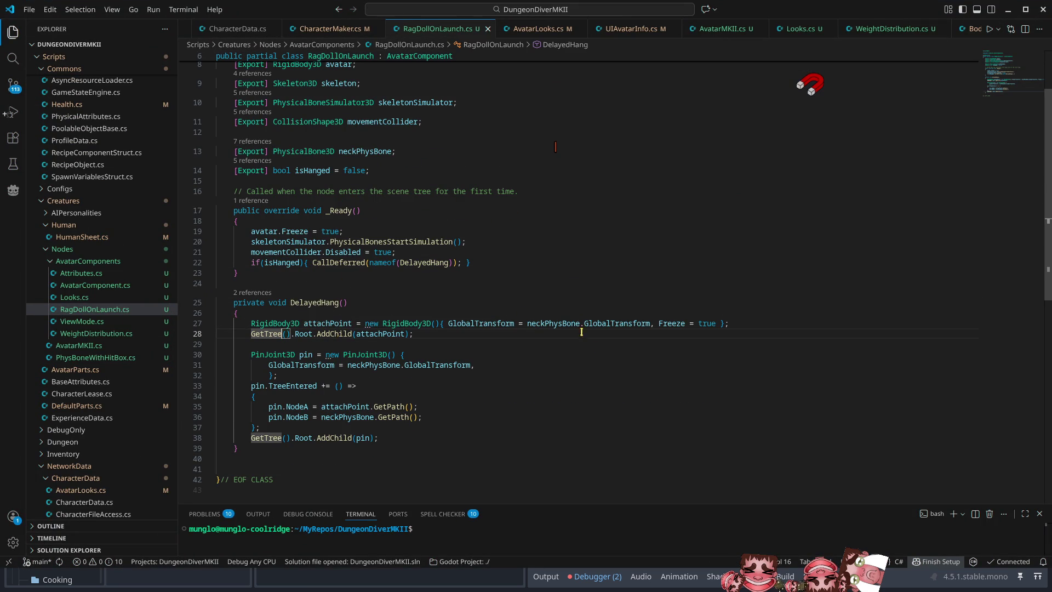
scroll(599, 349, "up", 3)
left_click(333, 145)
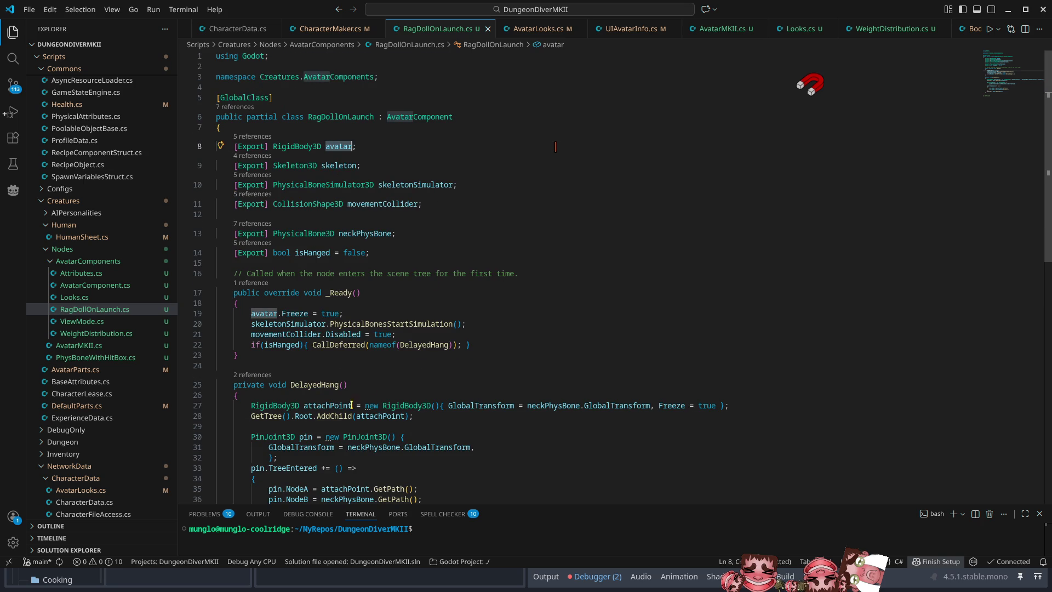
scroll(335, 342, "down", 4)
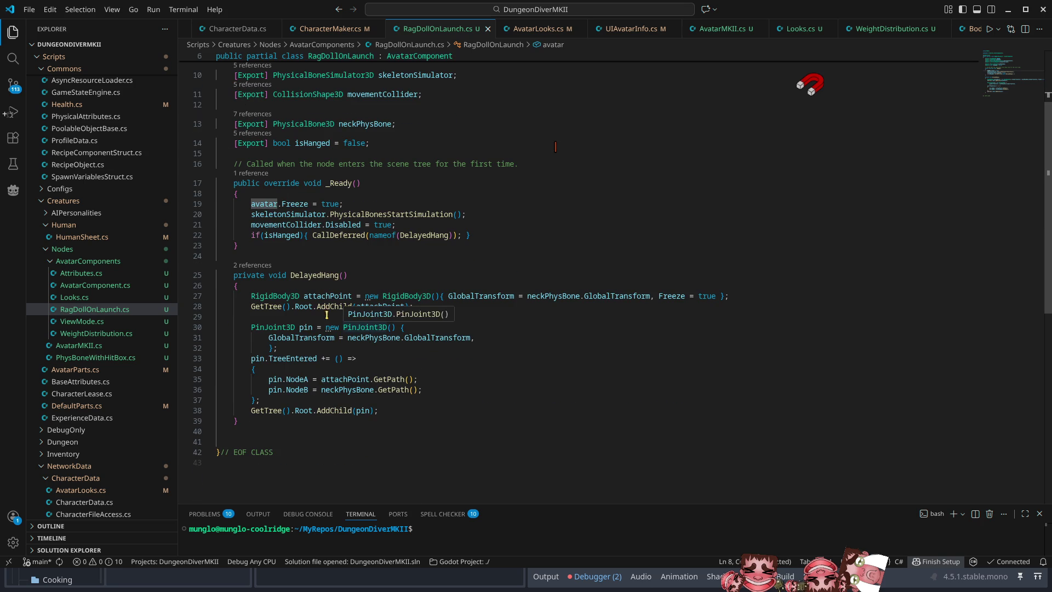
scroll(484, 325, "up", 4)
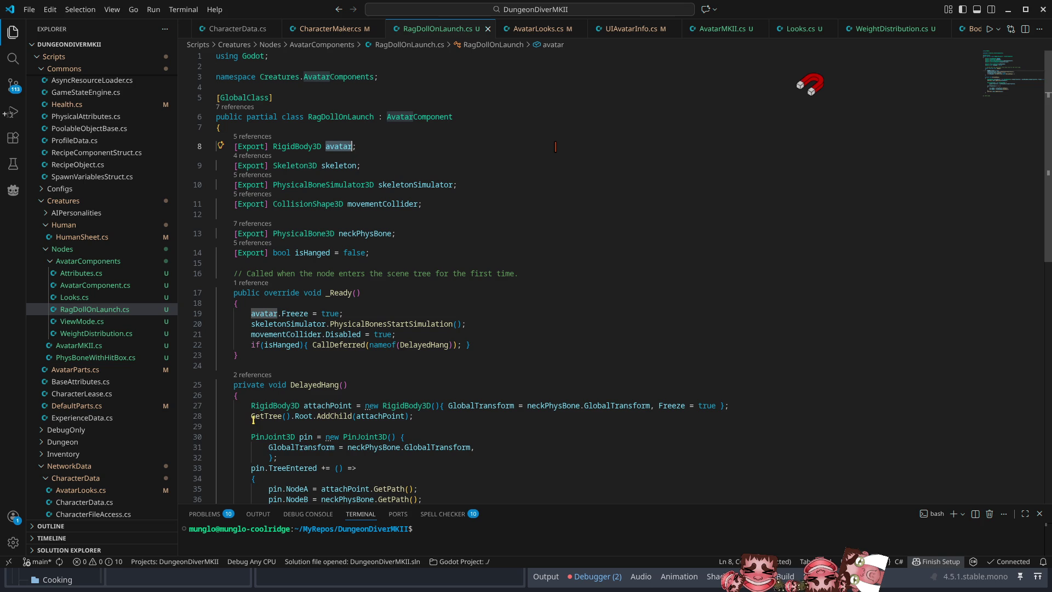
Replace GetTree().Root with avatar.GetParent() on line 28
left_click_drag(251, 417, 311, 417)
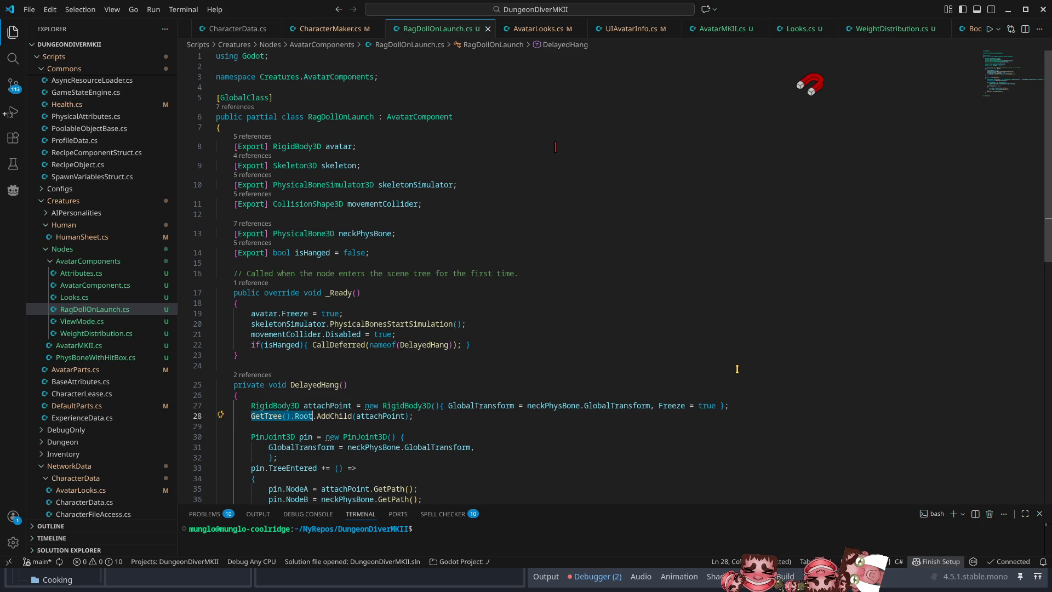
type("avatar")
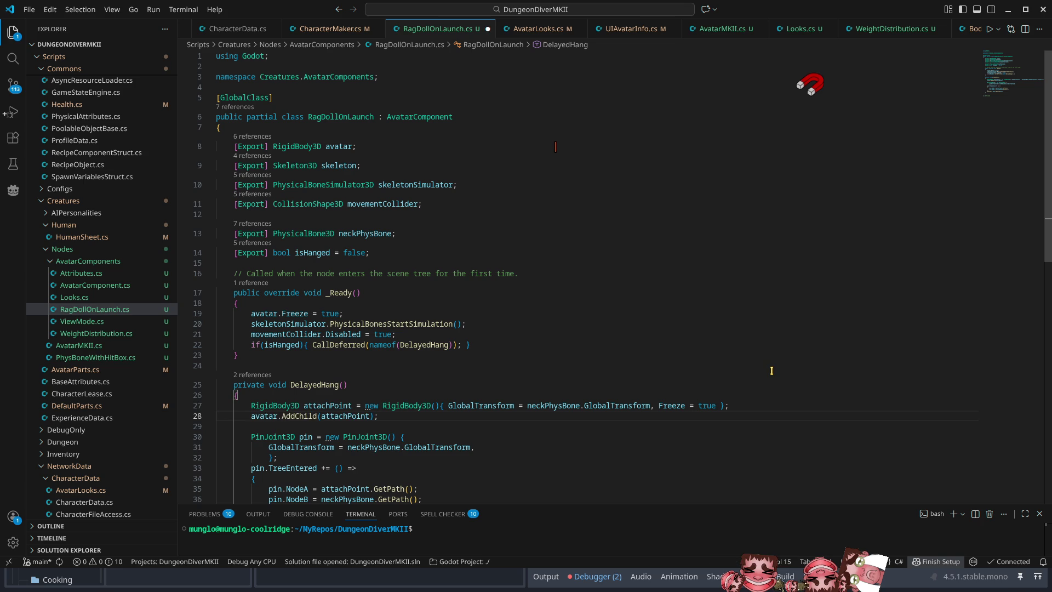
type("Getpa")
key("Tab")
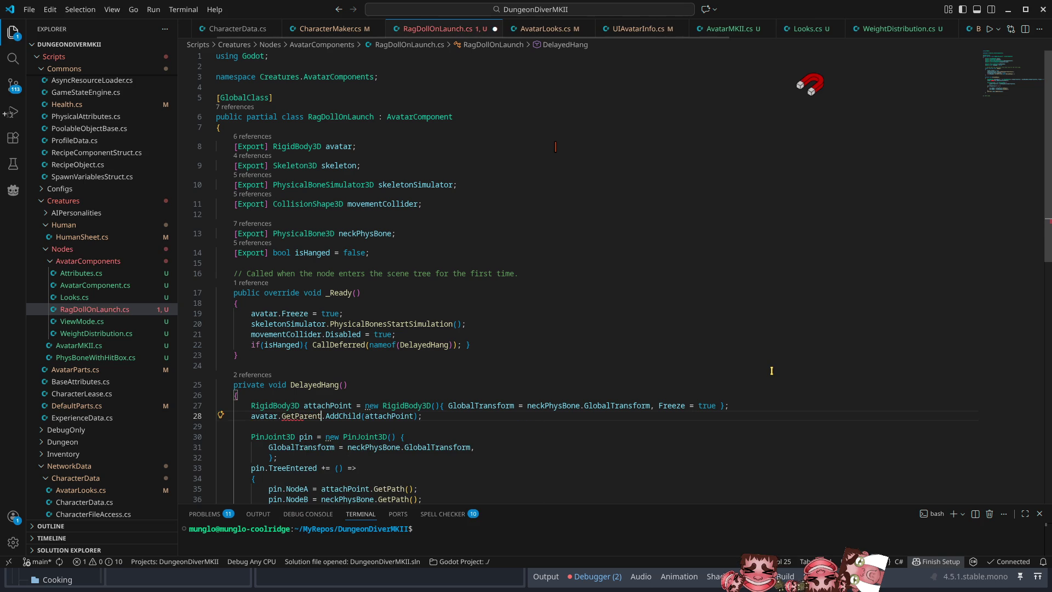
type("()")
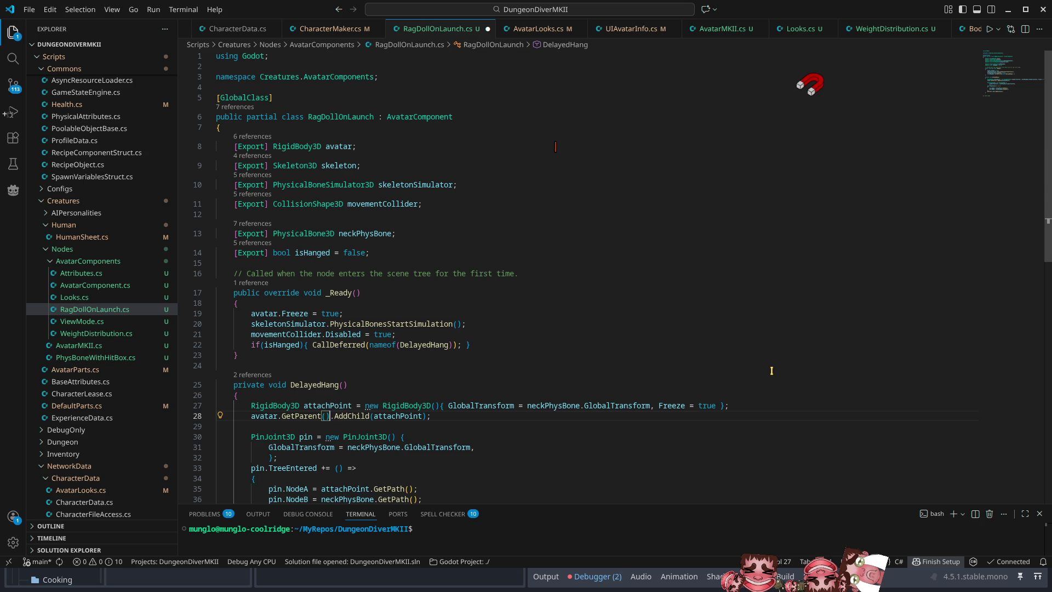
Paste avatar.GetParent() over GetTree().Root on line 38, save RagDollOnLaunch.cs, and return to Godot
scroll(462, 385, "down", 5)
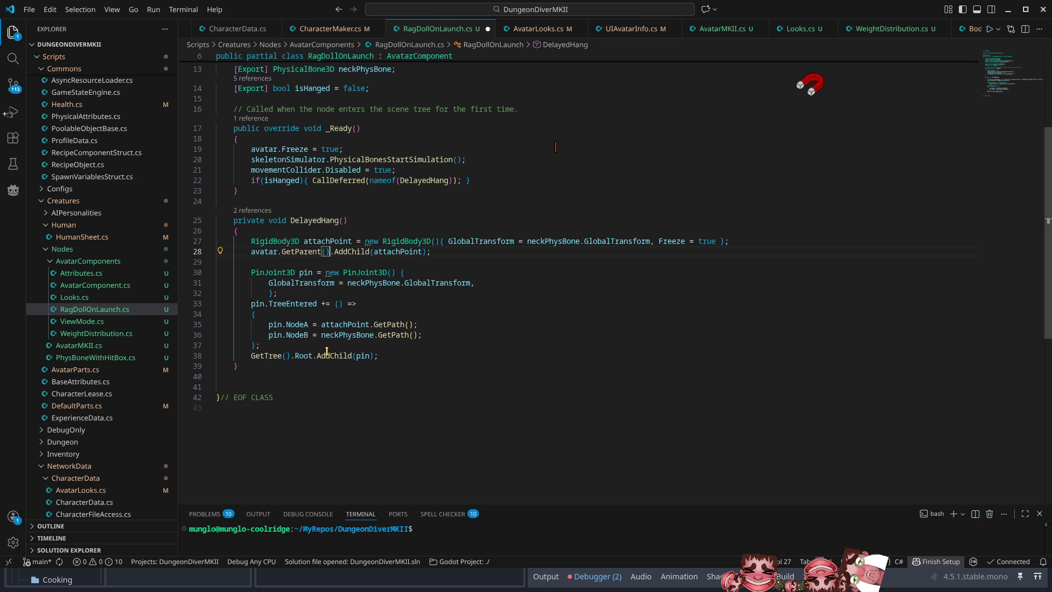
left_click(422, 251)
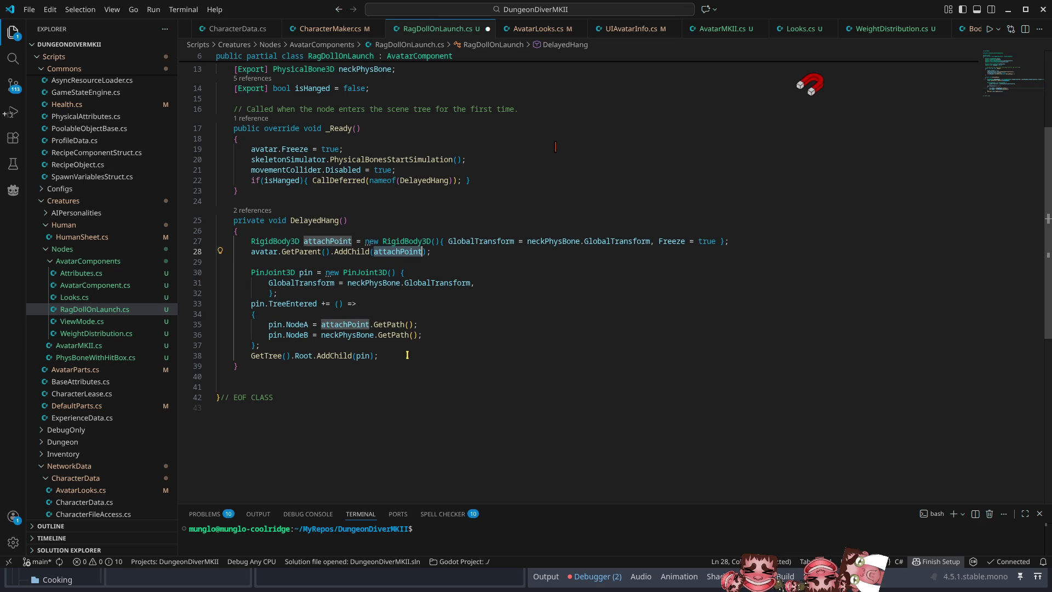
left_click(252, 262)
left_click_drag(251, 252, 327, 252)
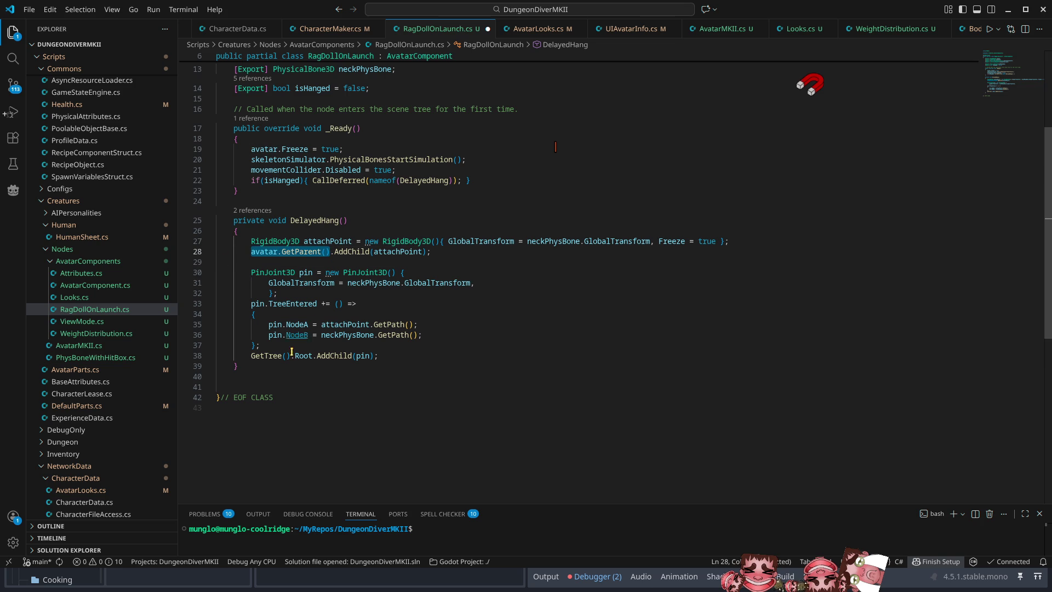
left_click_drag(251, 357, 312, 357)
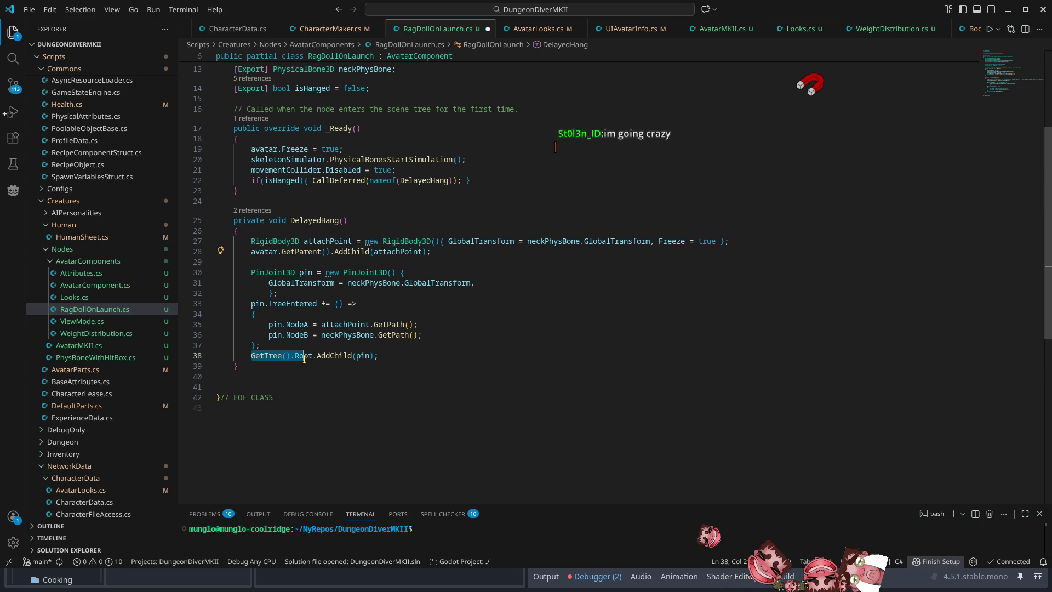
type("avatar.GetParent()")
key("ctrl+s")
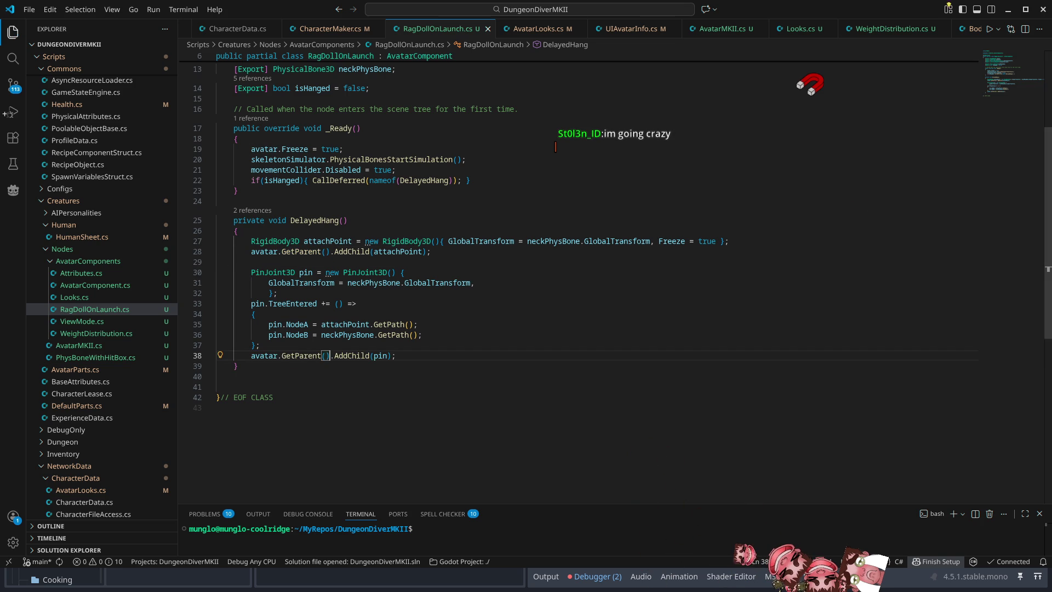
left_click(1009, 10)
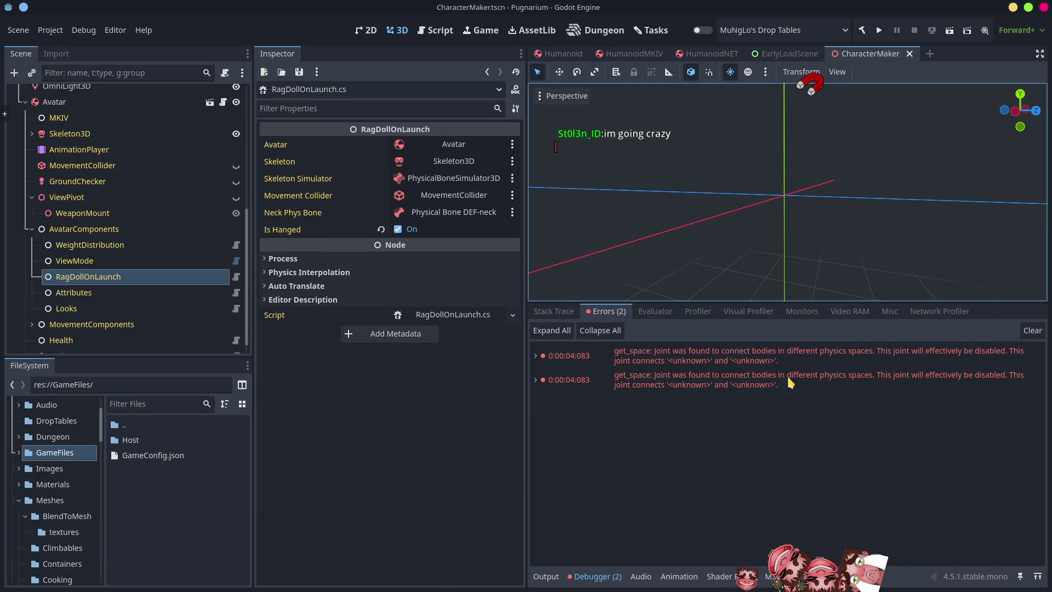
Run the game to the character creation screen, collapsing Output and narrowing docks to enlarge the view
left_click(879, 30)
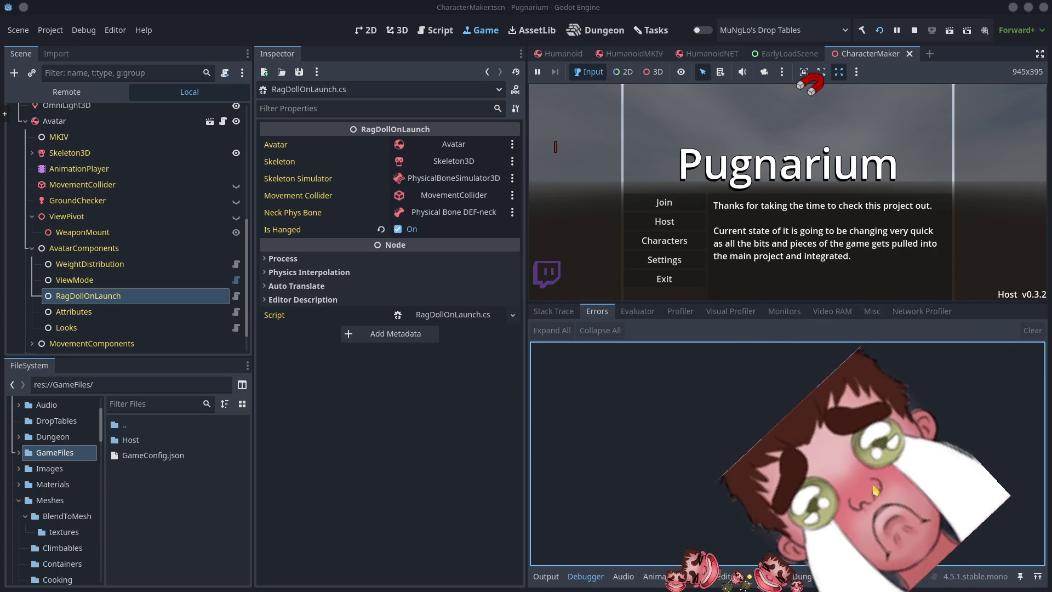
left_click(690, 246)
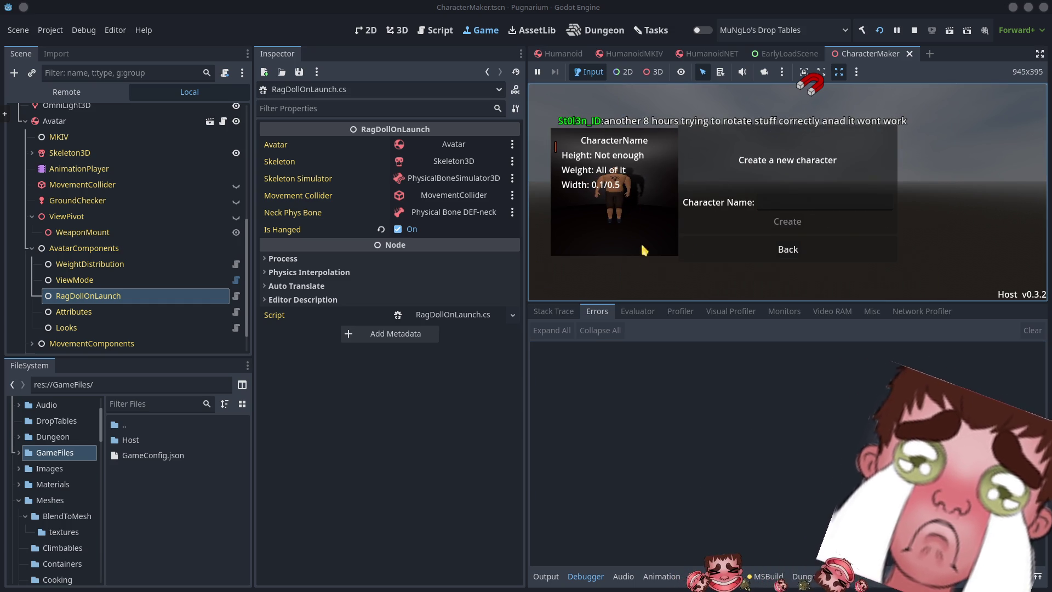
left_click(546, 576)
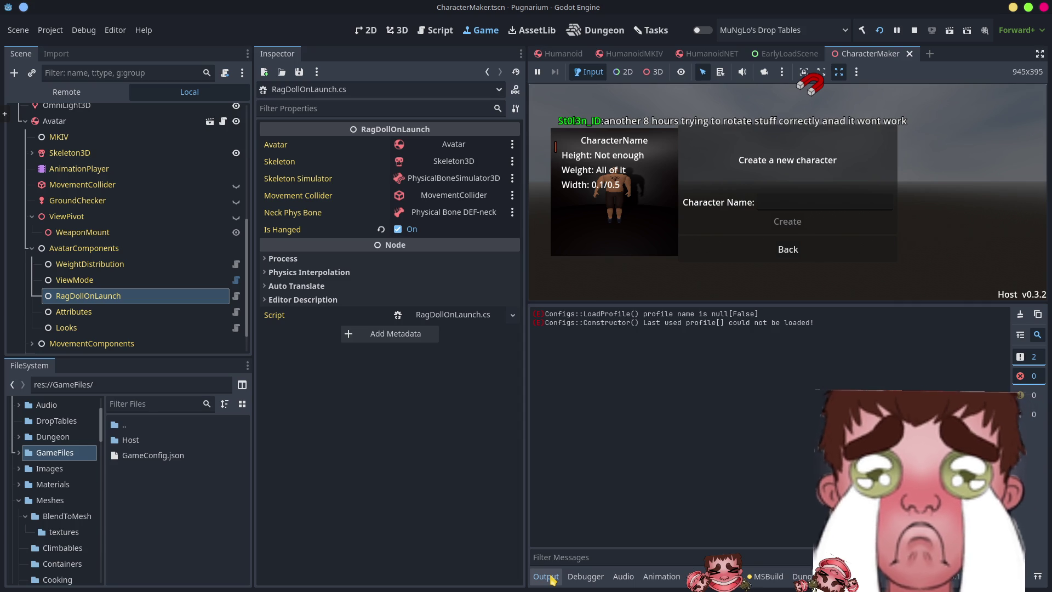
left_click(550, 577)
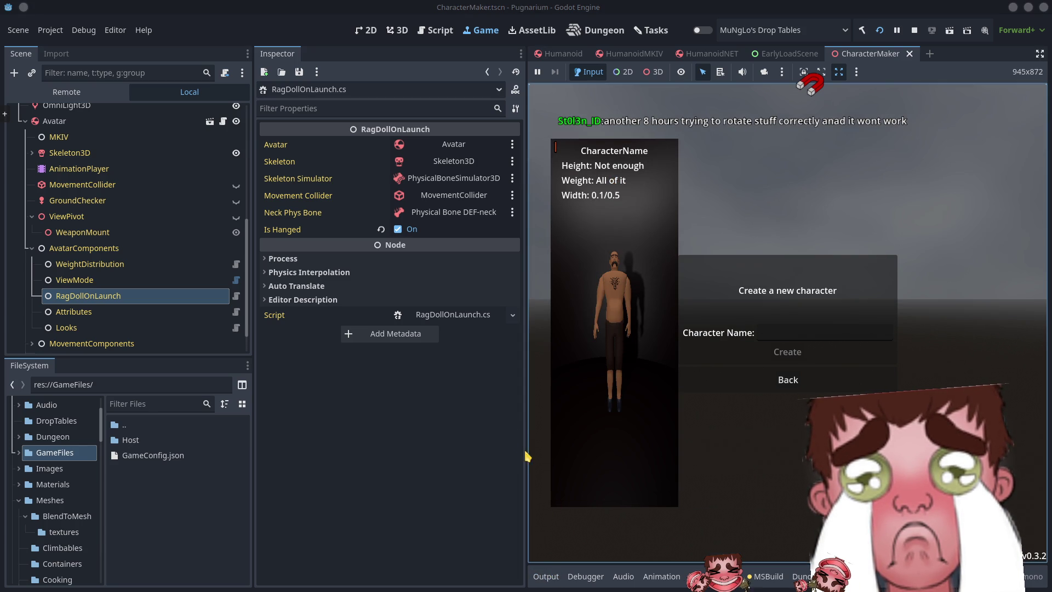
left_click_drag(528, 455, 367, 454)
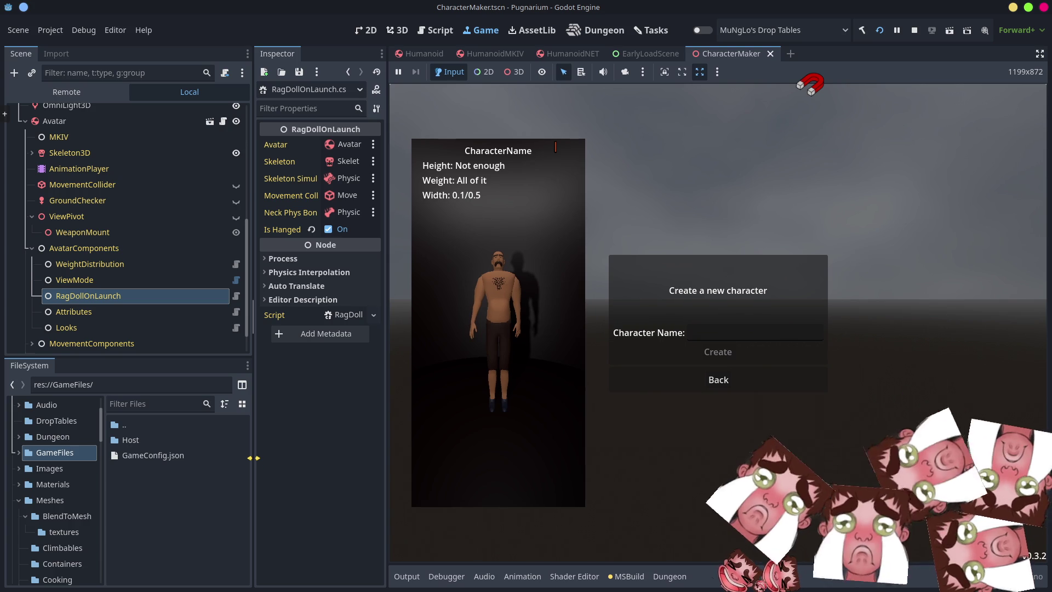
left_click_drag(253, 455, 188, 454)
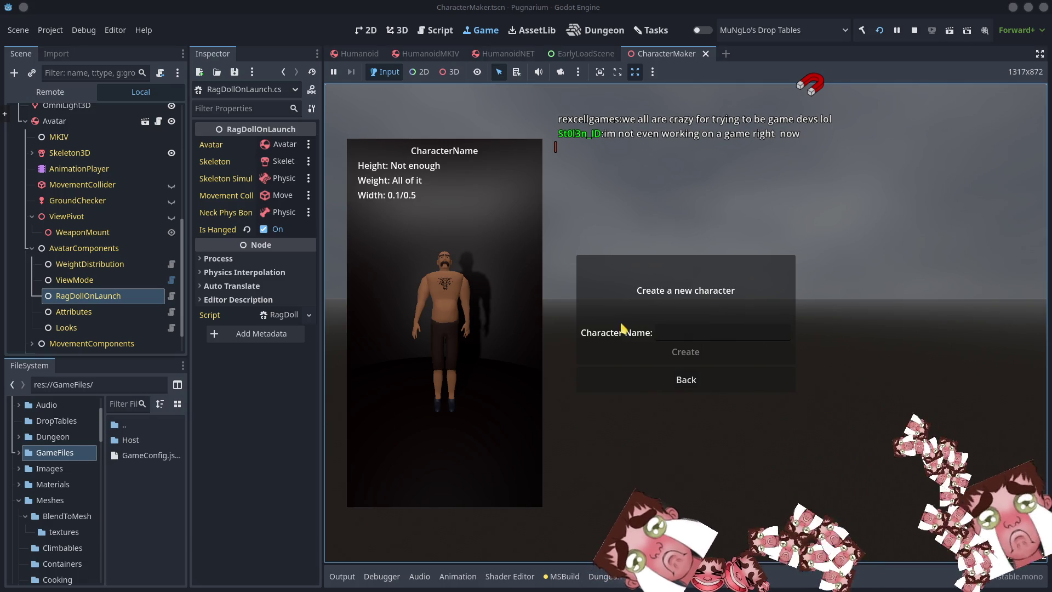
left_click(685, 339)
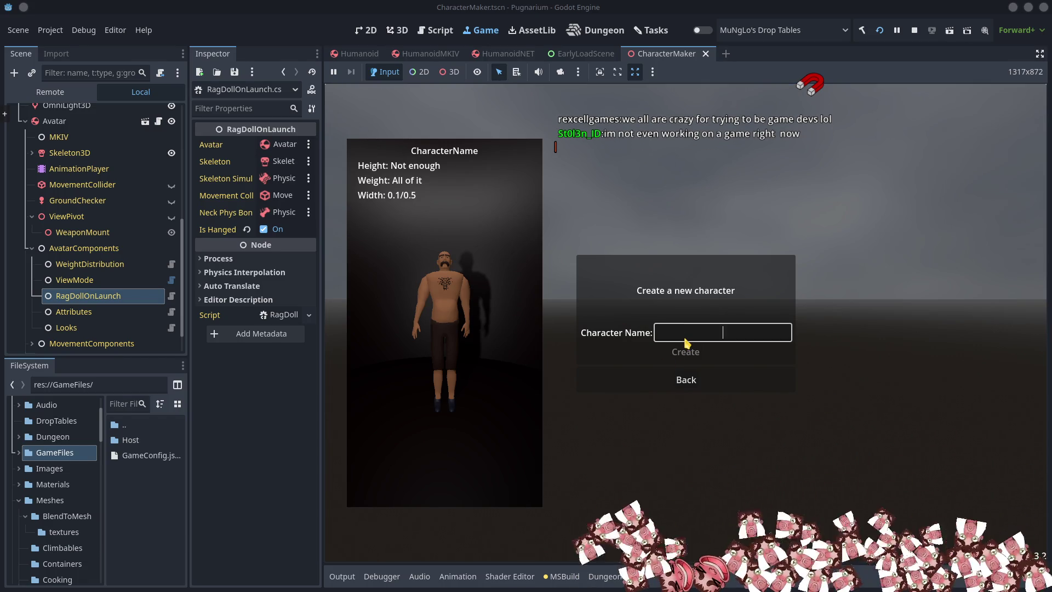
Create a new test character with a name and save it
type("re")
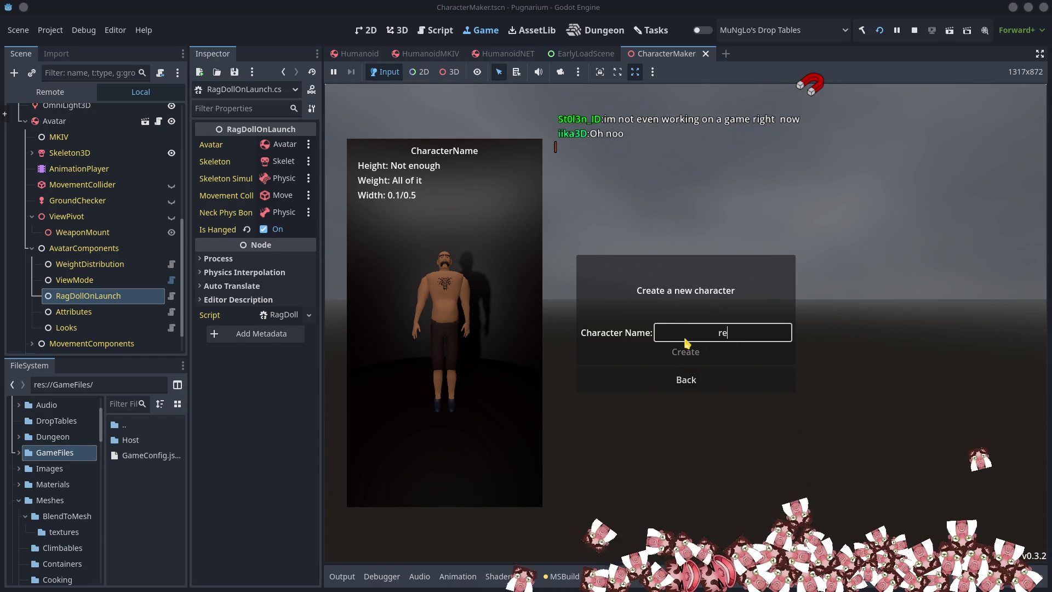
type("xcell")
key("Return")
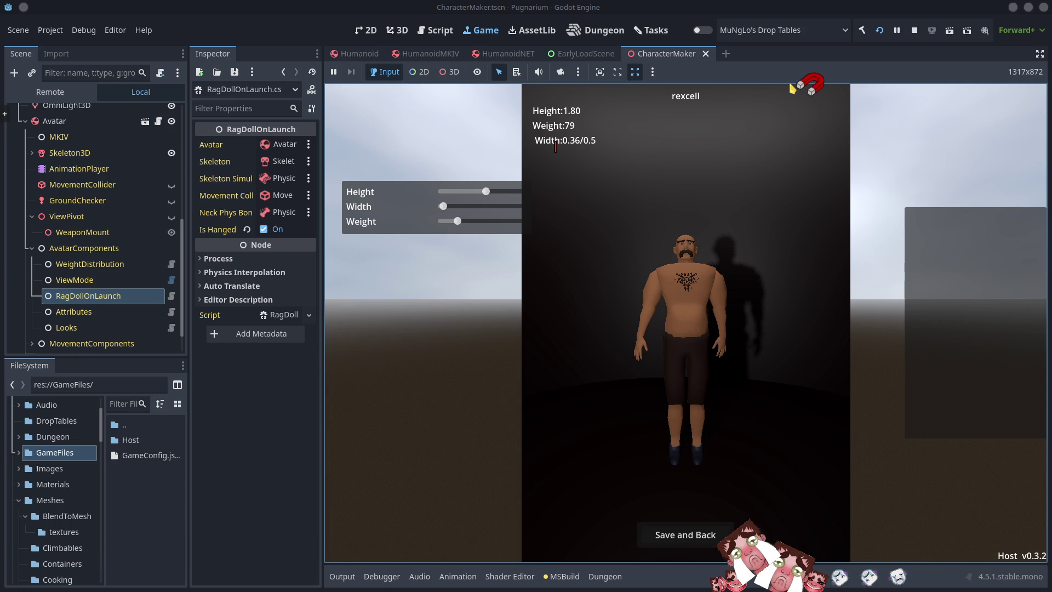
left_click(689, 537)
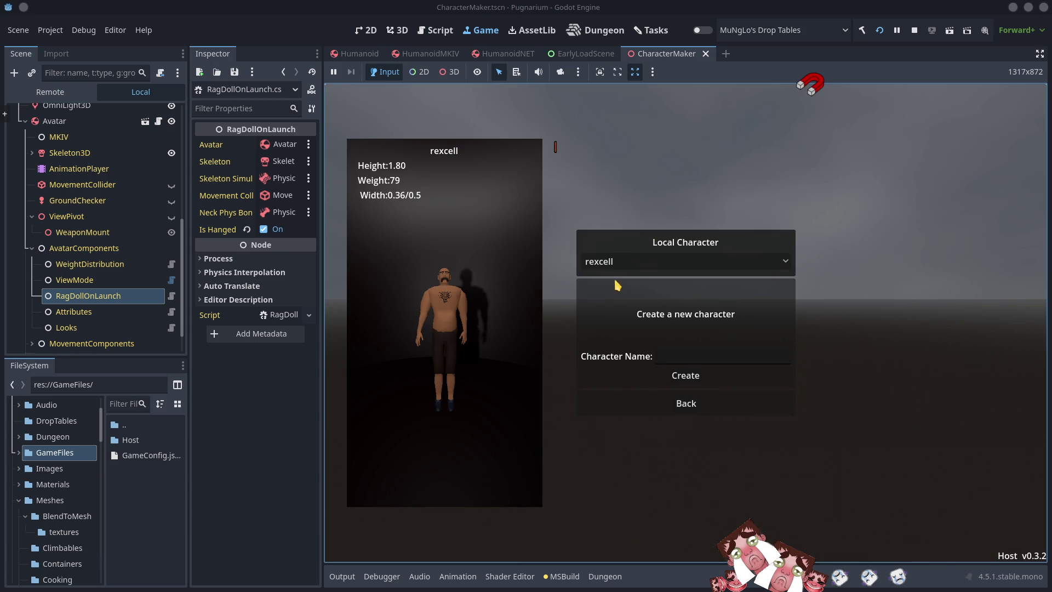
Browse the saved local characters, return to the main menu, and stop the game
left_click(618, 261)
left_click(618, 260)
left_click(618, 261)
left_click(628, 284)
left_click(685, 404)
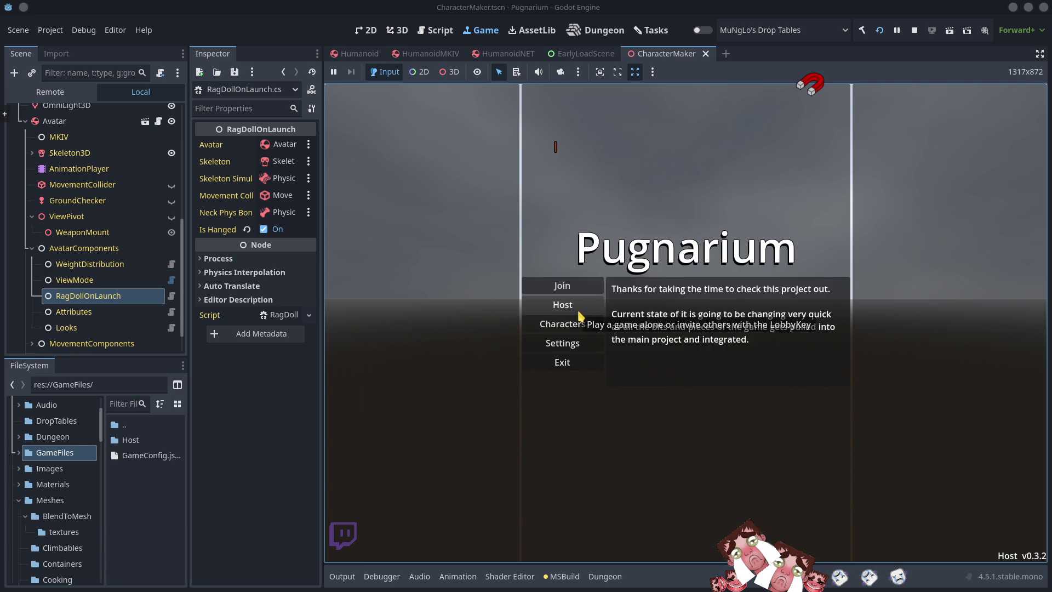
left_click(916, 44)
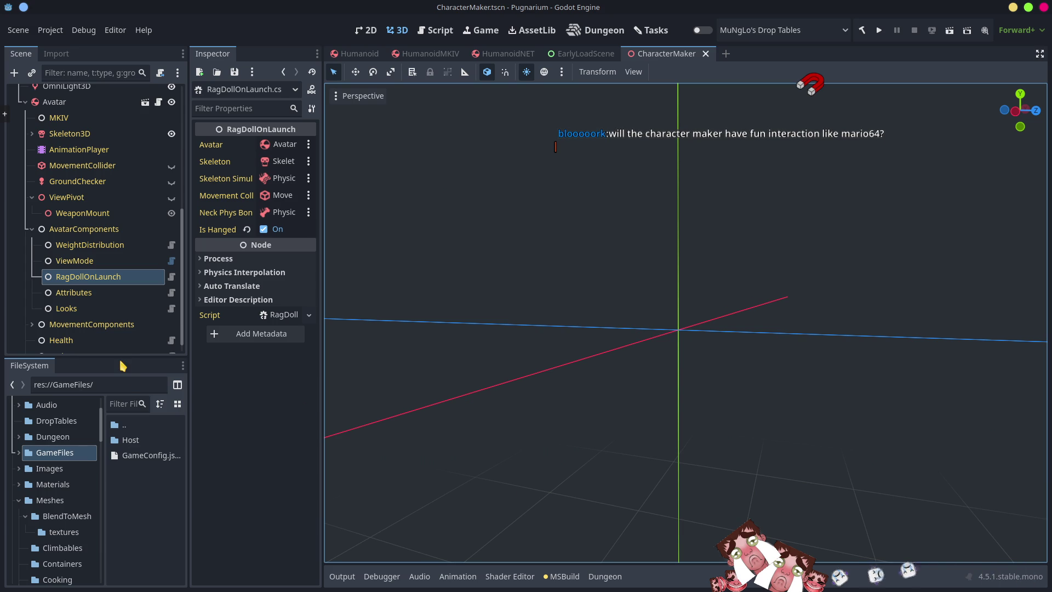
Switch to the Humanoid scene, quit Godot, and open a Konsole terminal
left_click(357, 53)
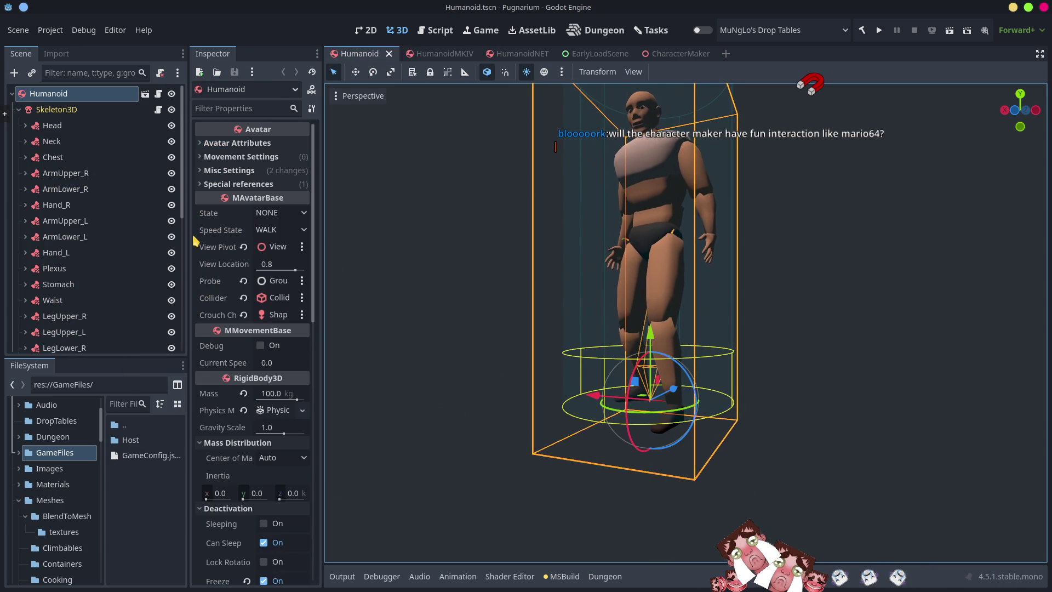
left_click(1044, 8)
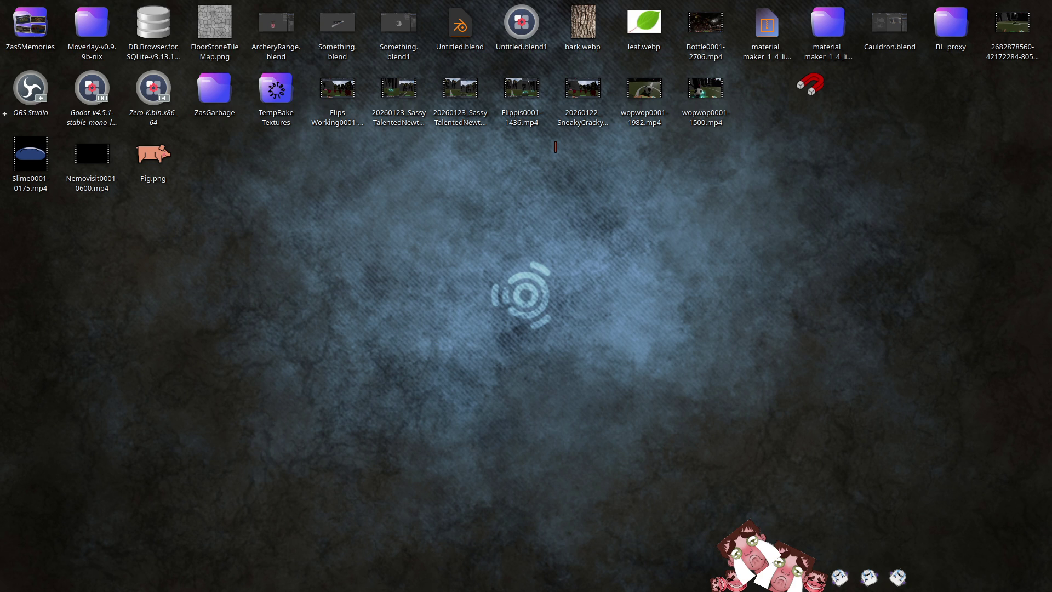
key("ctrl+alt+t")
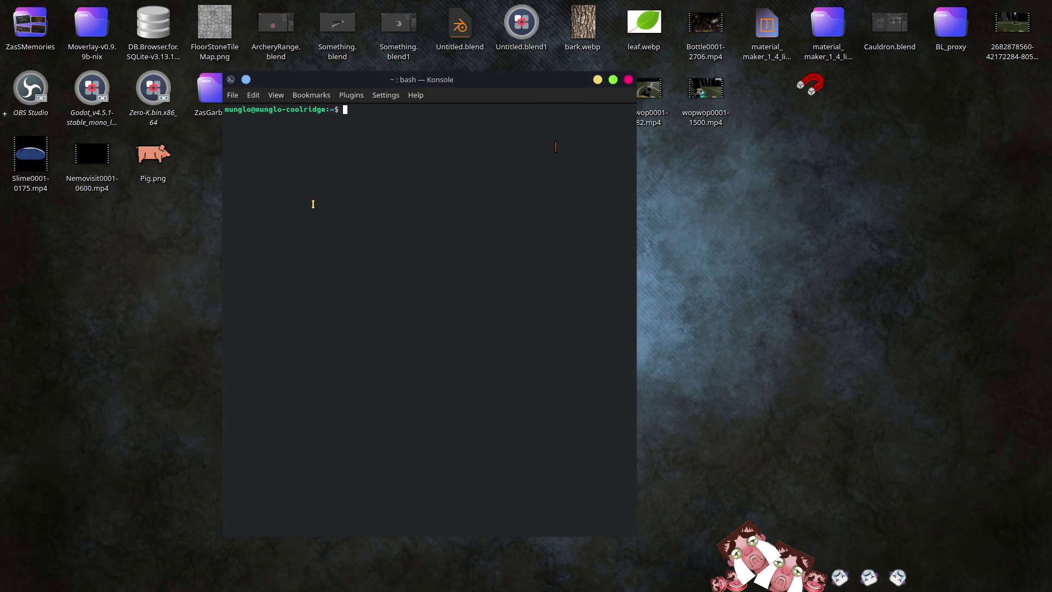
left_click(71, 307)
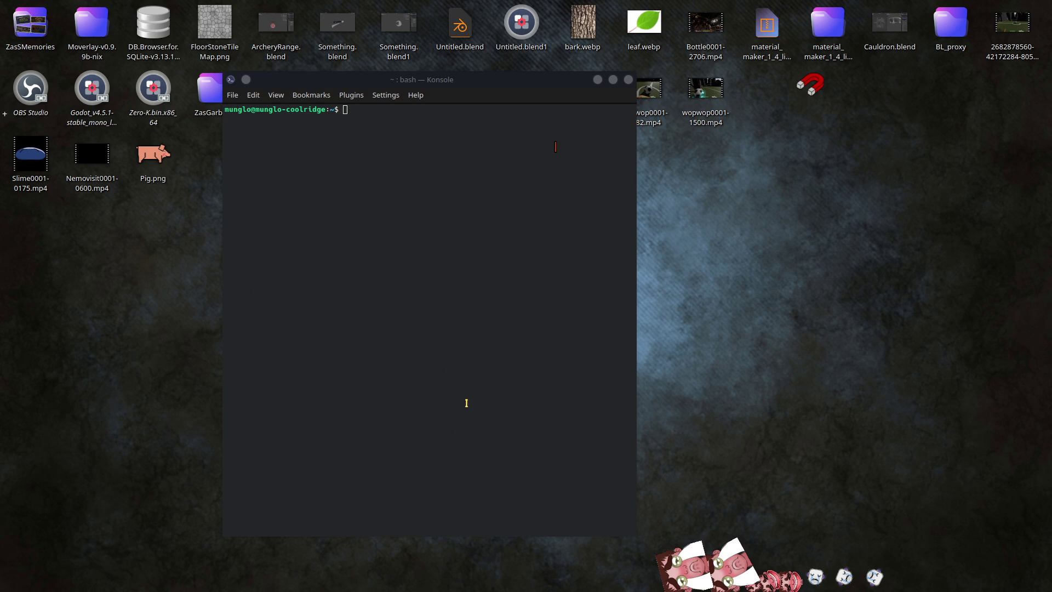
left_click(410, 386)
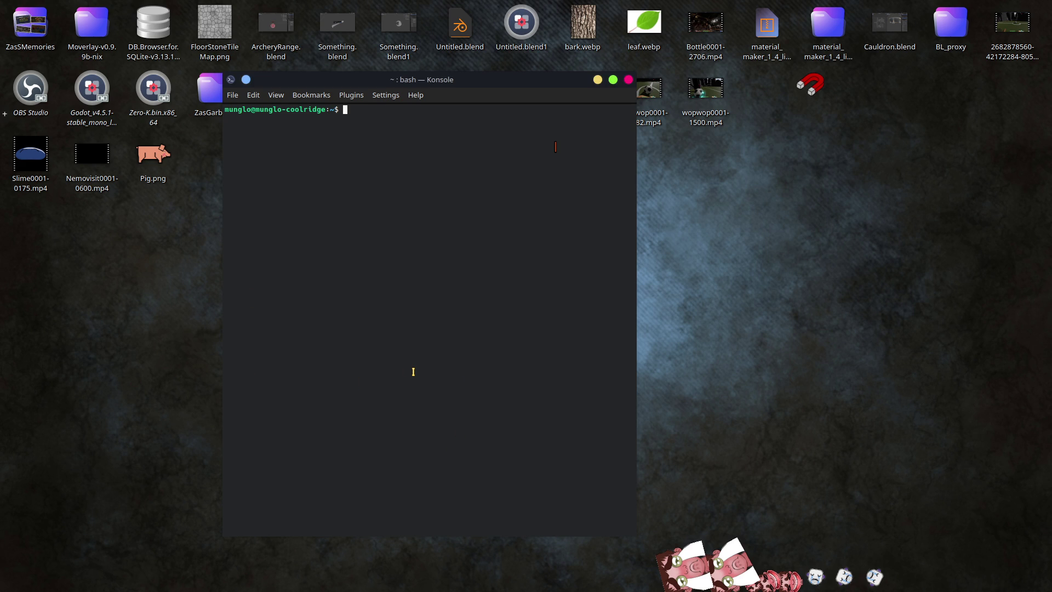
Change into MyRepos/DungeonDiverMKII and stage all changes with git add
type("cd /my")
key("BackSpace")
key("BackSpace")
type("My")
type("R")
key("BackSpace")
key("BackSpace")
key("BackSpace")
key("BackSpace")
type("My")
key("Tab")
type("Du")
key("Tab")
key("Return")
type("git add .")
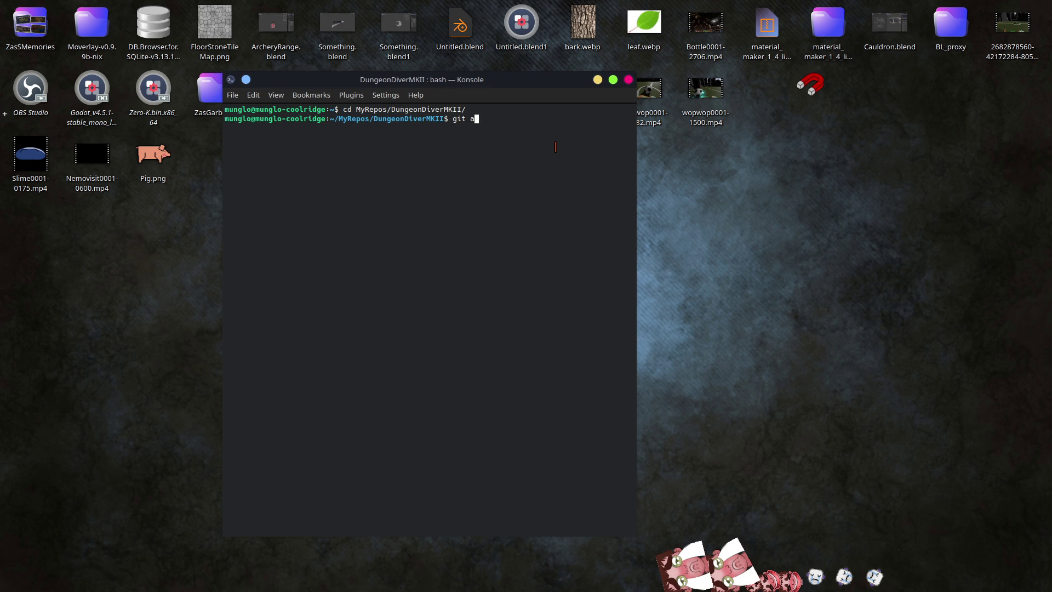
key("Return")
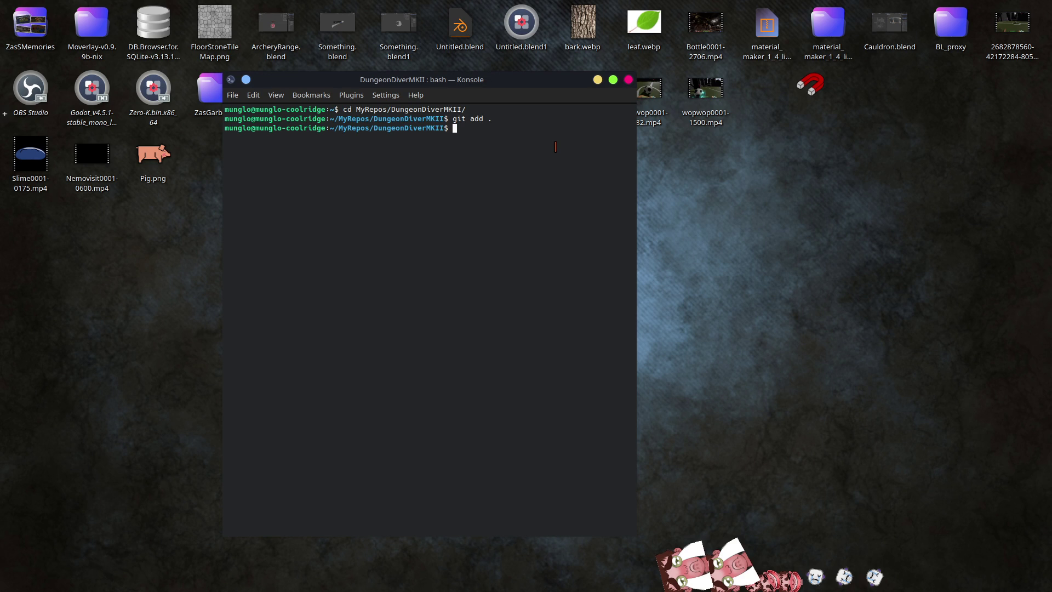
Commit with message 'forpawning avatar', push to GitHub with the SSH passphrase, and close Konsole
type("git")
type("commit")
type(" -m \"be")
type("fore s")
type("pawning as new")
type("ava")
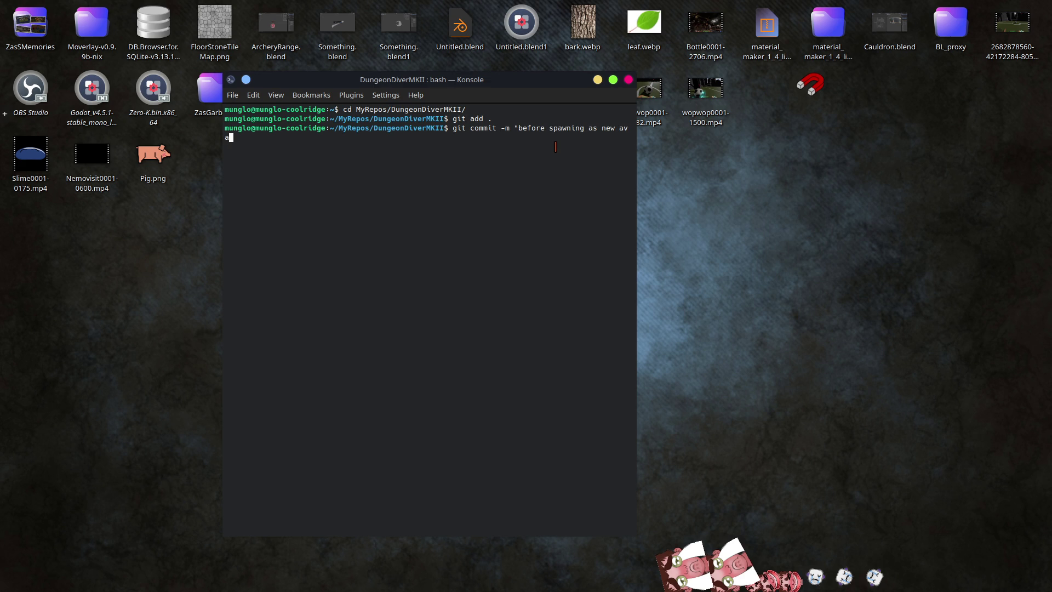
type("tar\"")
key("Return")
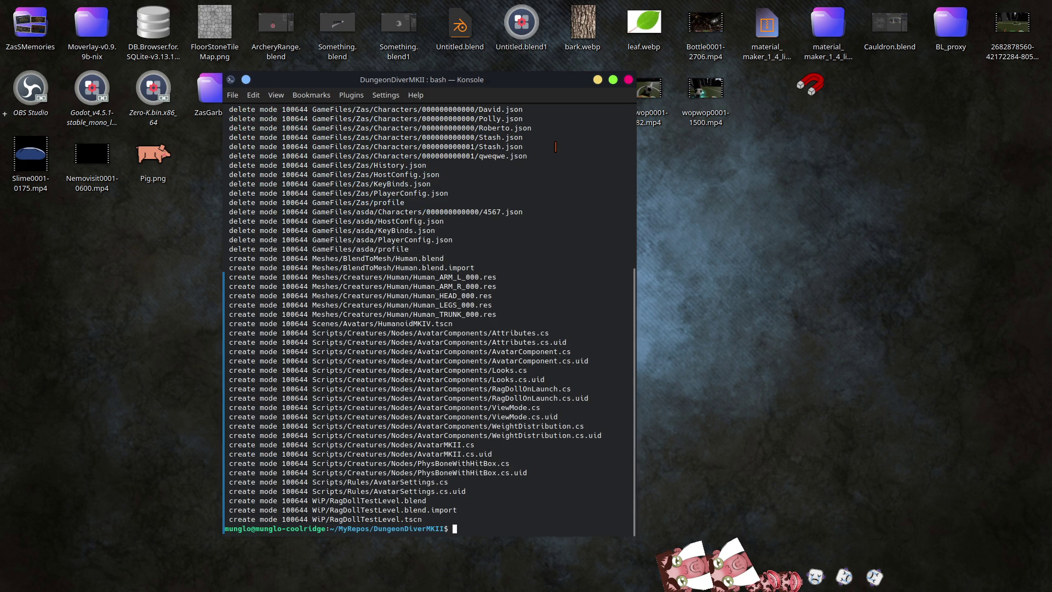
type("git pus")
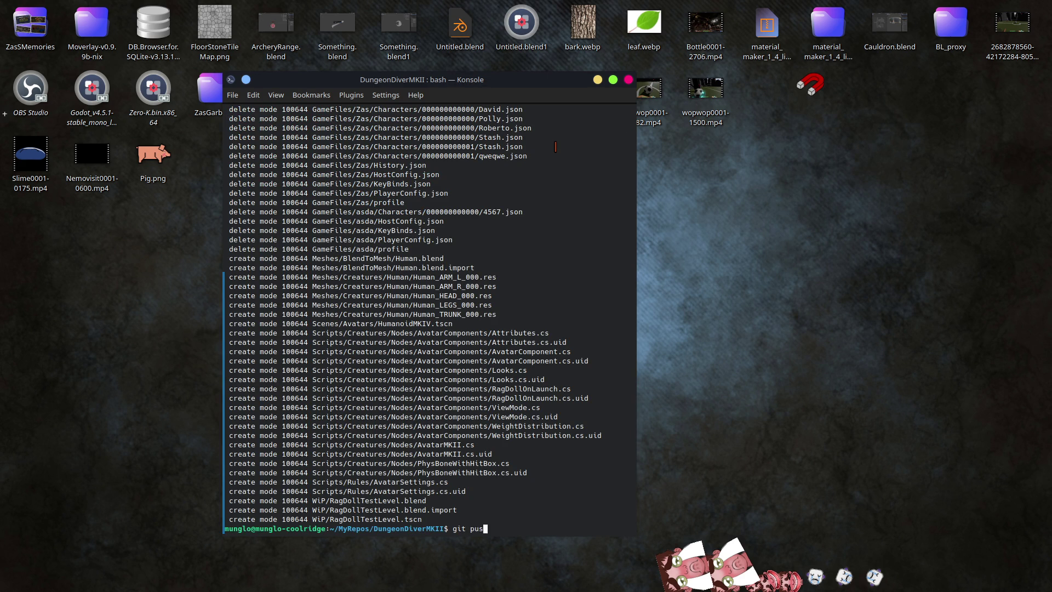
type("h")
key("Return")
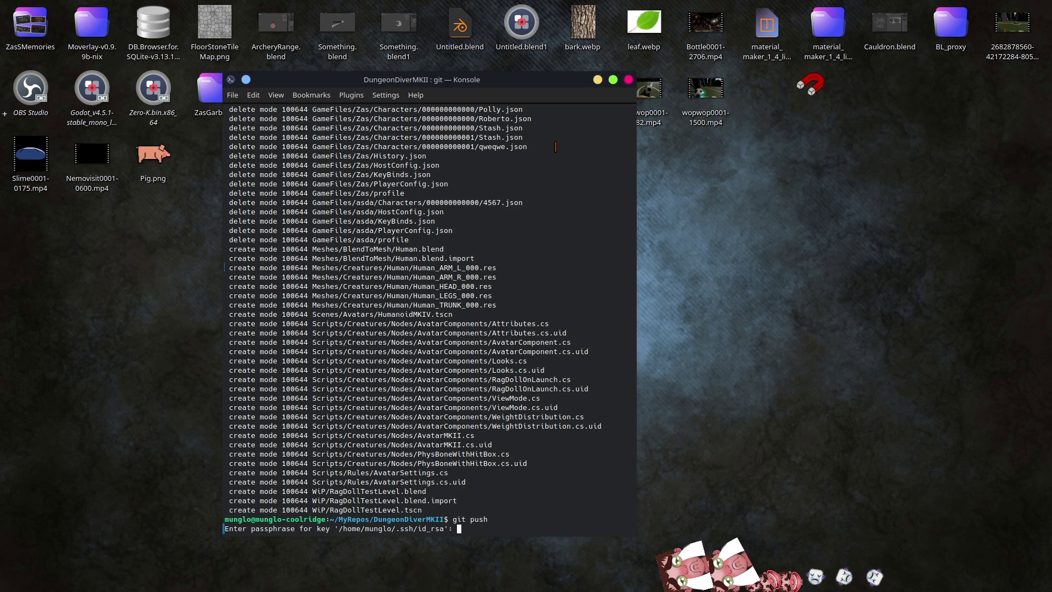
key("Return")
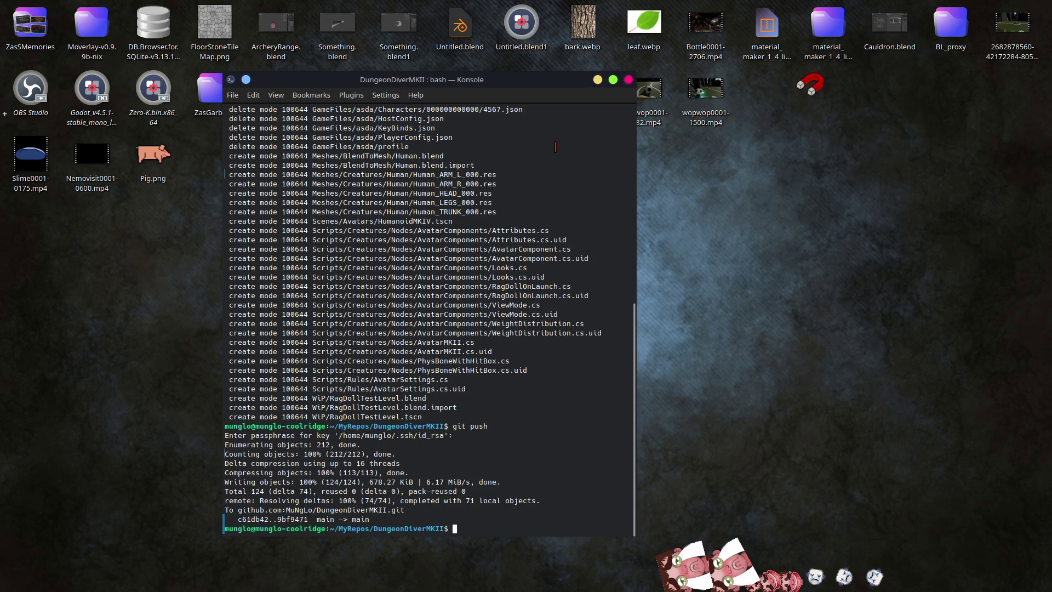
key("ctrl+d")
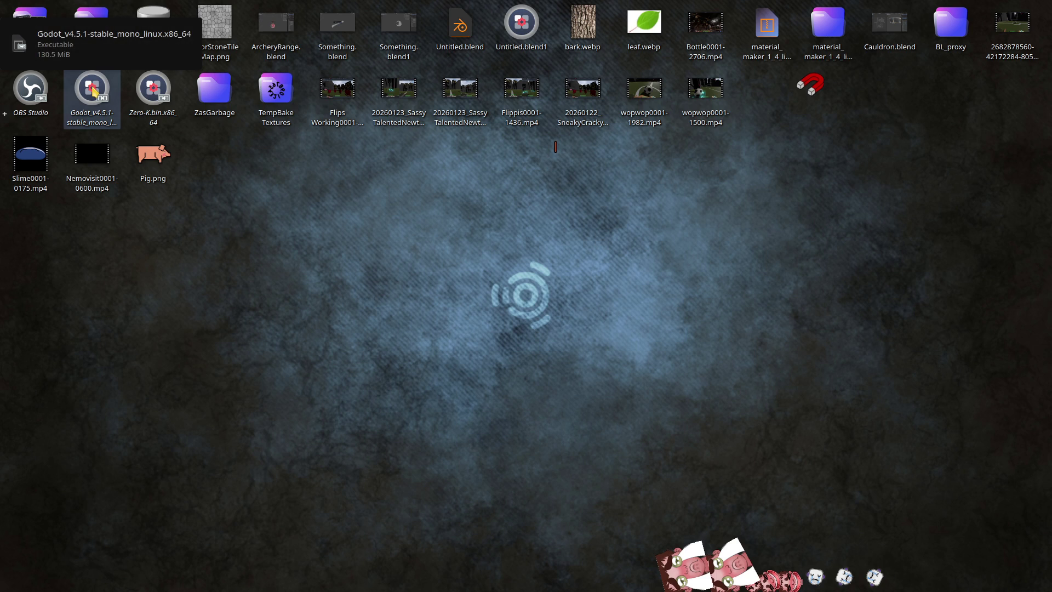
Open the Pugnarium project, filter for 'avatars', and view AvatarSpawner.cs's line-20 scene path in VS Code
double_click(93, 91)
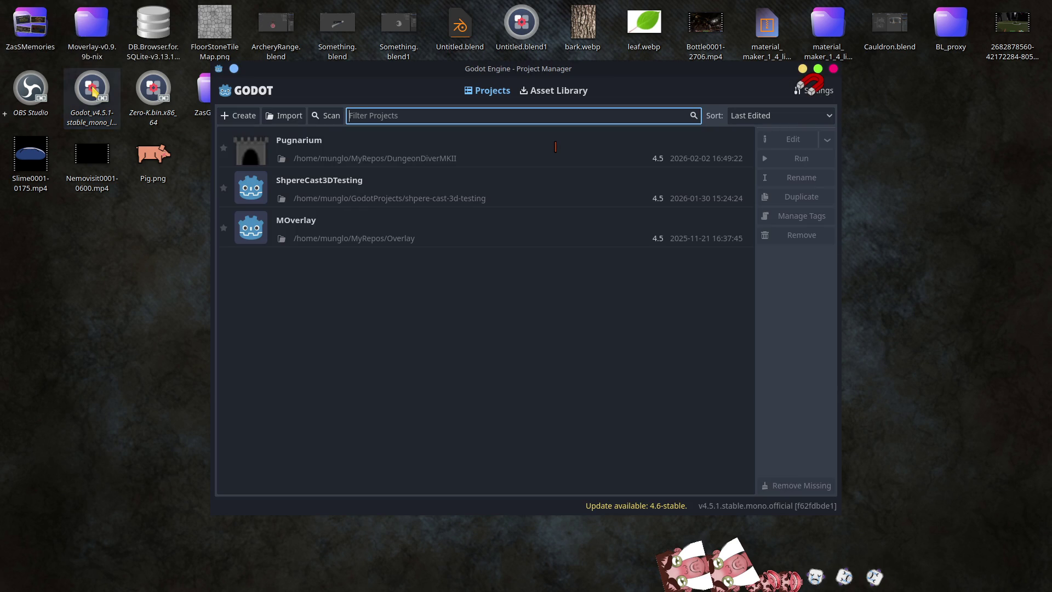
double_click(314, 146)
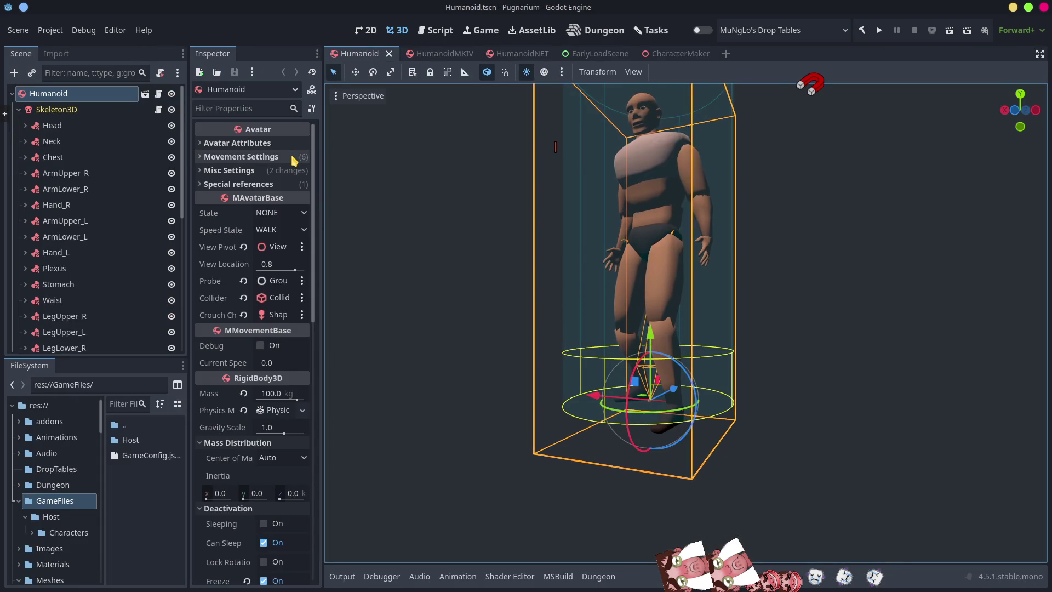
left_click(119, 405)
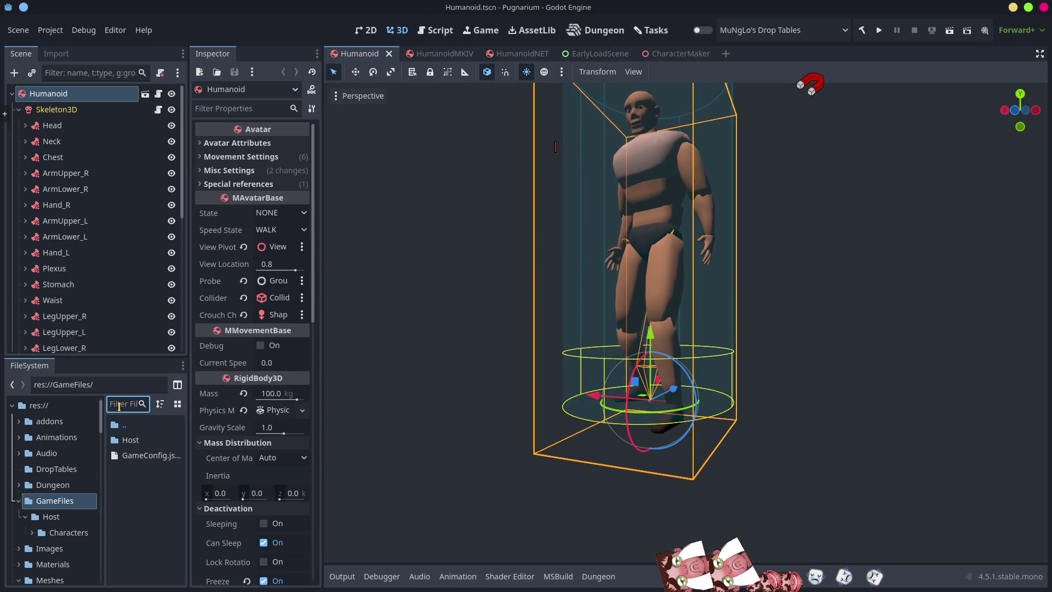
type("ava")
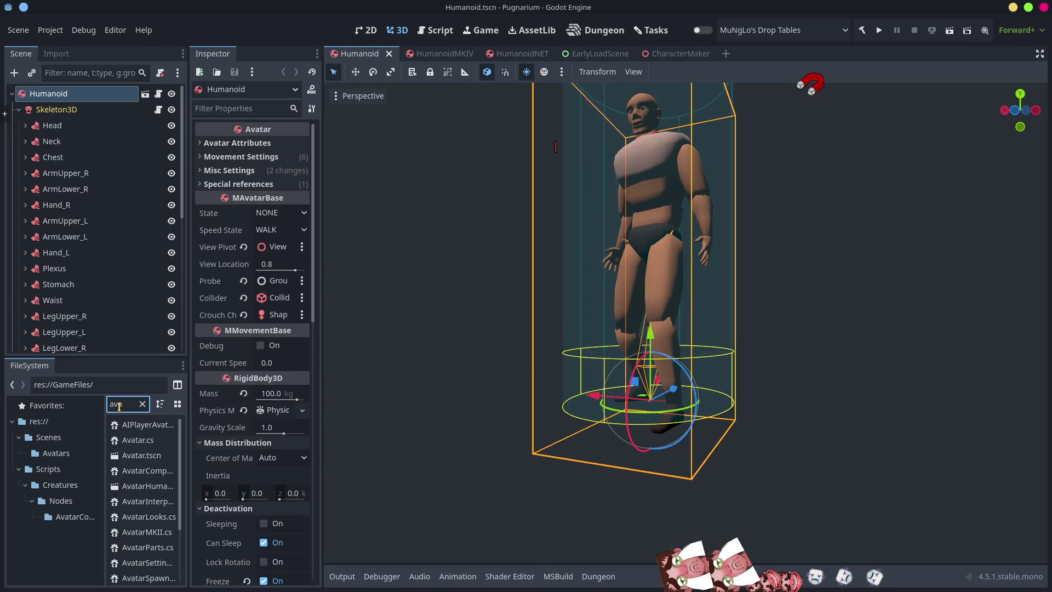
type("tars")
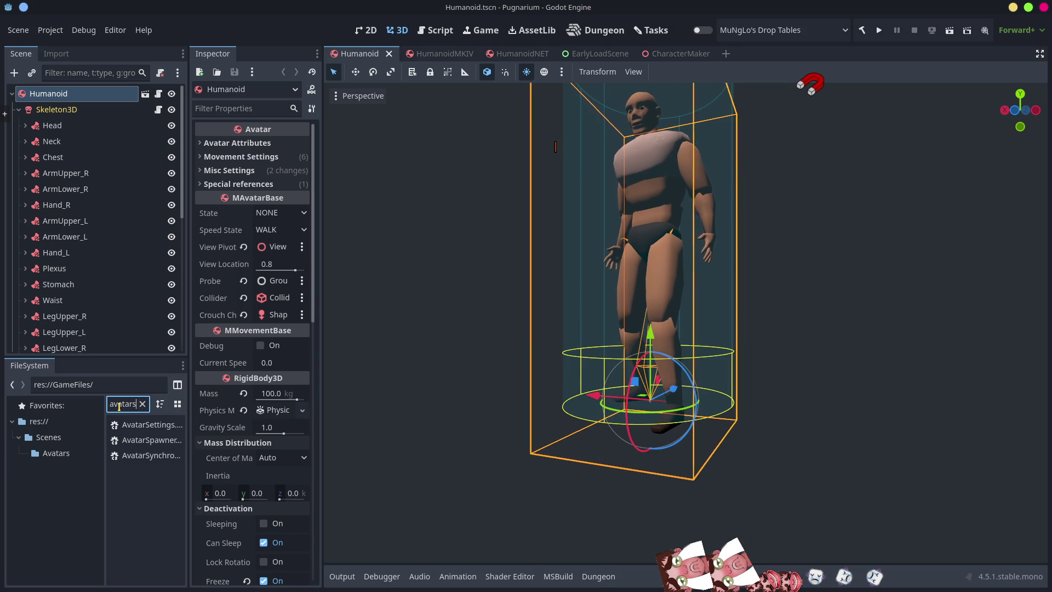
left_click(143, 442)
double_click(142, 442)
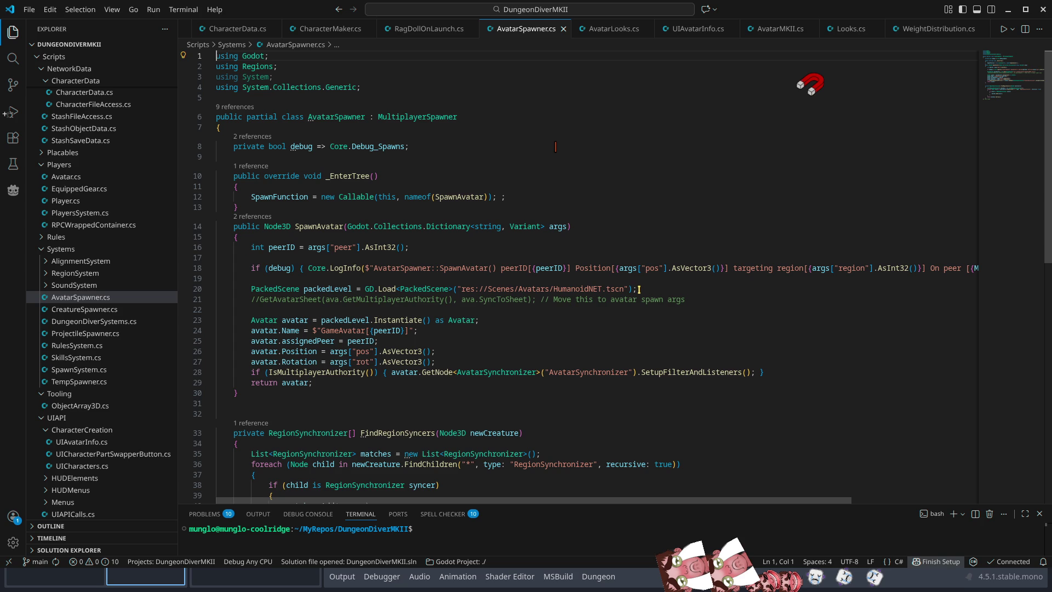
left_click(581, 289)
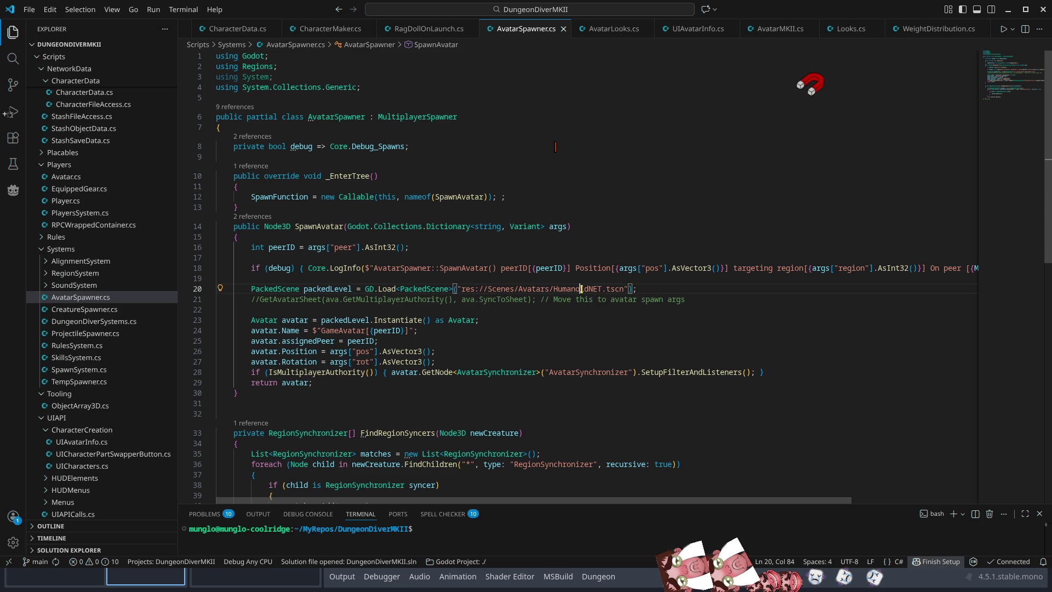
key("alt+Tab")
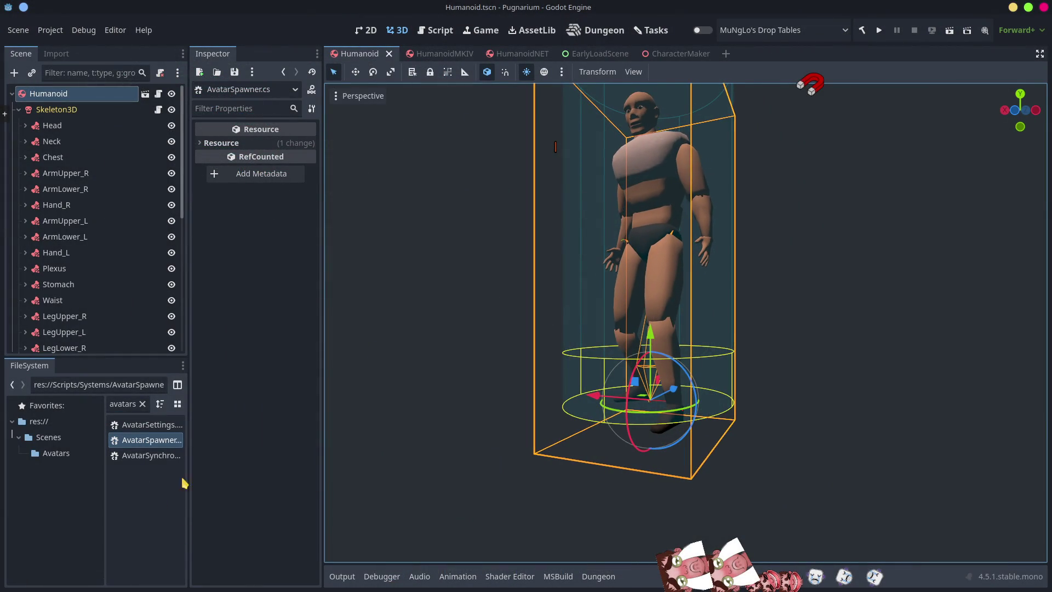
Clear the file filter, switch to the HumanoidMKIV scene, and widen the FileSystem dock
left_click(142, 404)
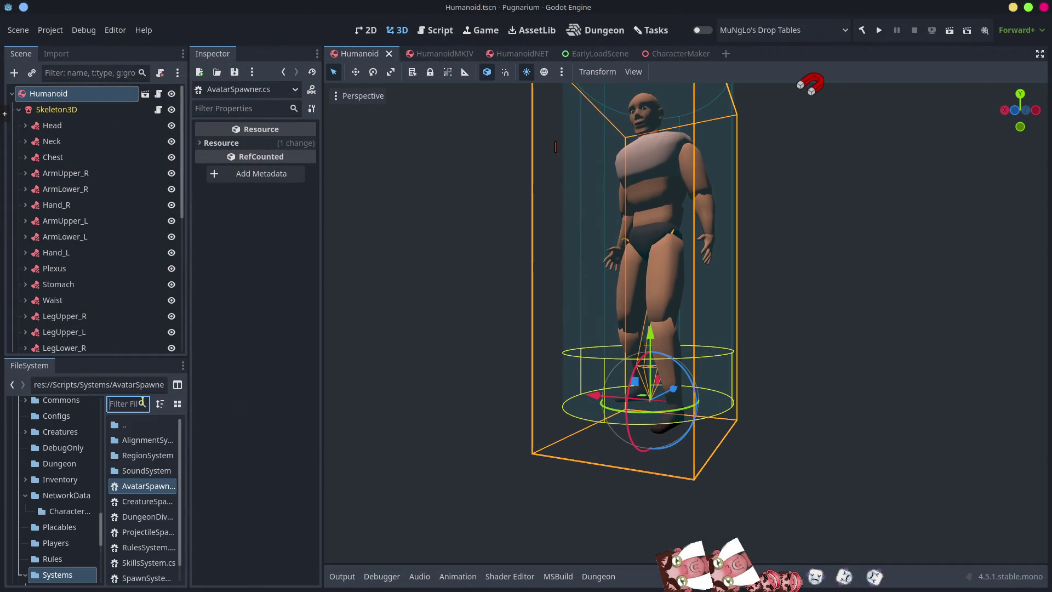
scroll(60, 493, "up", 5)
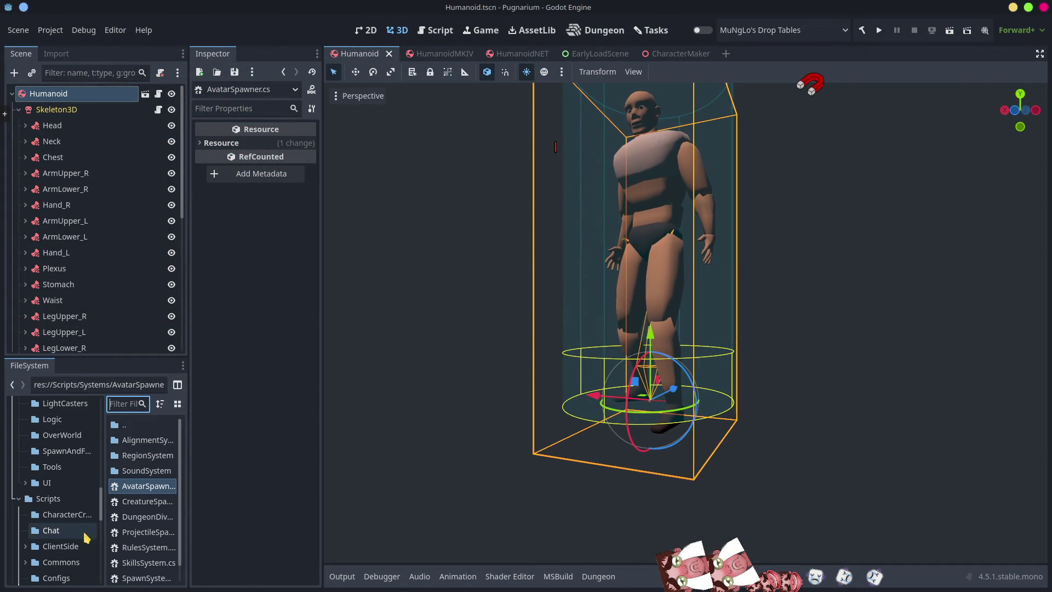
left_click(439, 54)
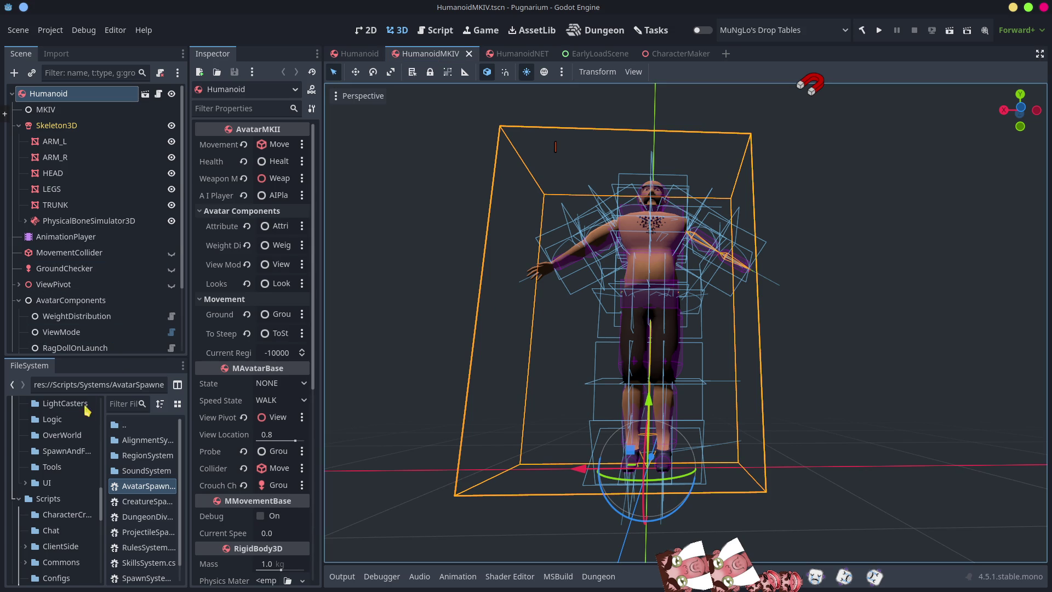
left_click(19, 498)
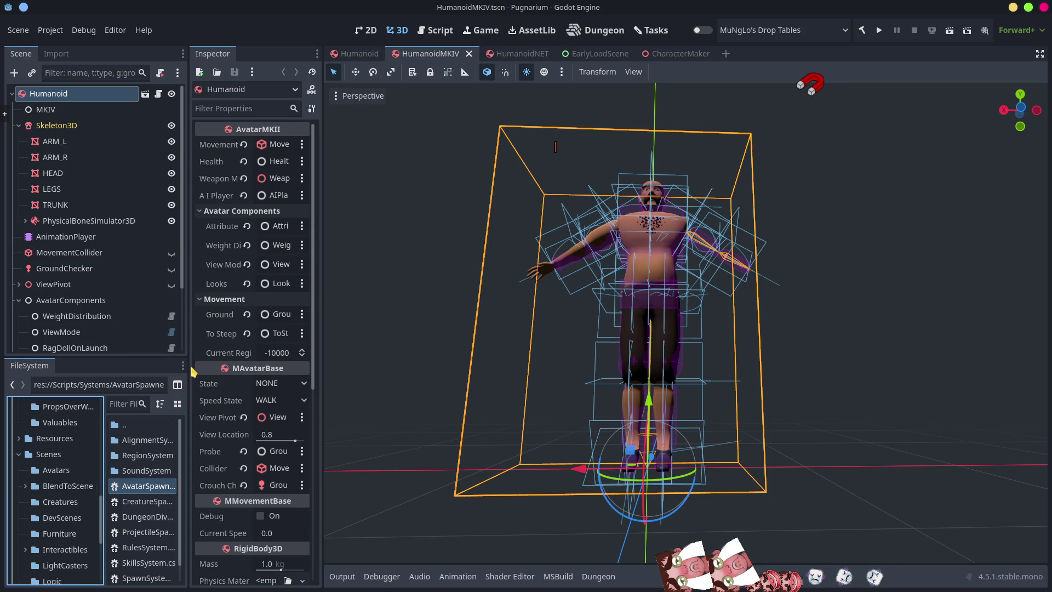
left_click_drag(188, 375, 329, 375)
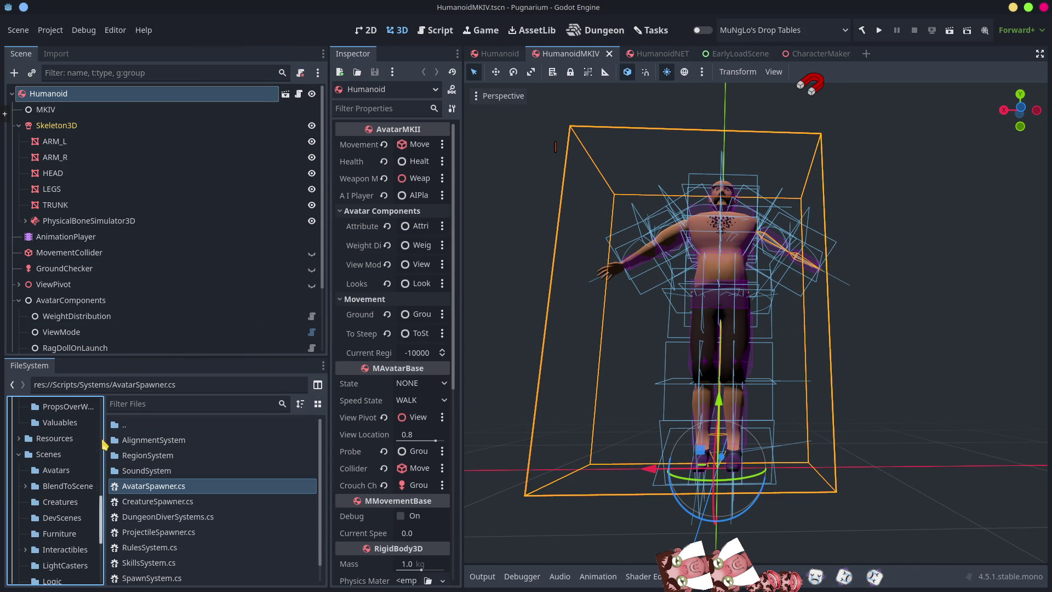
left_click_drag(105, 452, 218, 452)
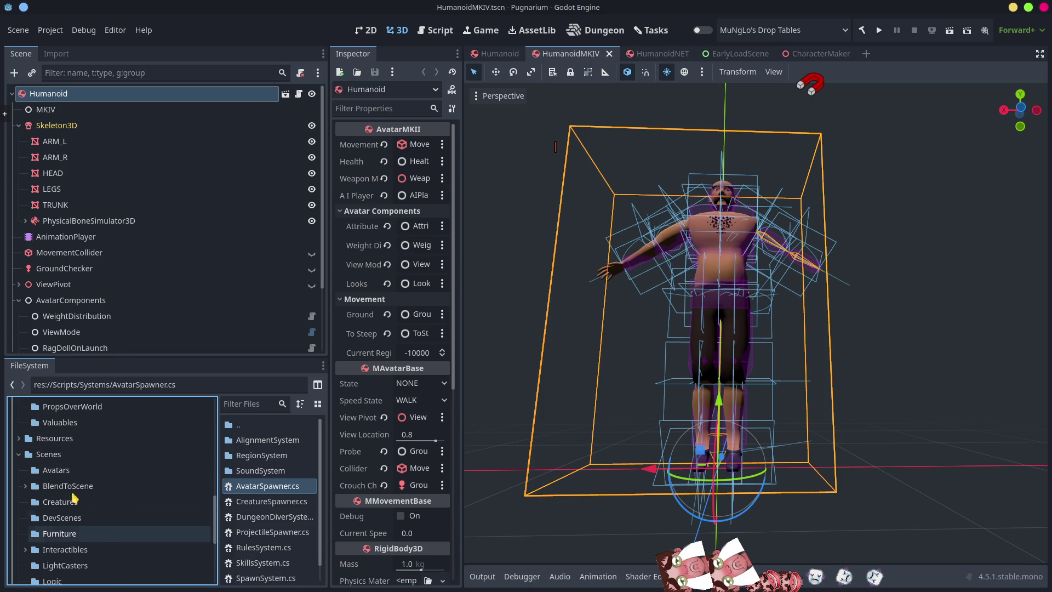
Copy the resource path of Scenes/Avatars/HumanoidMKIV.tscn
left_click(129, 471)
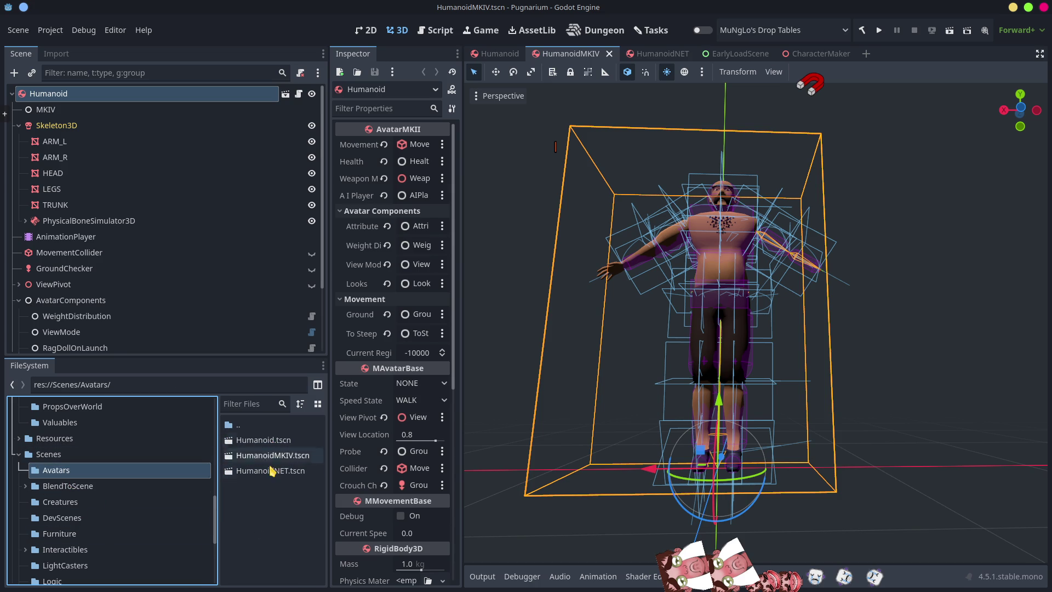
left_click(77, 501)
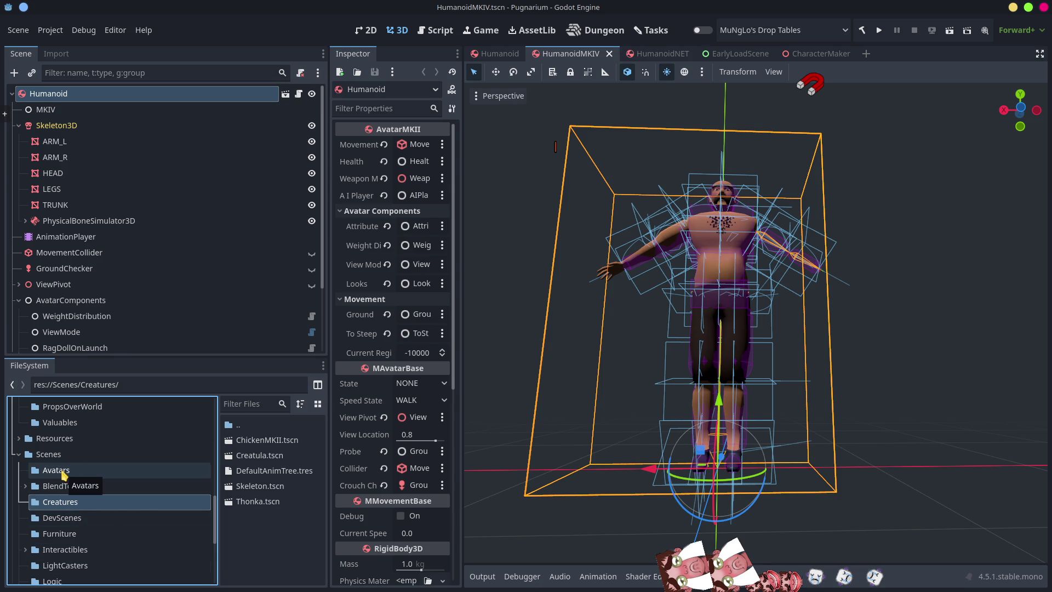
left_click(68, 469)
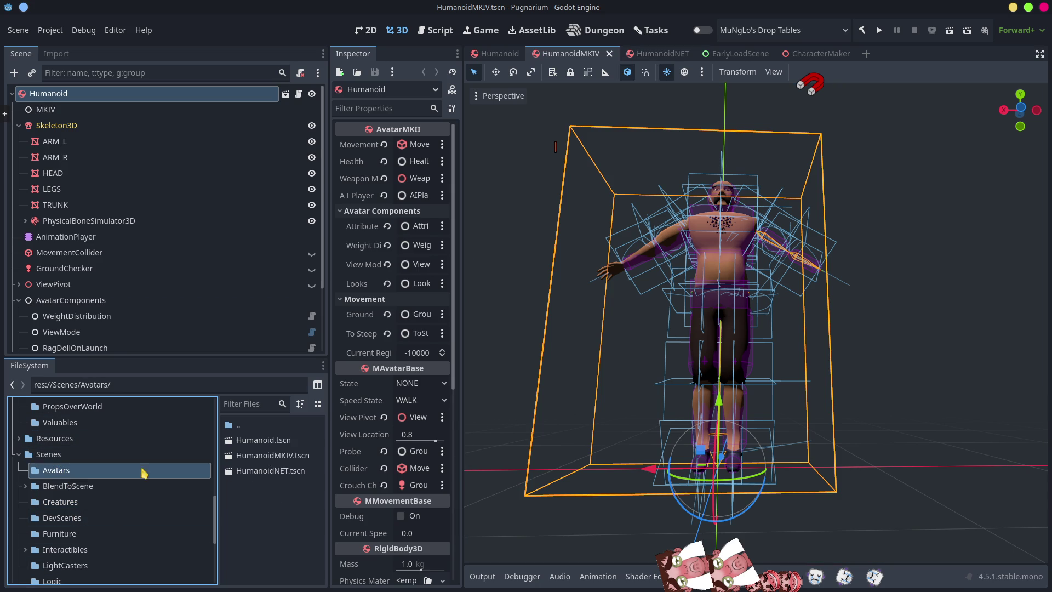
left_click(261, 459)
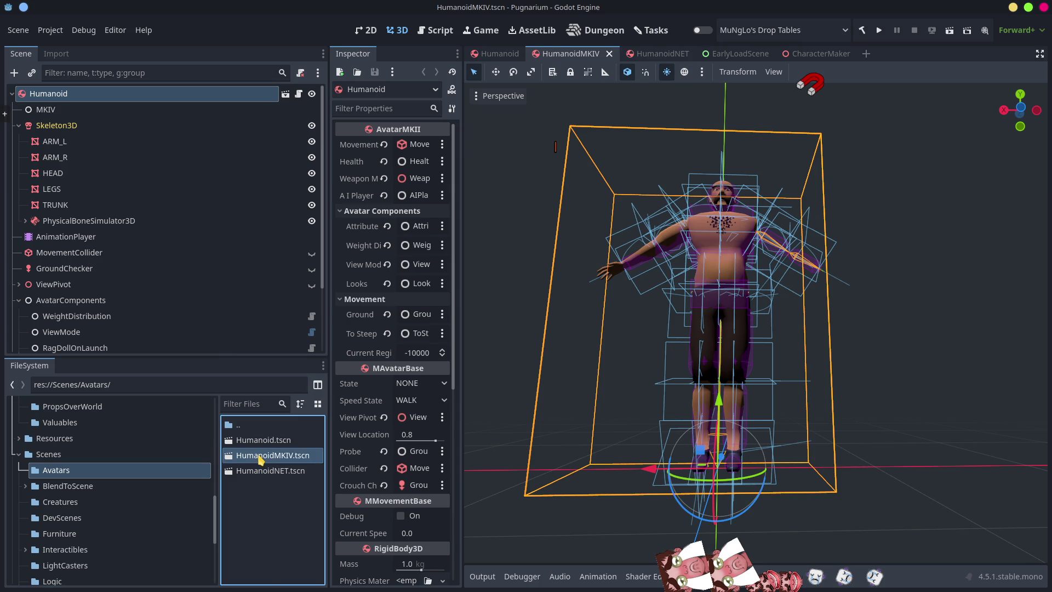
right_click(261, 459)
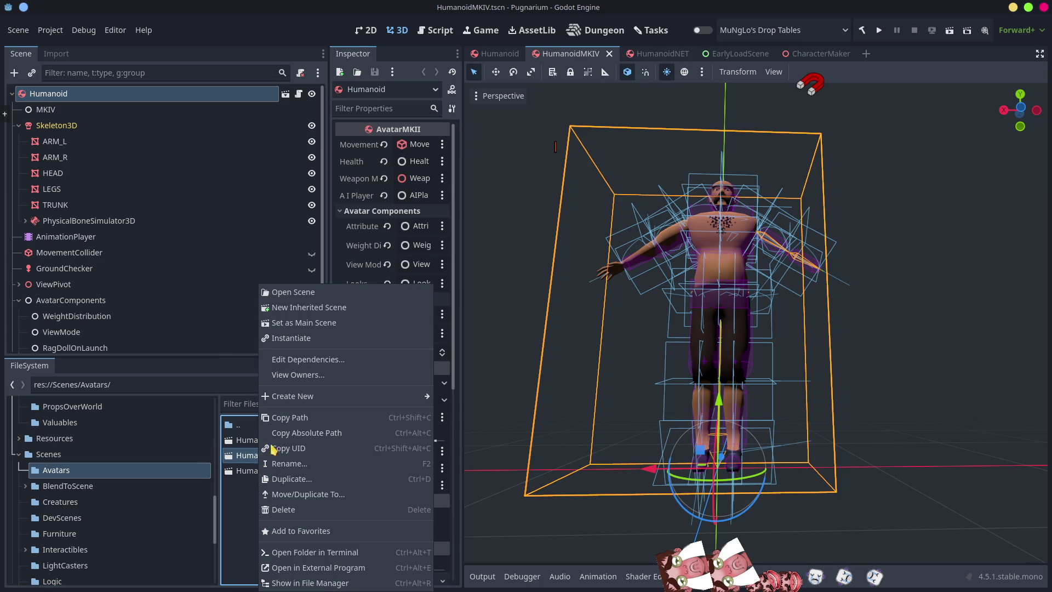
left_click(295, 419)
key("alt+Tab")
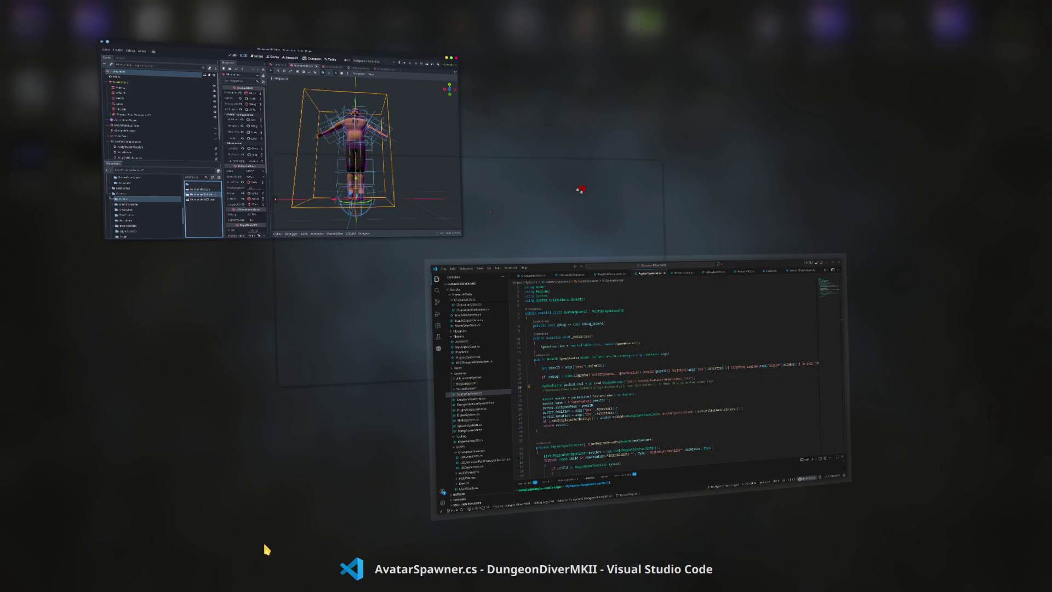
Duplicate the SpawnAvatar load line and change the copy's path to HumanoidMKIV.tscn
left_click(601, 287)
key("End")
key("ctrl+v")
key("shift+alt+Down")
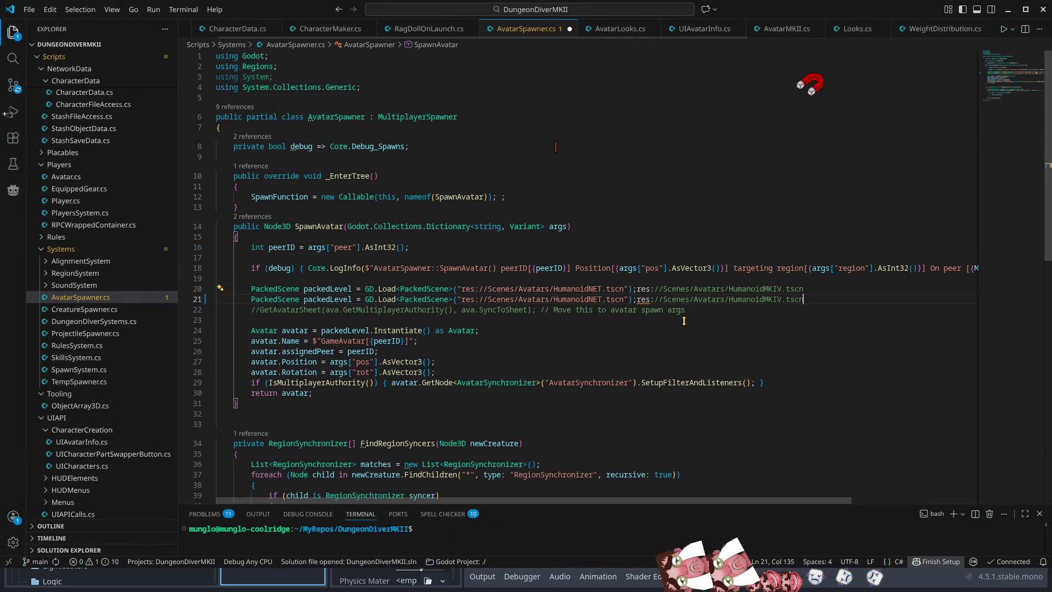
left_click_drag(636, 299, 806, 299)
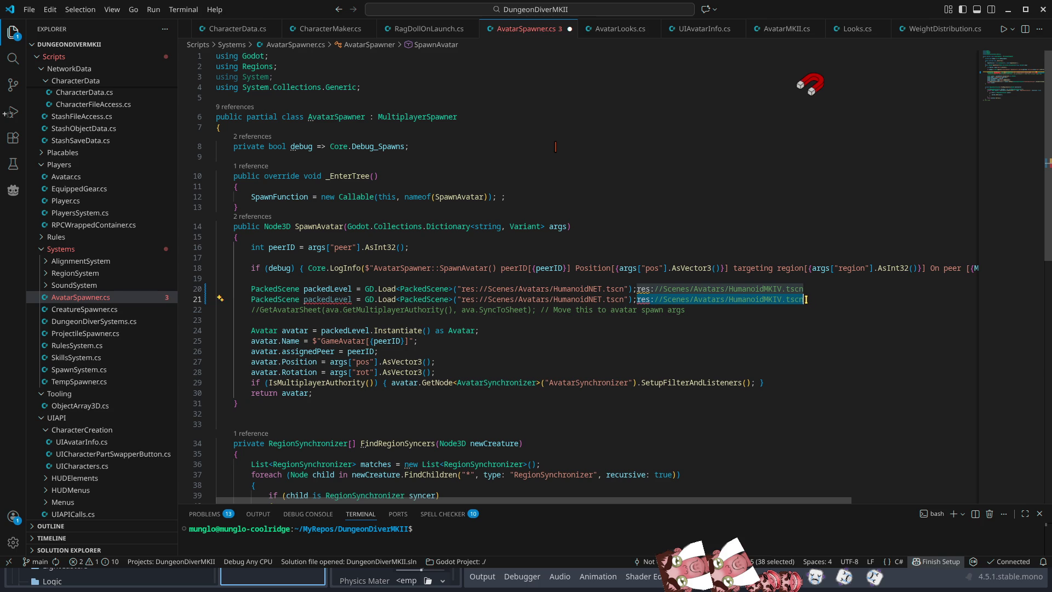
key("BackSpace")
left_click_drag(623, 300, 462, 299)
key("ctrl+v")
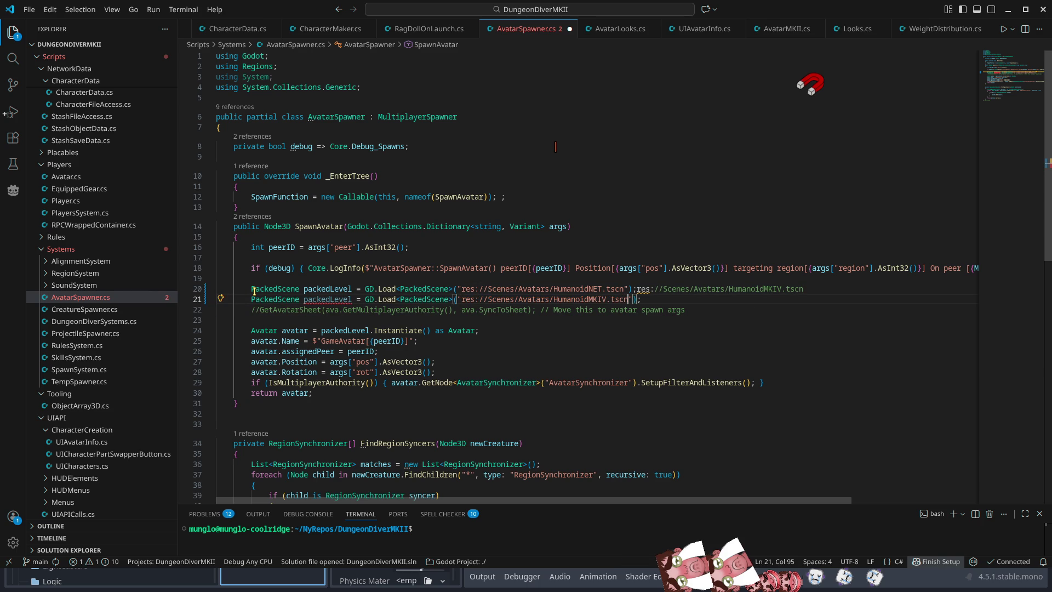
Comment out the original HumanoidNET.tscn load line on line 20
left_click(254, 290)
key("ctrl+slash")
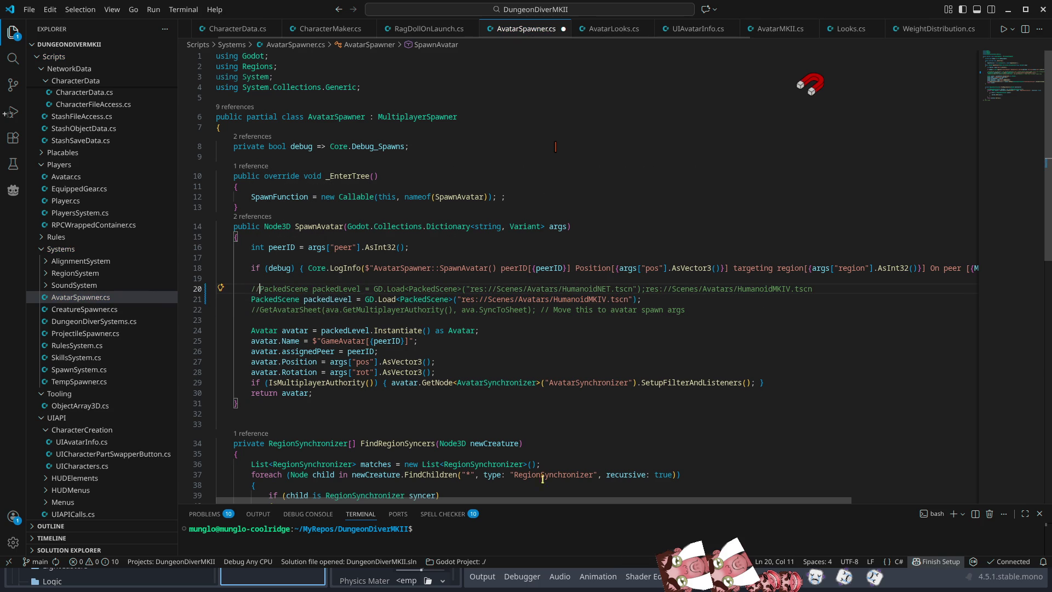
left_click(583, 299)
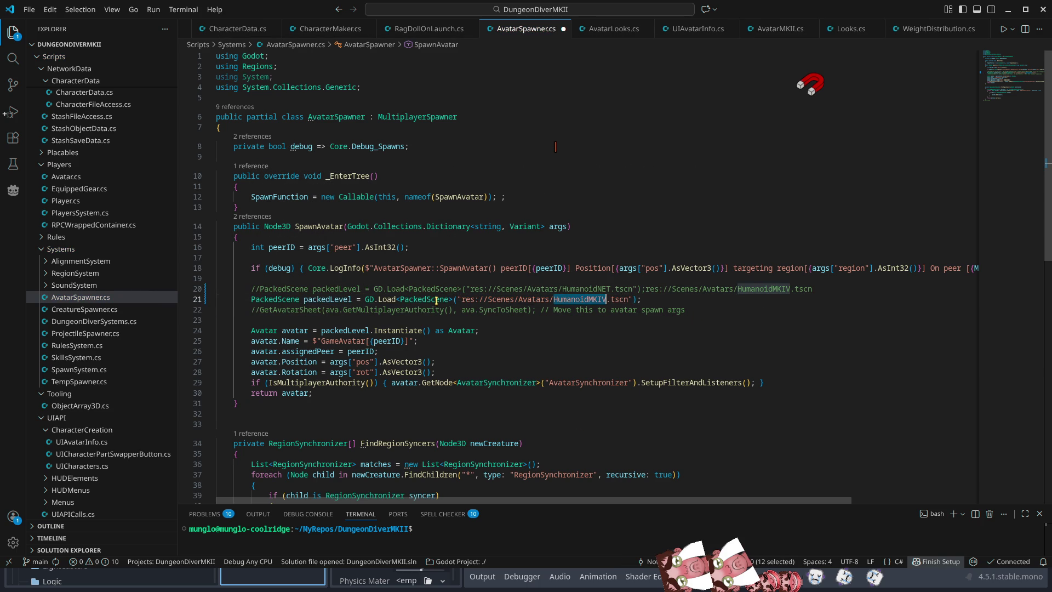
left_click(458, 332)
double_click(458, 331)
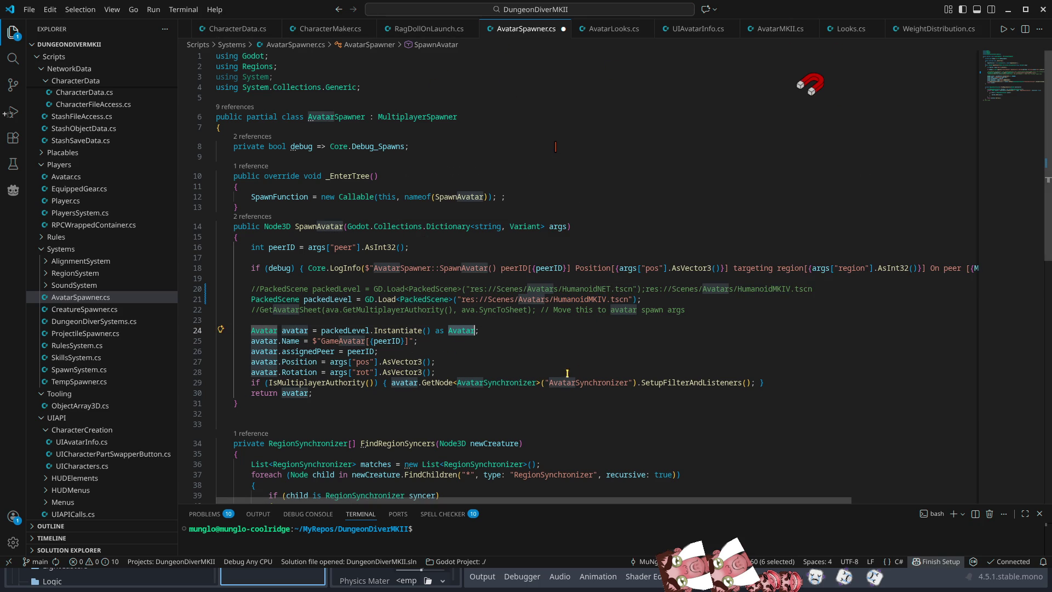
Change both Avatar types on the instantiate line to AvatarMKII
left_click(475, 332)
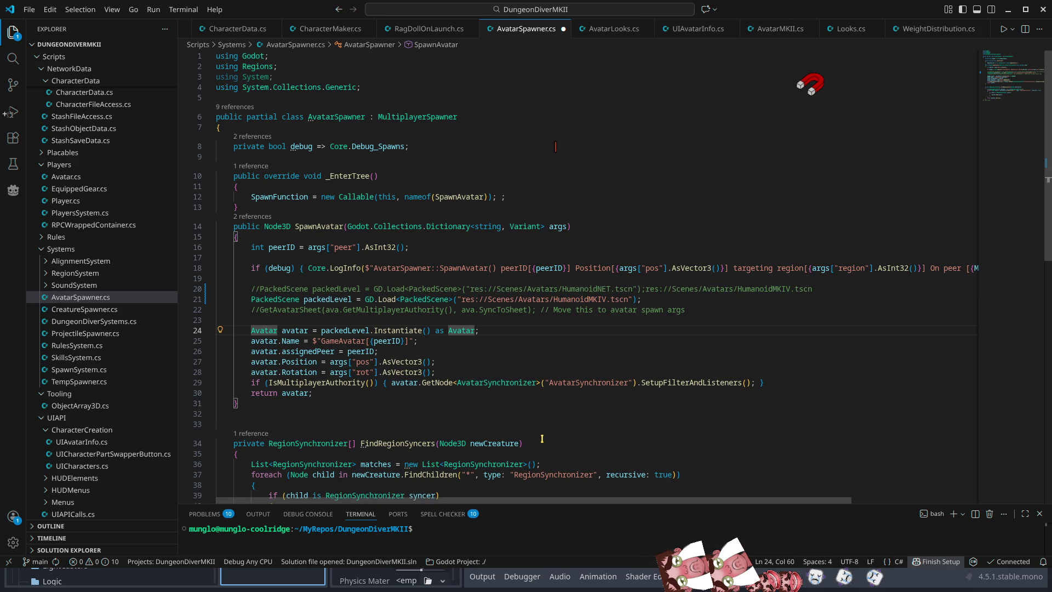
type("MKII")
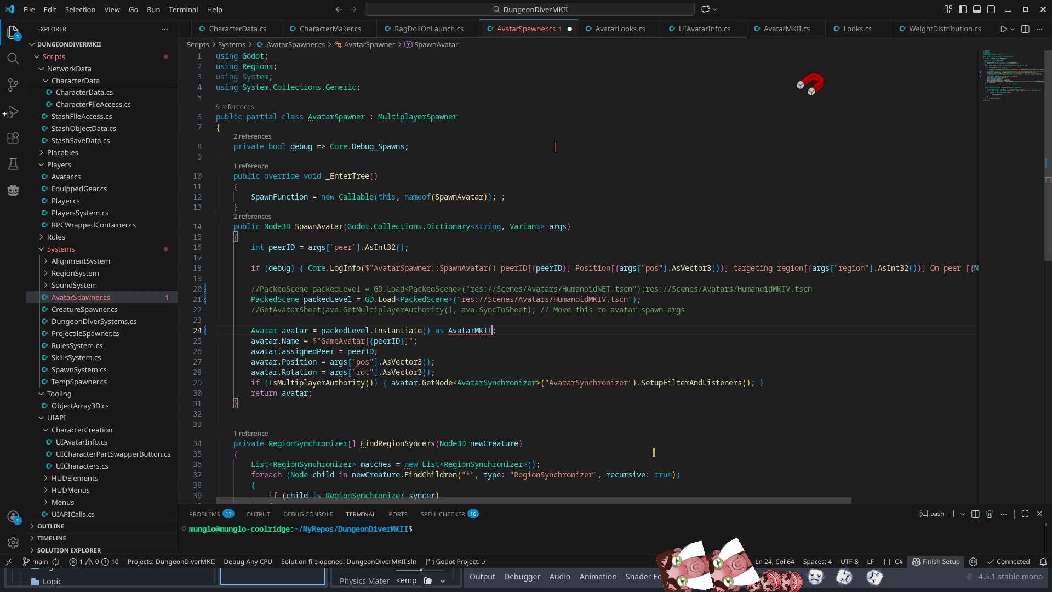
double_click(462, 332)
triple_click(488, 329)
double_click(462, 331)
key("ctrl+c")
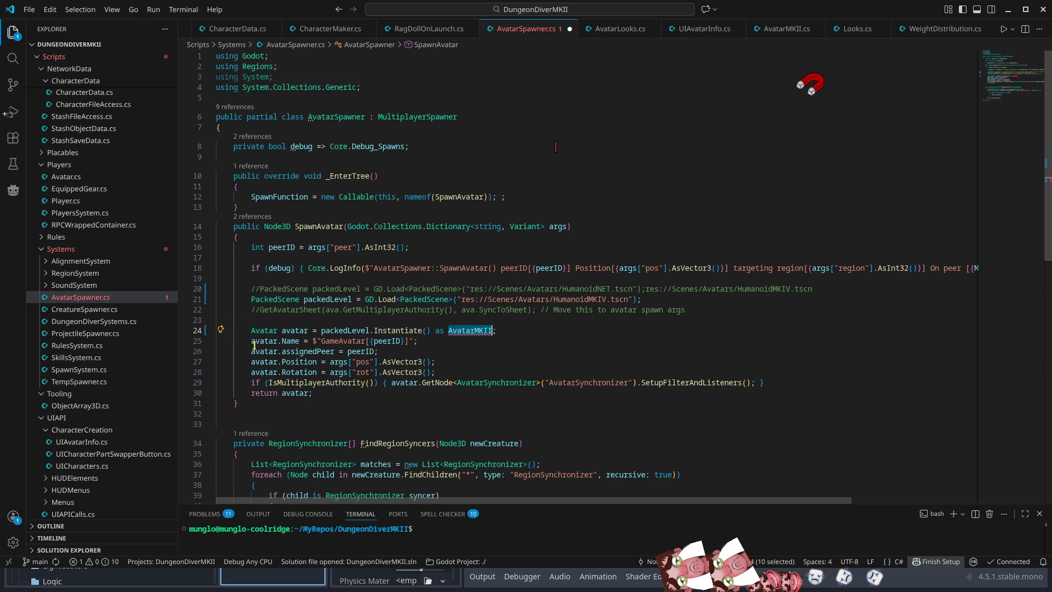
double_click(265, 331)
key("ctrl+v")
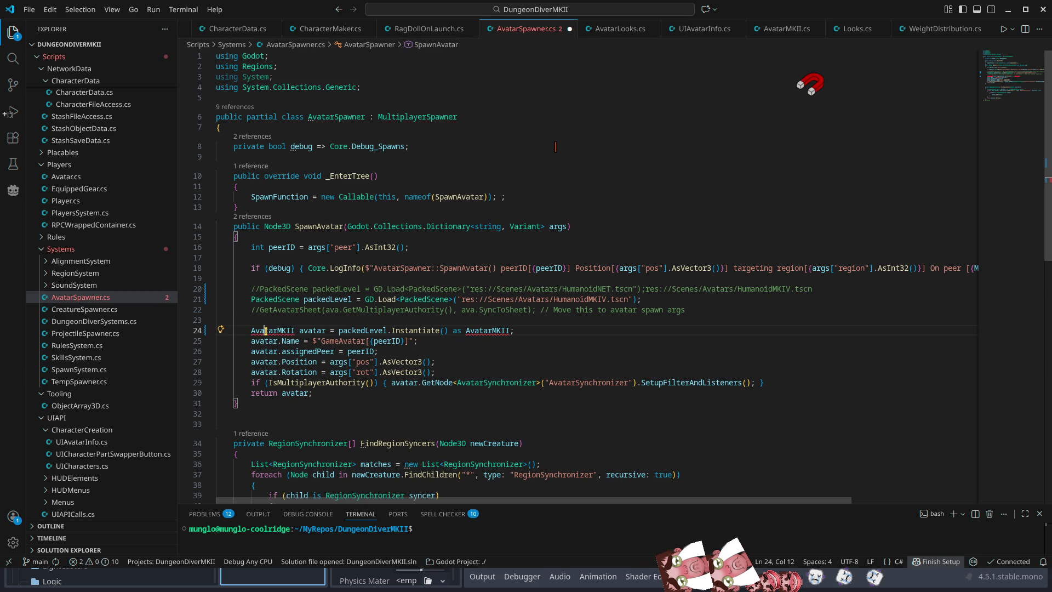
Add the 'using Creatures;' import via the quick fix for AvatarMKII
mouse_move(267, 331)
key("ctrl+period")
key("Escape")
key("ctrl+period")
key("Return")
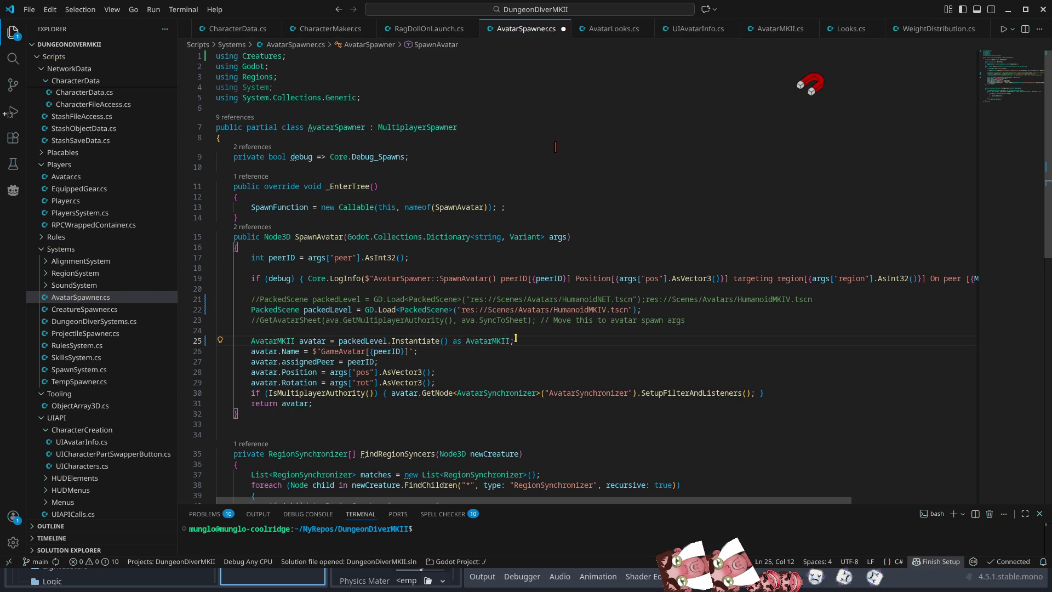
Save AvatarSpawner.cs and return to Godot
double_click(261, 340)
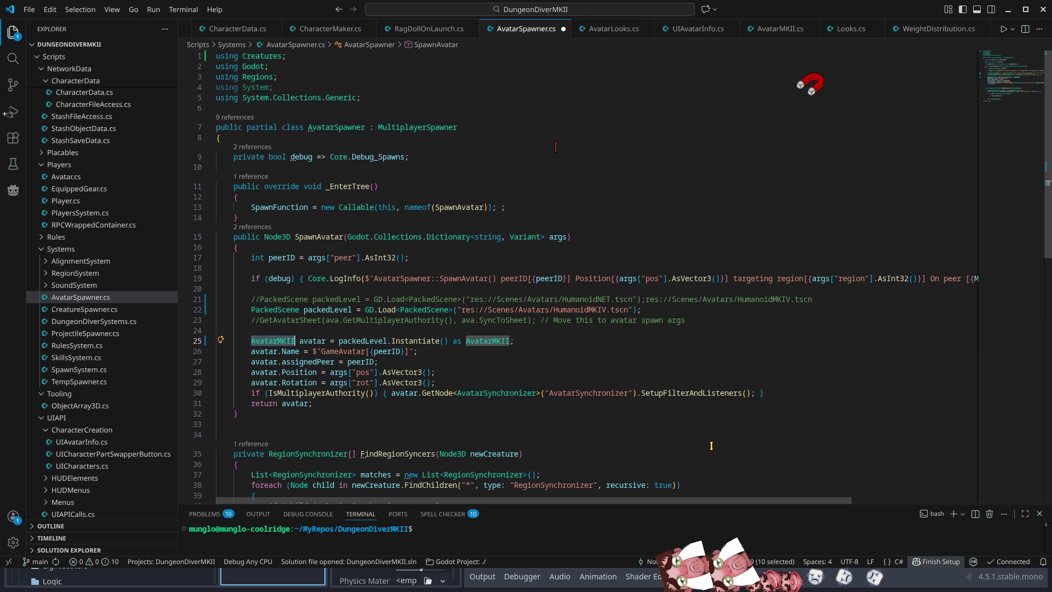
key("ctrl+s")
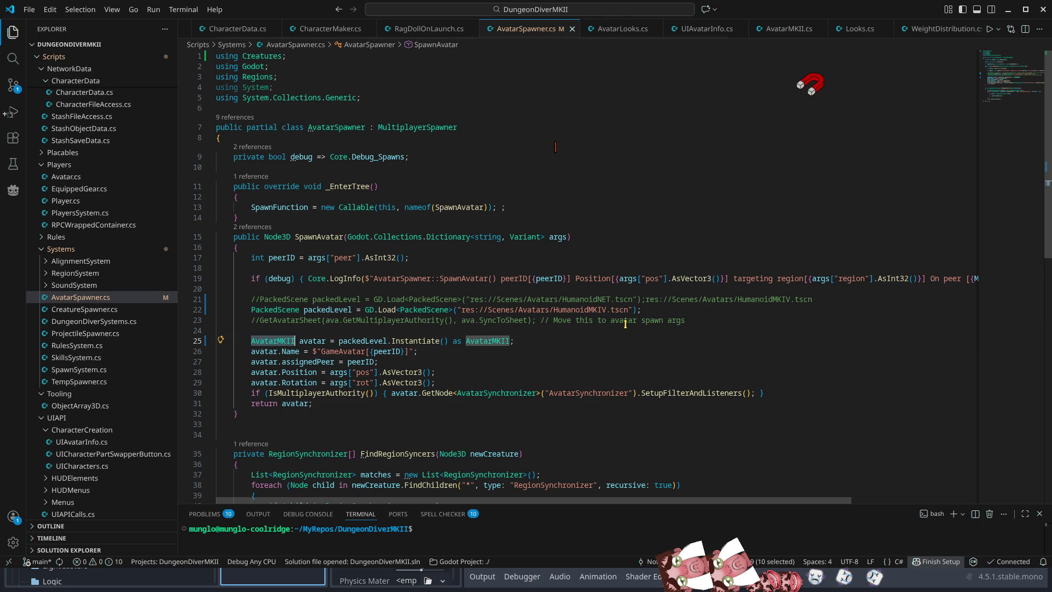
mouse_move(599, 393)
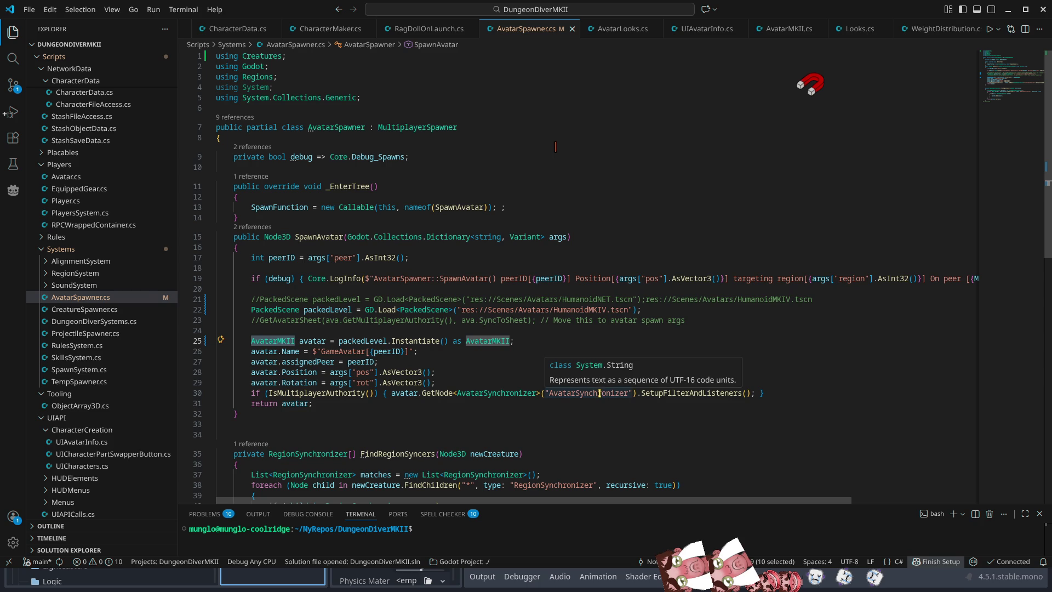
left_click(608, 310)
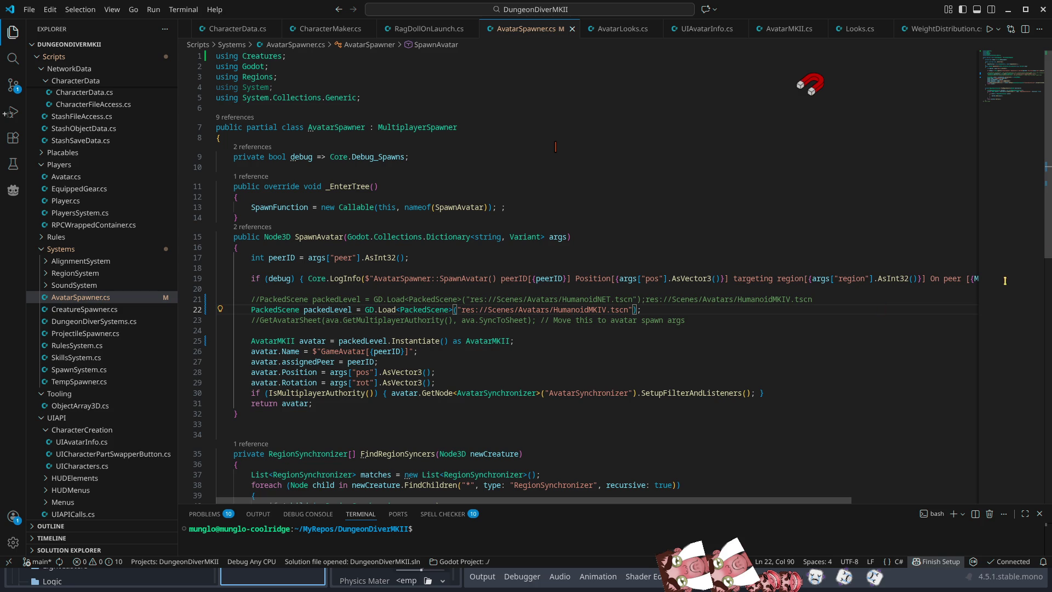
left_click(1009, 9)
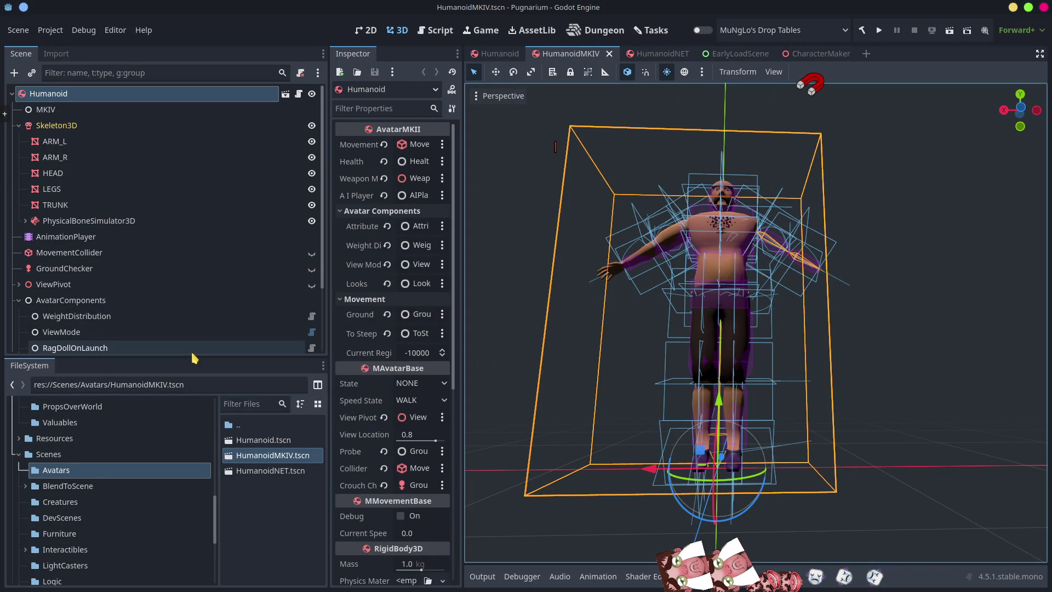
Close the Humanoid, HumanoidMKIV, EarlyLoadScene and CharacterMaker tabs, then reopen HumanoidMKIV.tscn
left_click_drag(192, 356, 235, 466)
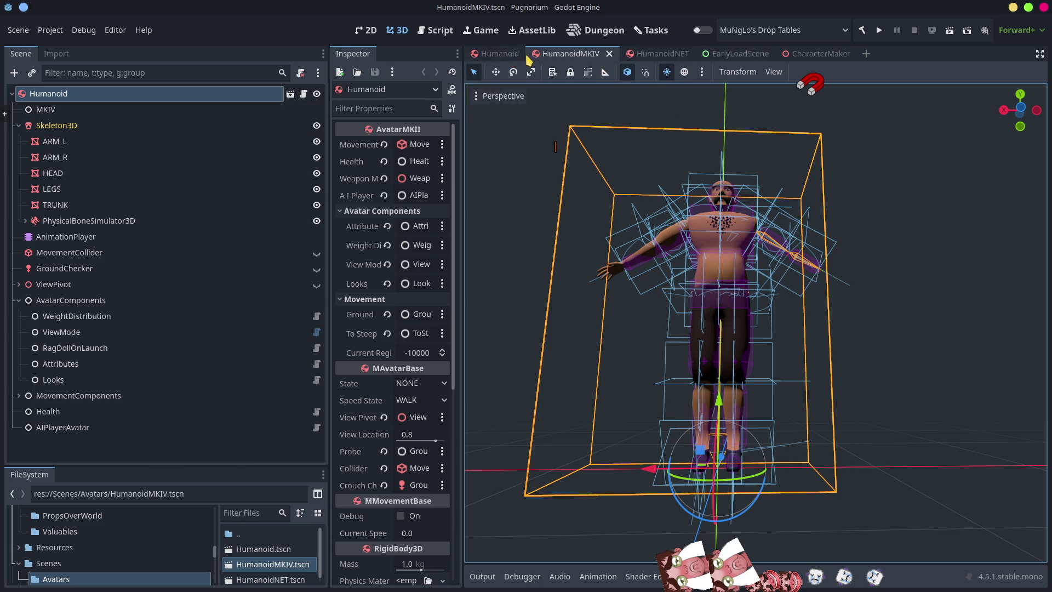
middle_click(500, 55)
middle_click(500, 55)
middle_click(597, 54)
middle_click(598, 54)
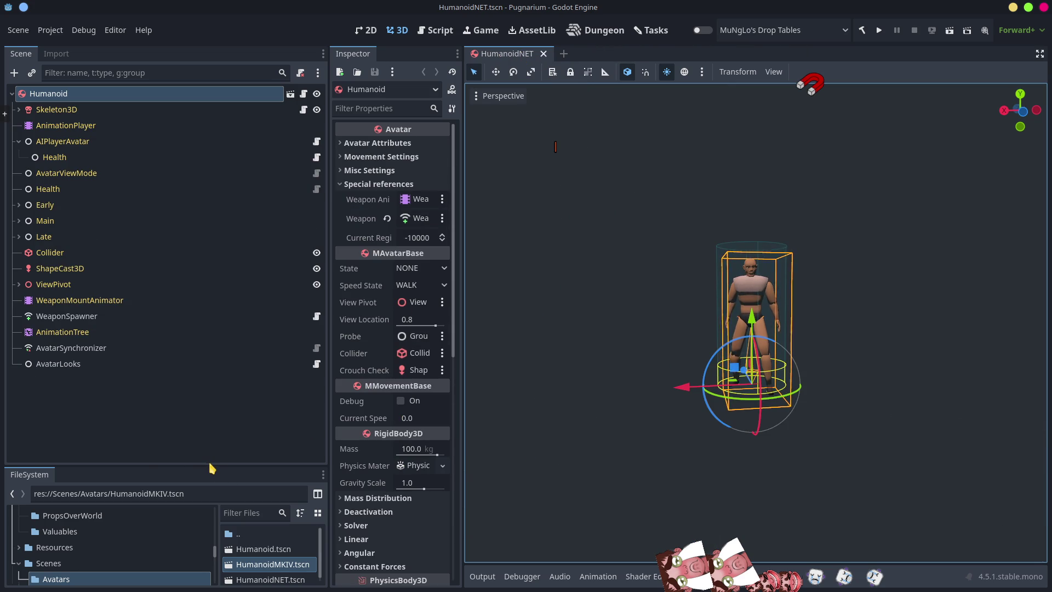
left_click_drag(210, 464, 211, 189)
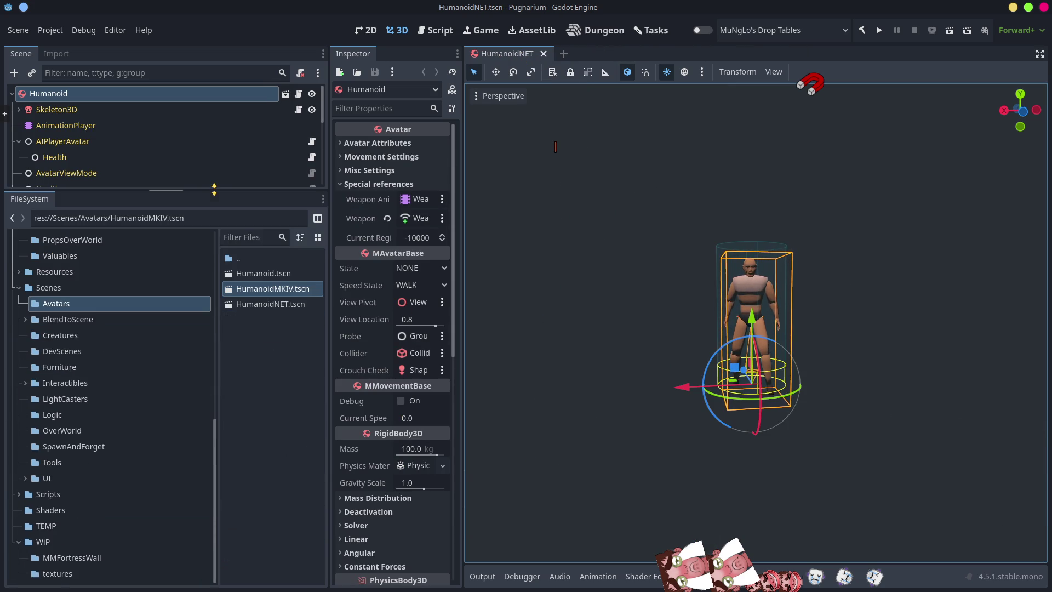
double_click(285, 296)
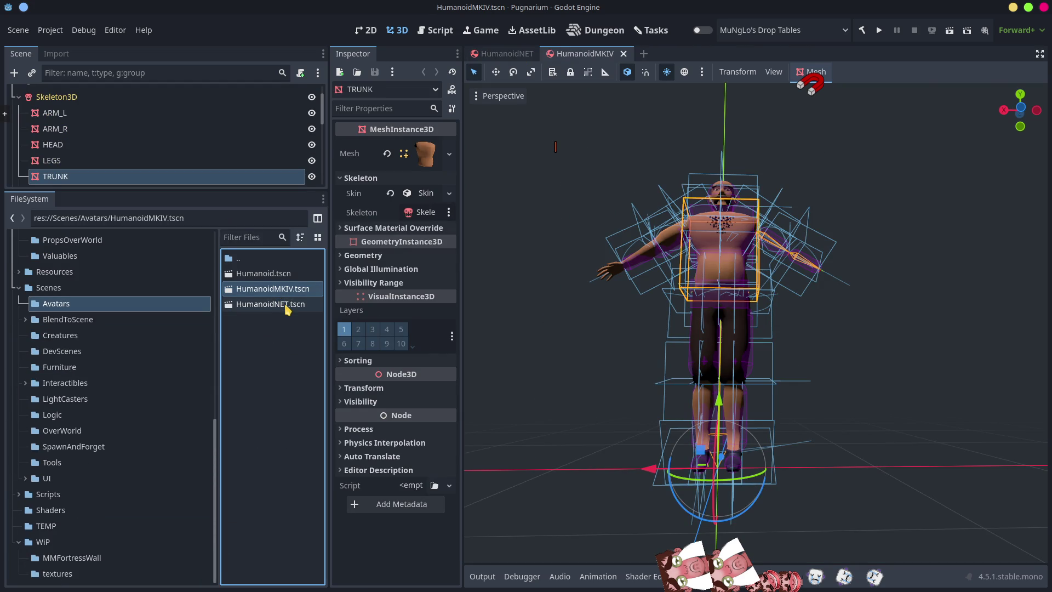
Create an inherited scene from HumanoidMKIV.tscn and save it as Avatars/HumanoidMKIVNET.tscn
right_click(264, 291)
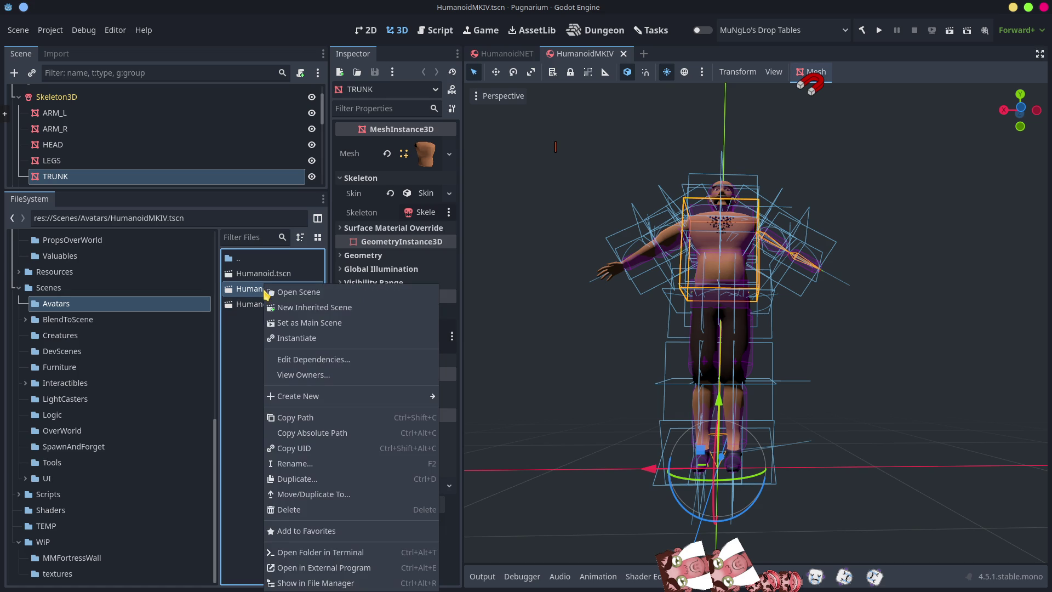
left_click(308, 308)
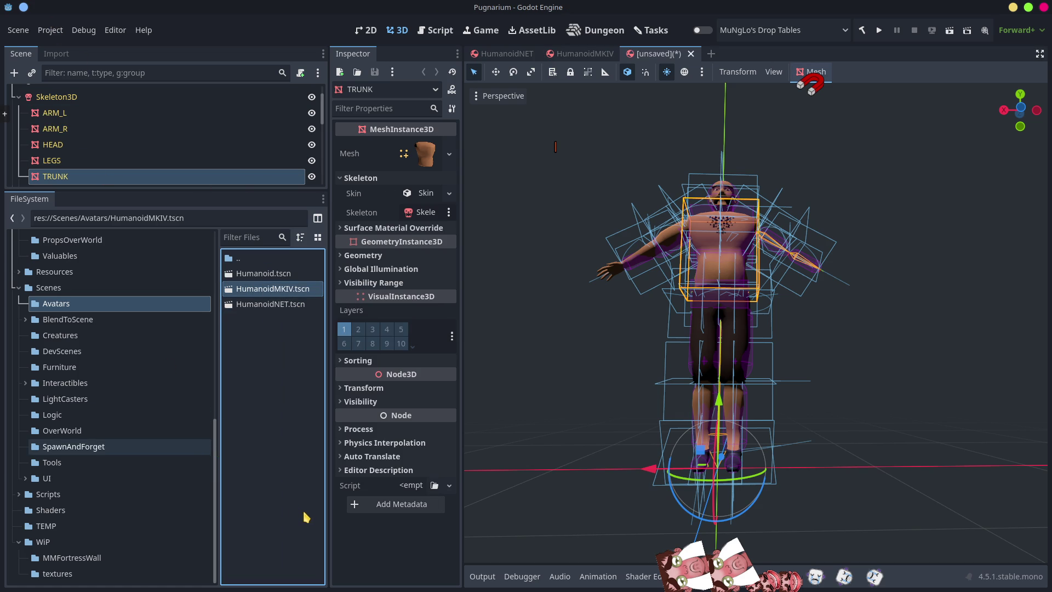
key("ctrl+s")
left_click(277, 321)
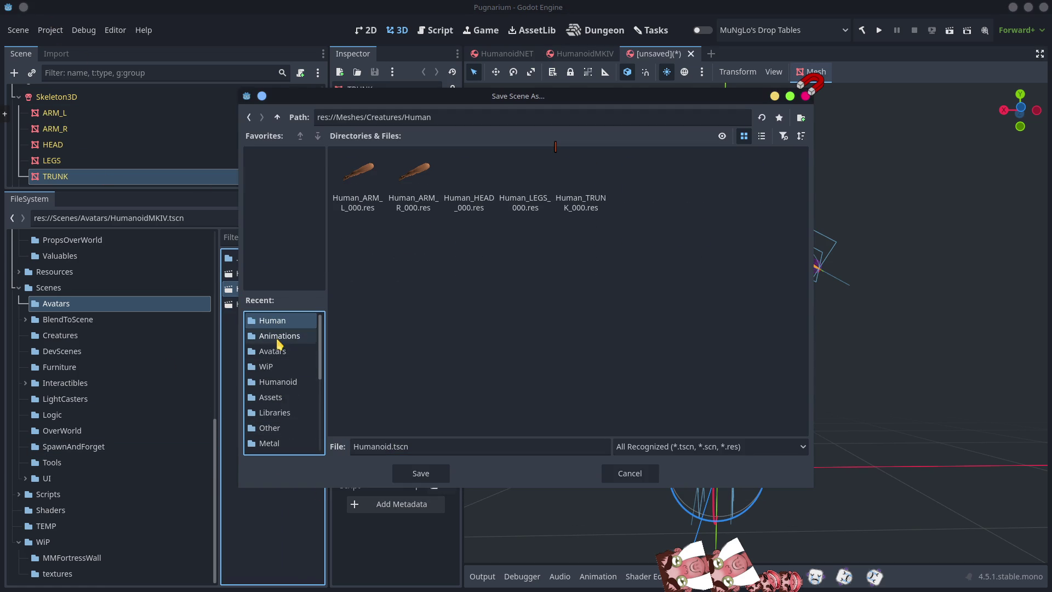
left_click(274, 350)
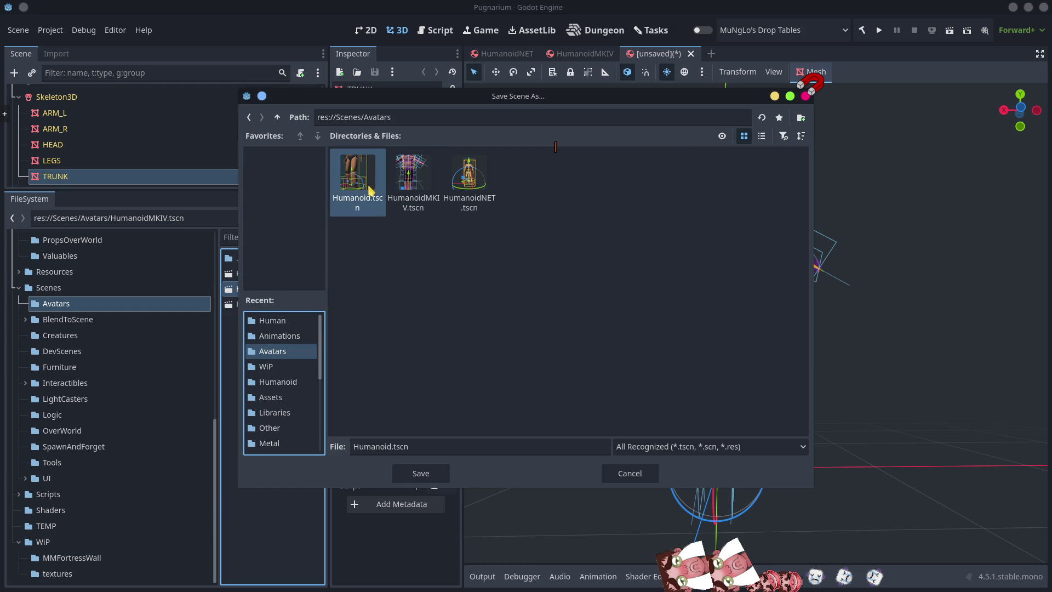
left_click(472, 187)
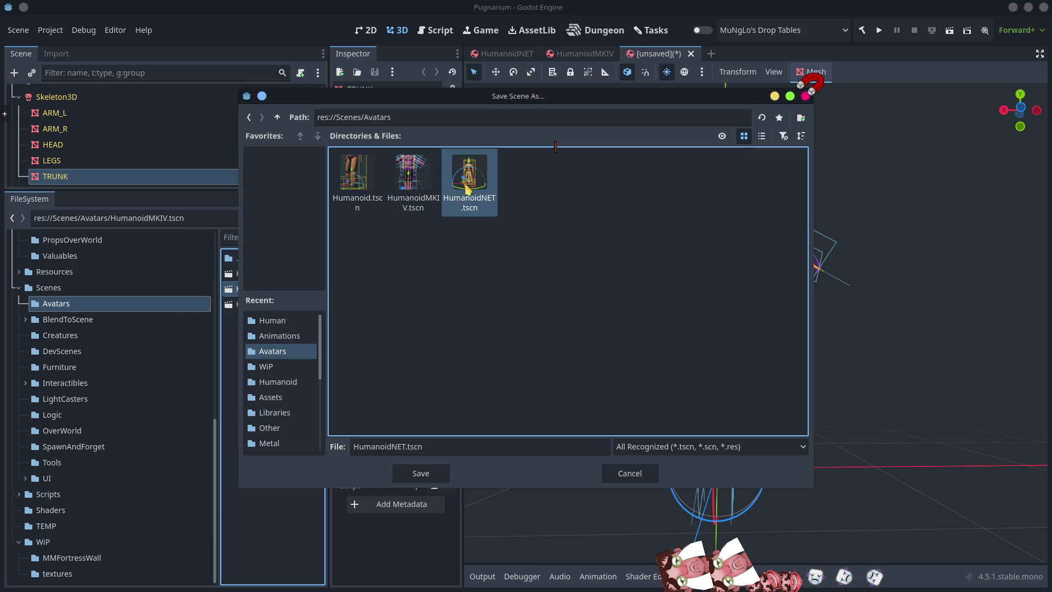
left_click(402, 446)
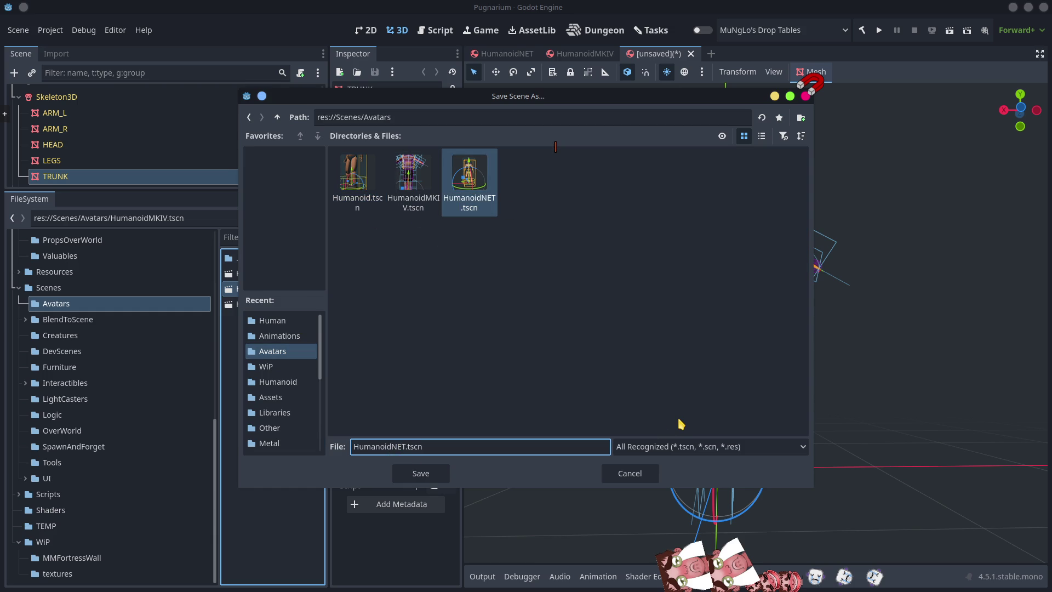
type("MK")
type("IV")
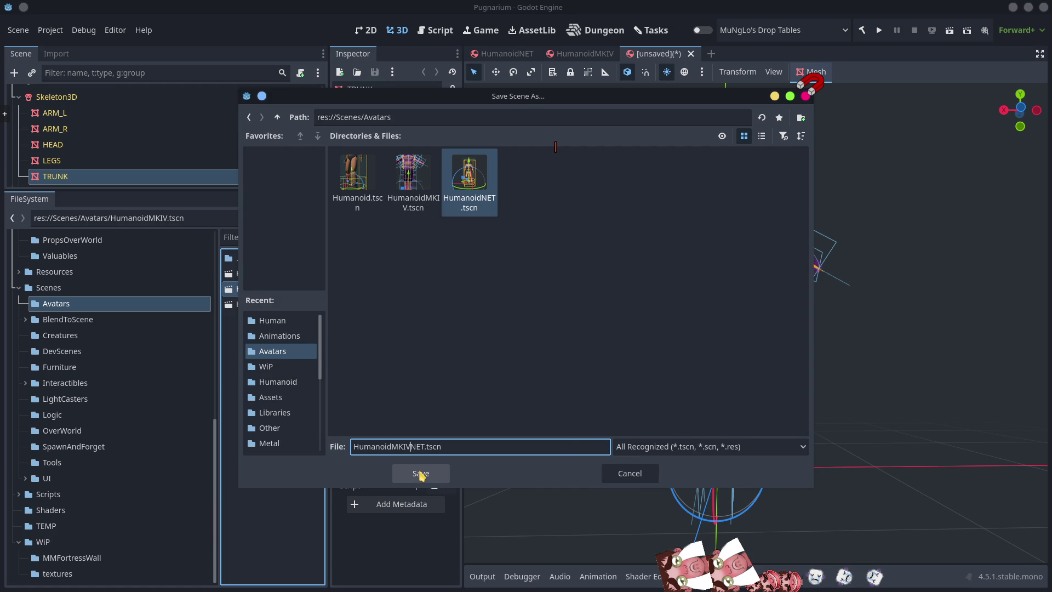
left_click(421, 474)
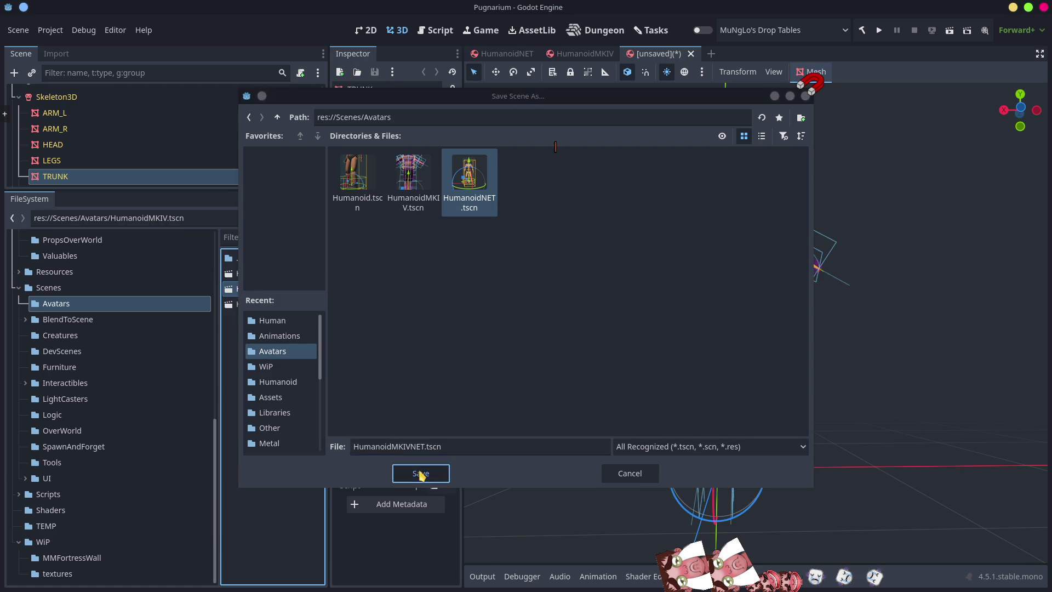
mouse_move(236, 191)
left_mouse_down()
mouse_move(238, 430)
mouse_move(262, 452)
left_mouse_up()
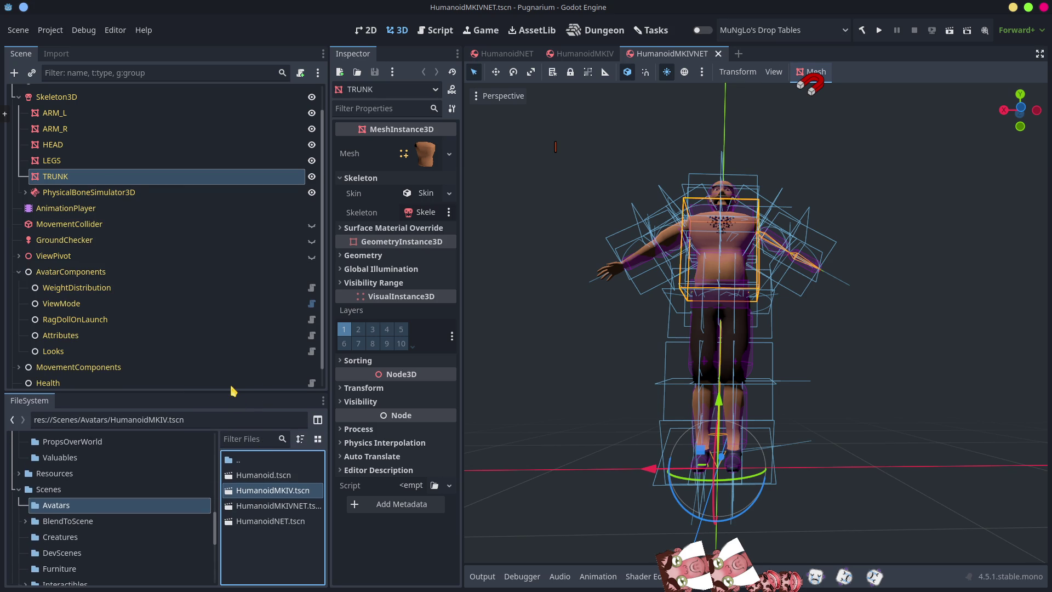
Inspect the replicated properties of HumanoidNET's existing AvatarSynchronizer
mouse_move(232, 393)
left_mouse_down()
mouse_move(251, 549)
mouse_move(244, 479)
left_mouse_up()
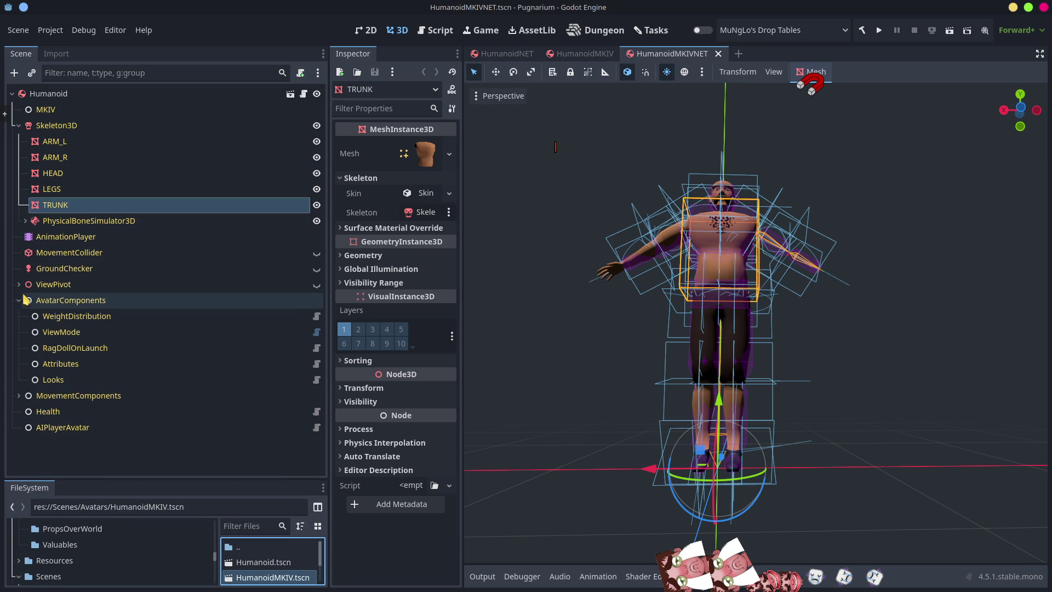
left_click(512, 53)
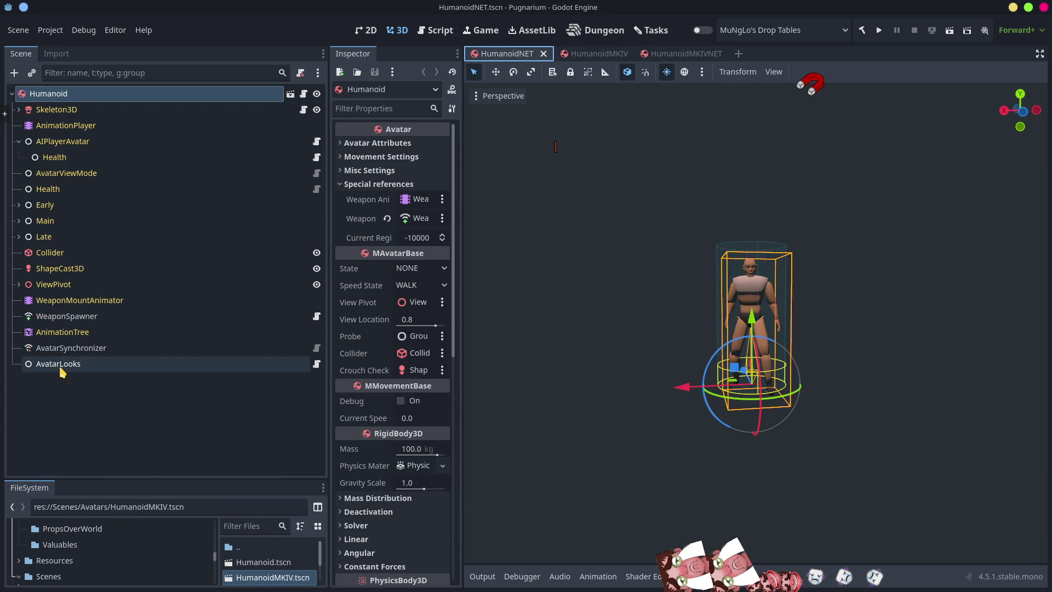
left_click(62, 349)
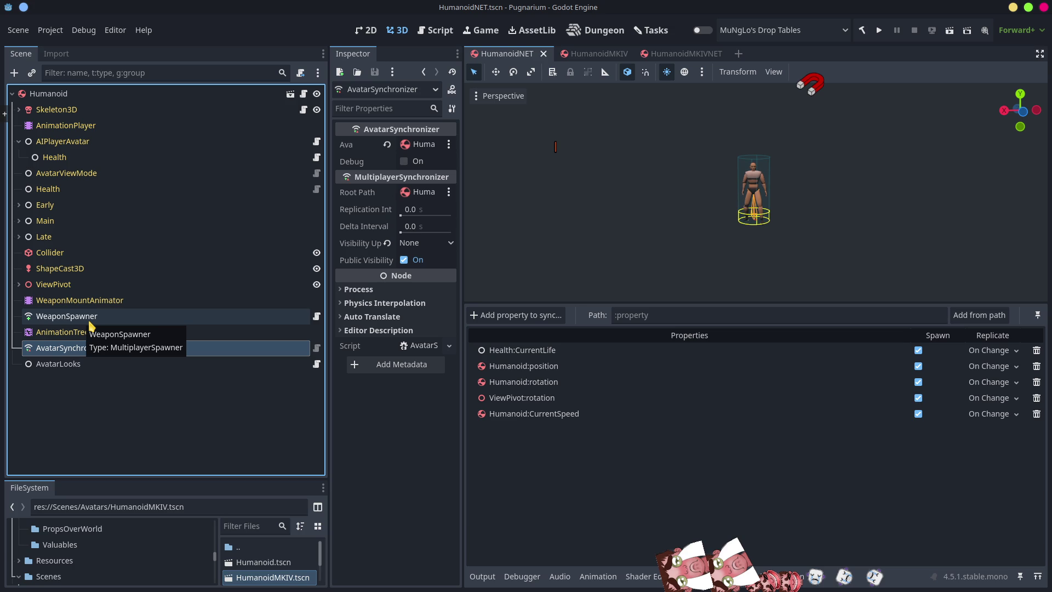
left_click(75, 394)
left_click(103, 352)
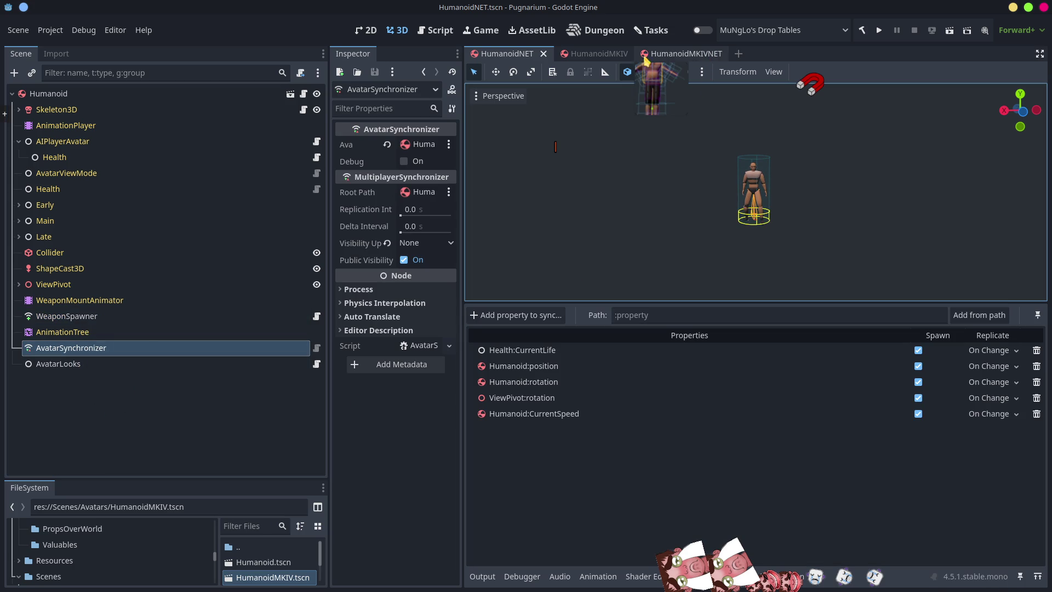
Add an AvatarSynchronizer child under HumanoidMKIVNET's Humanoid root and open its script
left_click(676, 55)
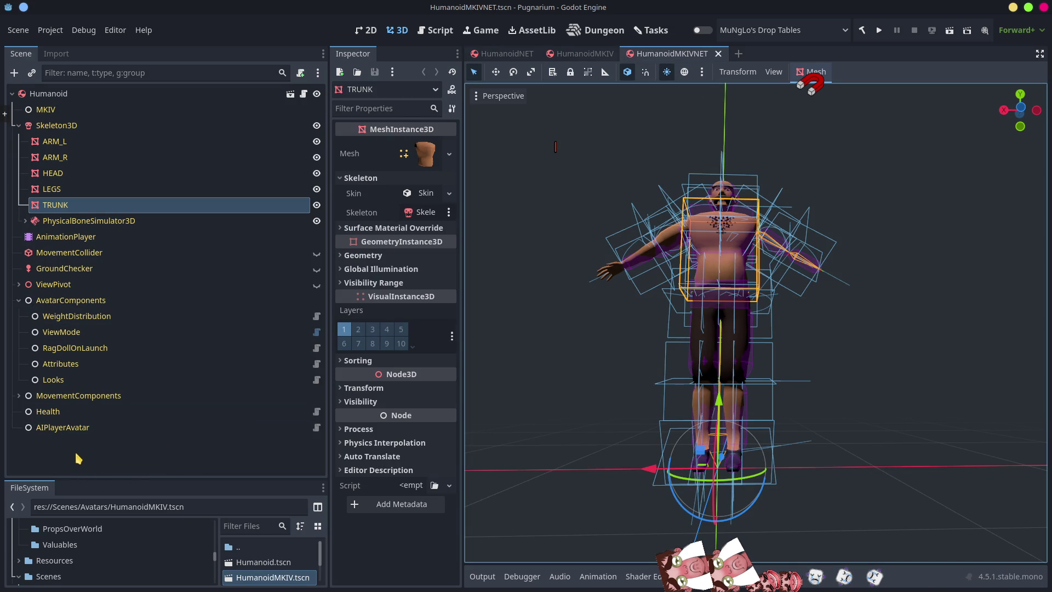
left_click(45, 94)
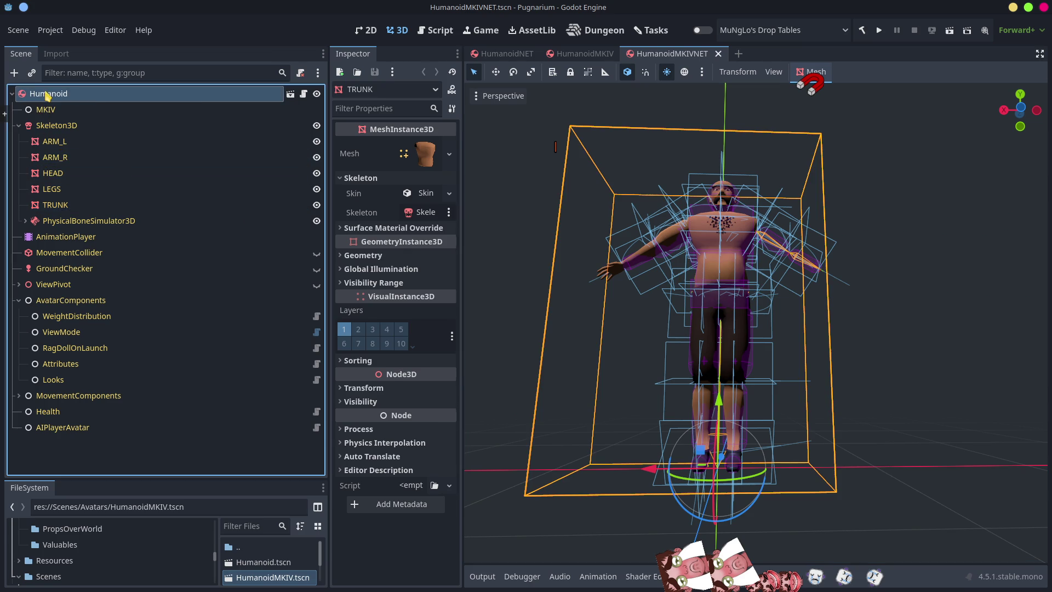
right_click(45, 93)
left_click(93, 117)
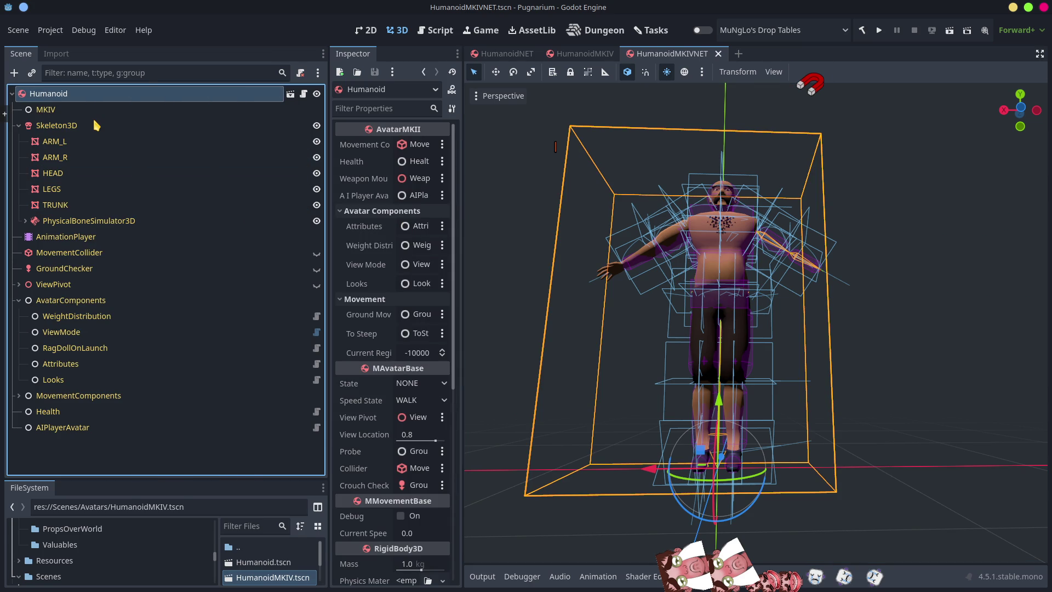
type("avatars")
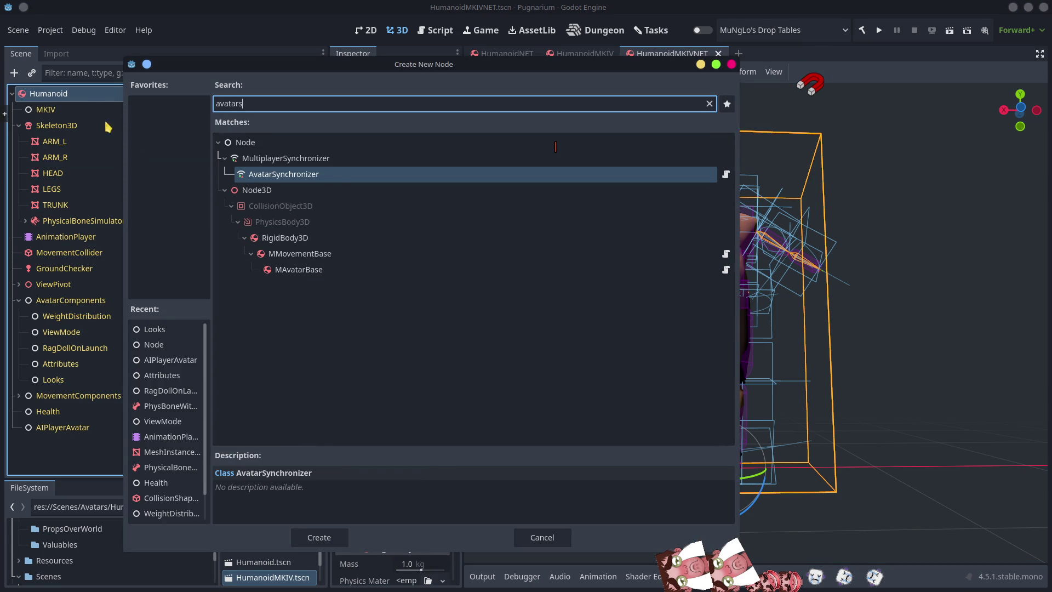
left_click(333, 178)
double_click(332, 178)
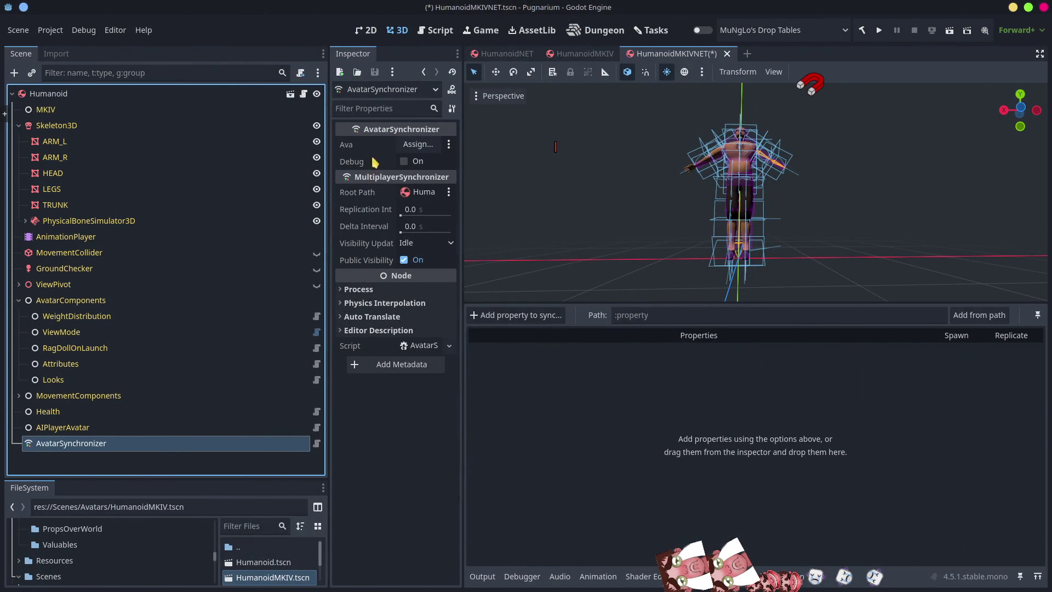
mouse_move(72, 94)
left_mouse_down()
mouse_move(223, 106)
mouse_move(415, 147)
left_mouse_up()
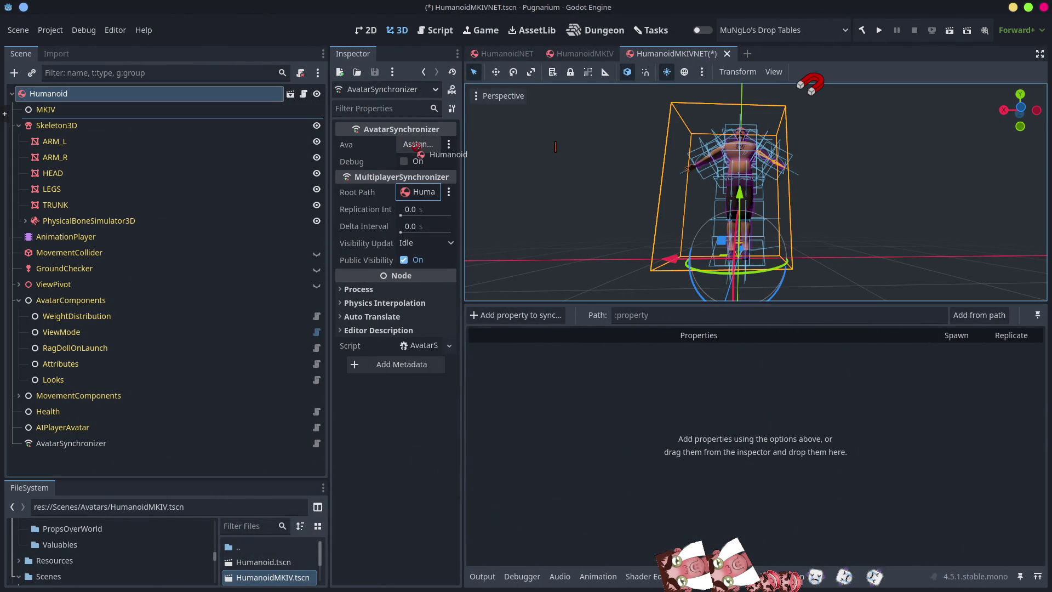
left_click(425, 346)
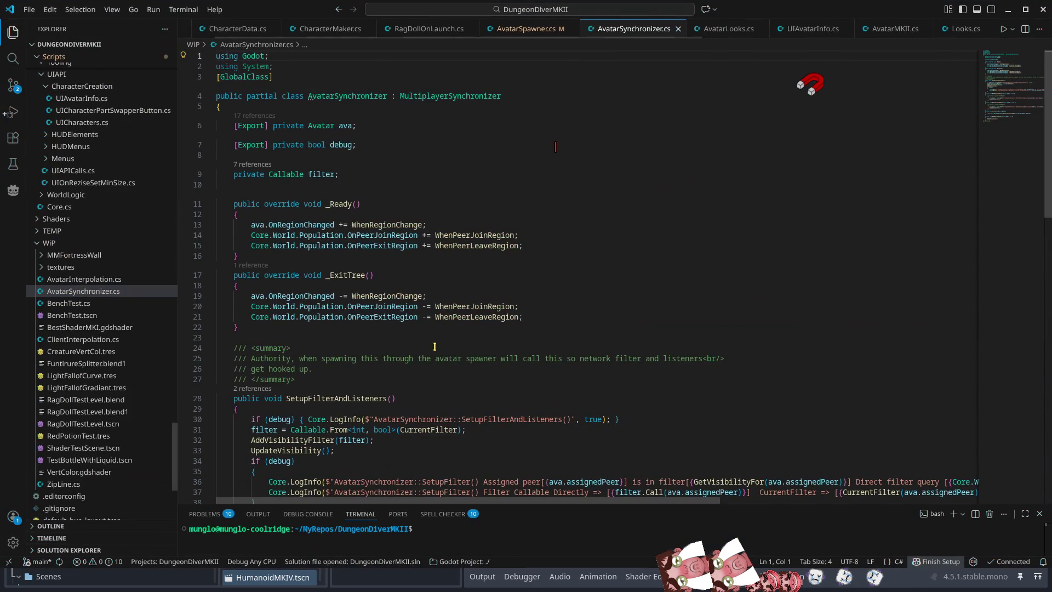
Retype the ava field as AvatarMKII and add the using Creatures import
left_click(322, 126)
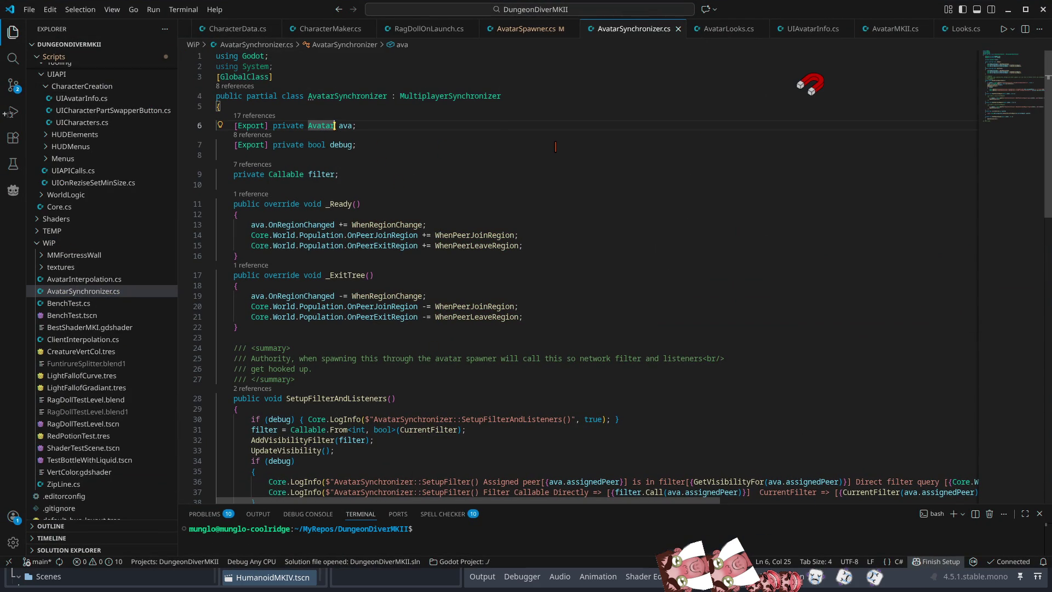
type("MKII")
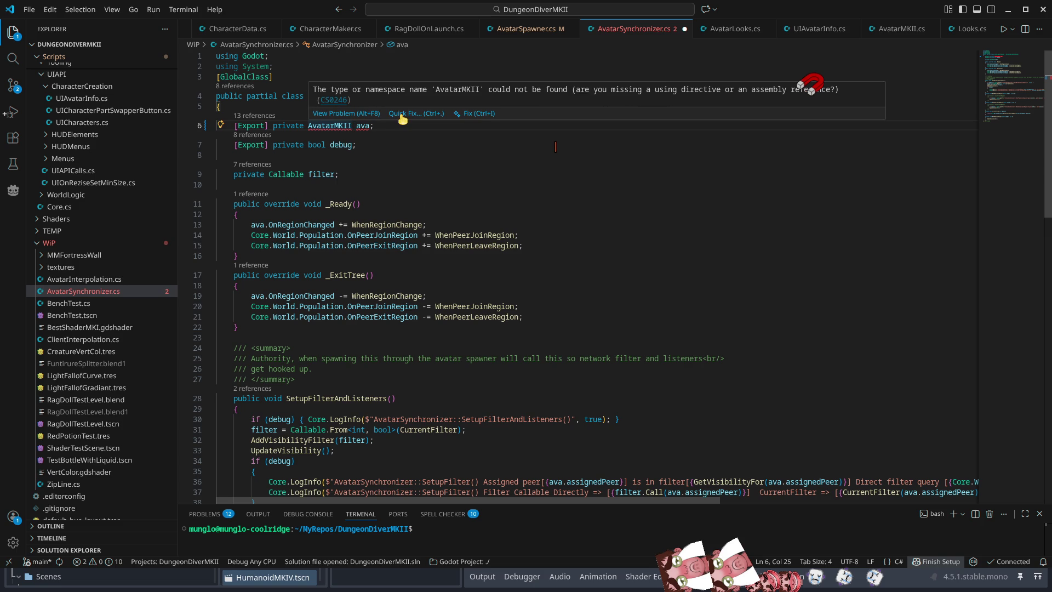
left_click(422, 114)
left_click(437, 146)
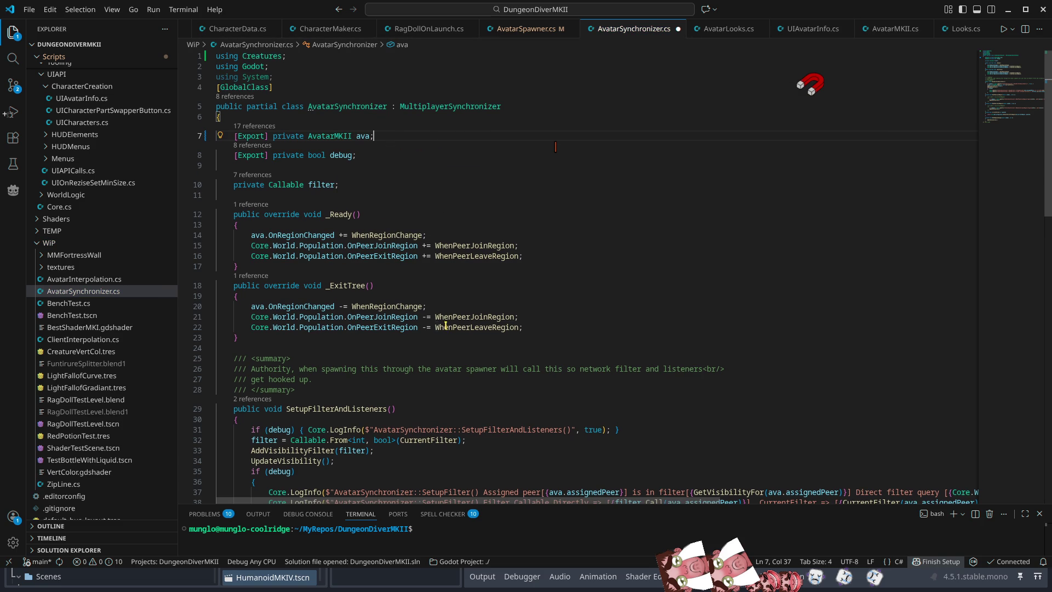
scroll(446, 325, "down", 15)
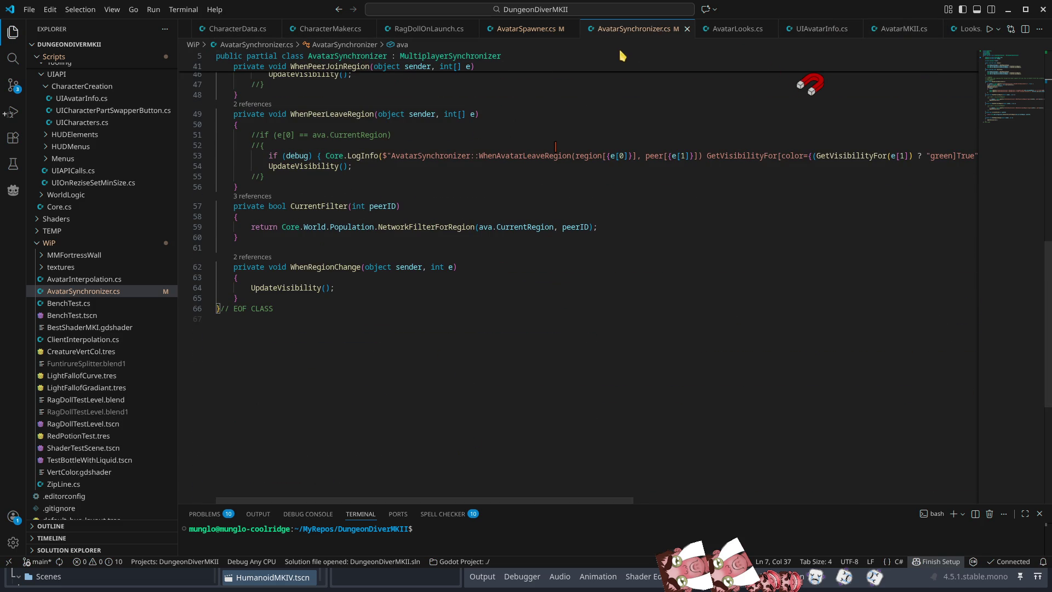
left_click(1008, 11)
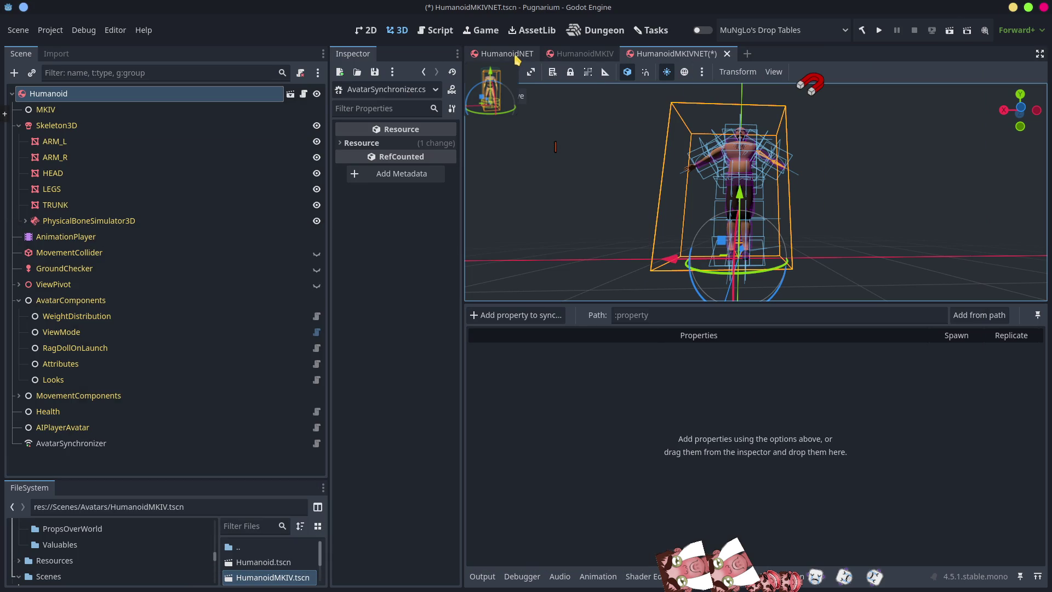
Rebuild the C# project, set the synchronizer's Ava to Humanoid, save, and compare with HumanoidNET
left_click(80, 445)
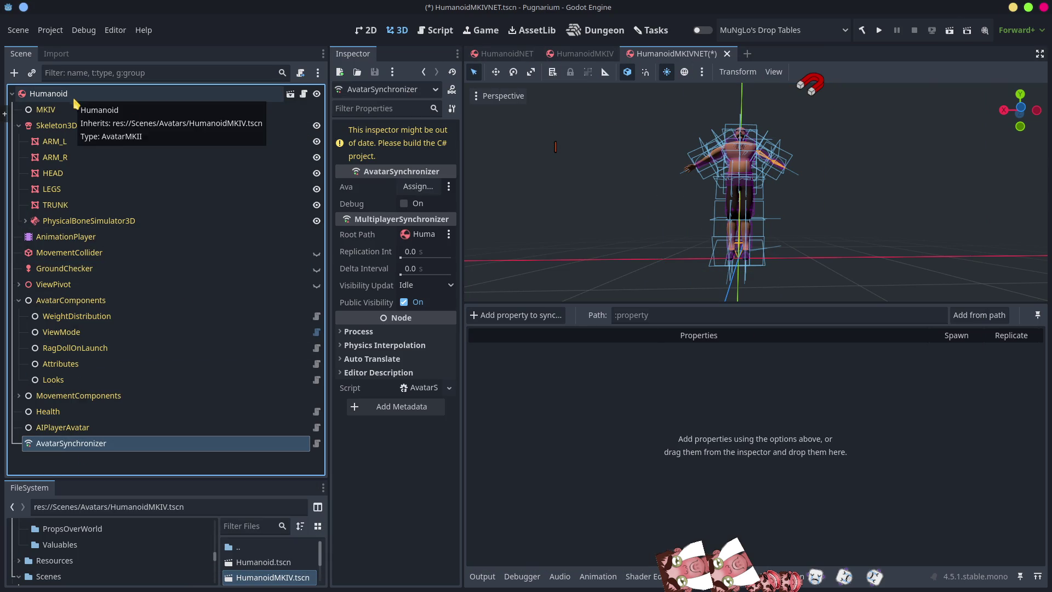
key("ctrl+s")
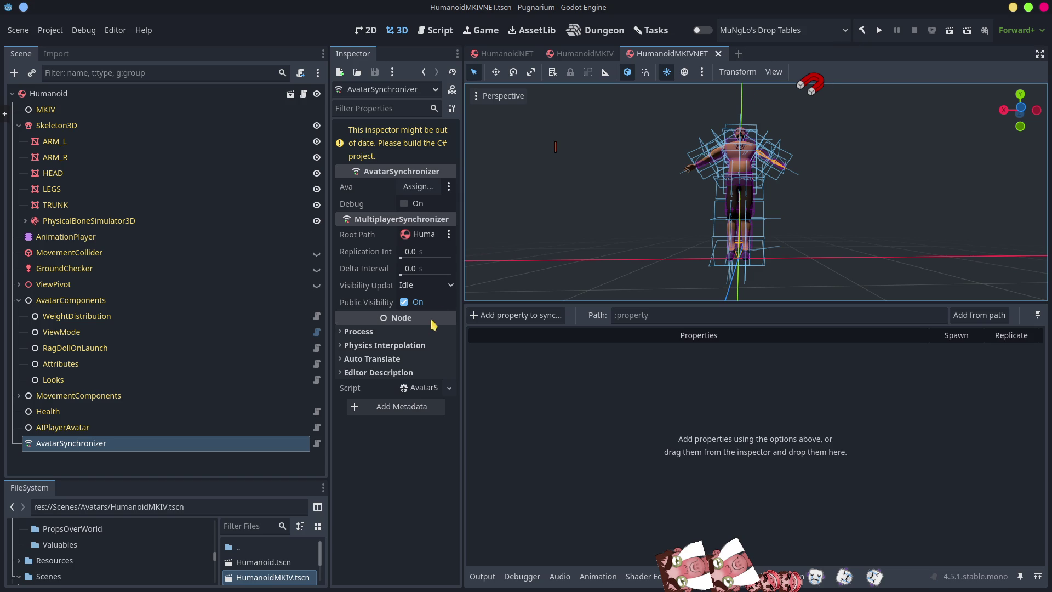
left_click(863, 31)
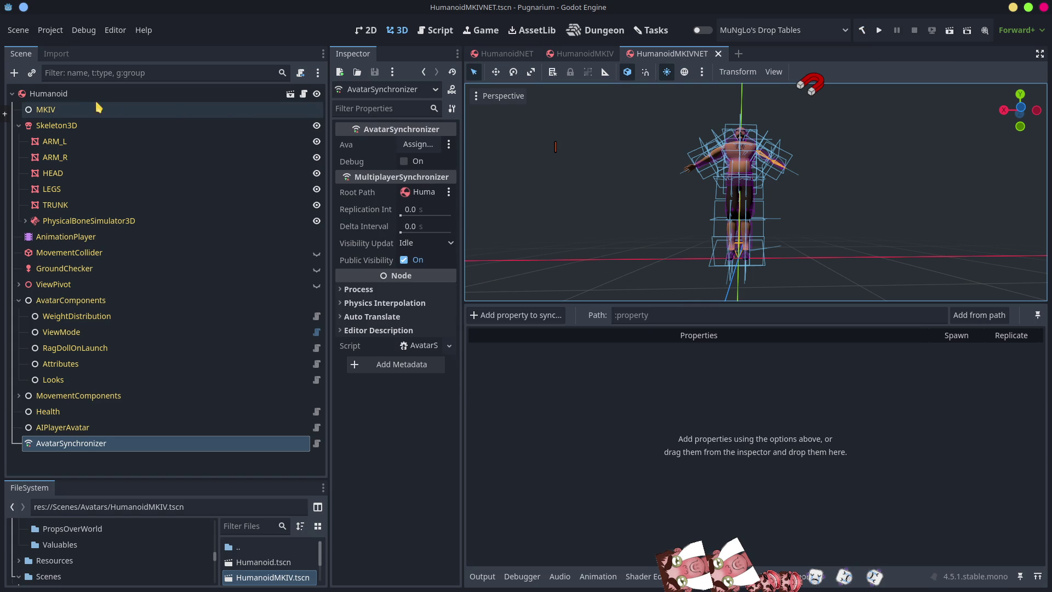
mouse_move(58, 94)
left_mouse_down()
mouse_move(438, 151)
mouse_move(420, 146)
left_mouse_up()
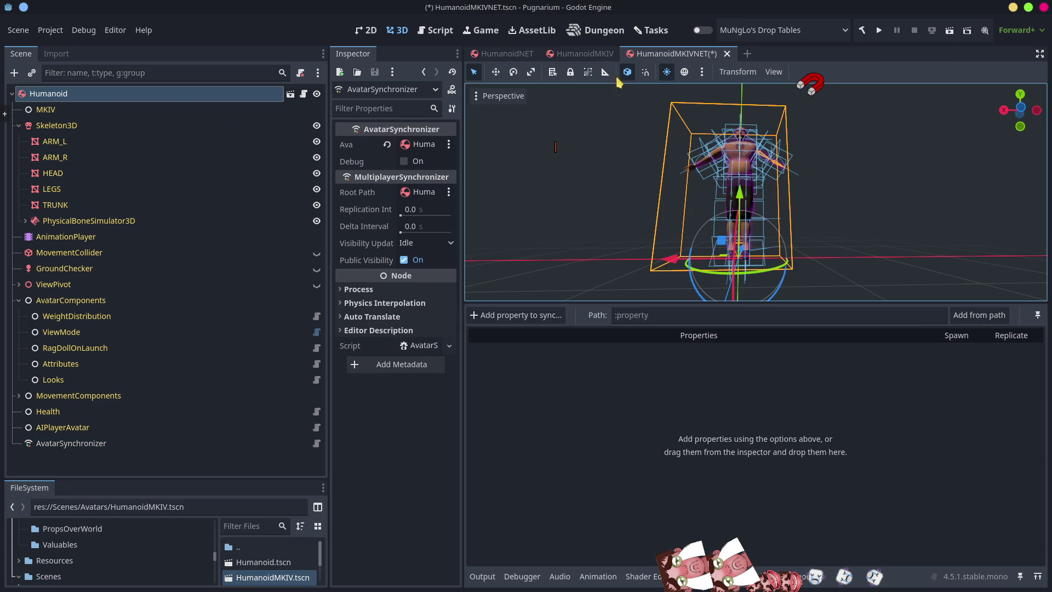
key("ctrl+s")
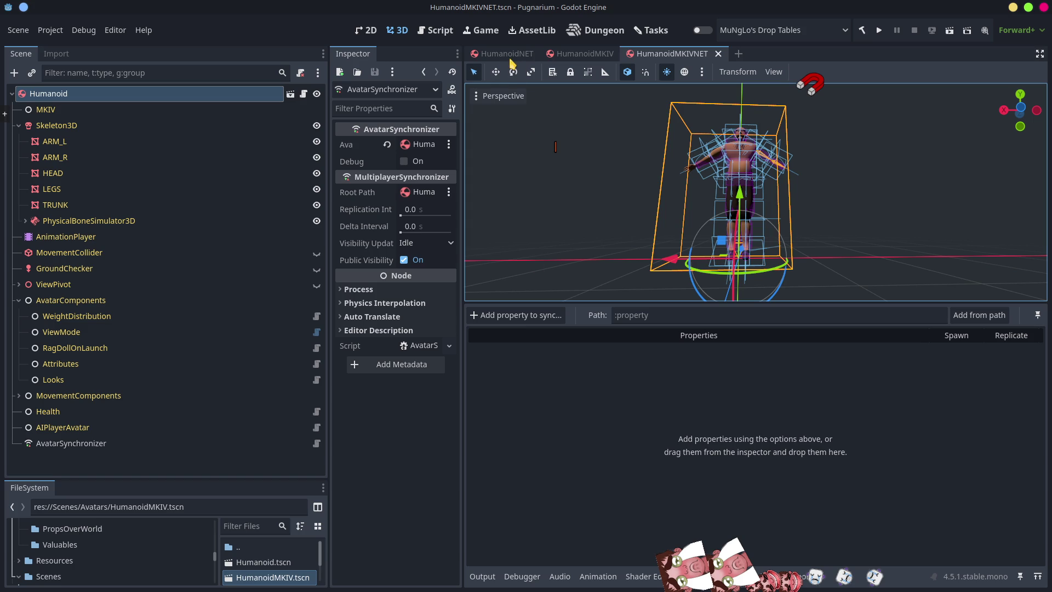
left_click(508, 54)
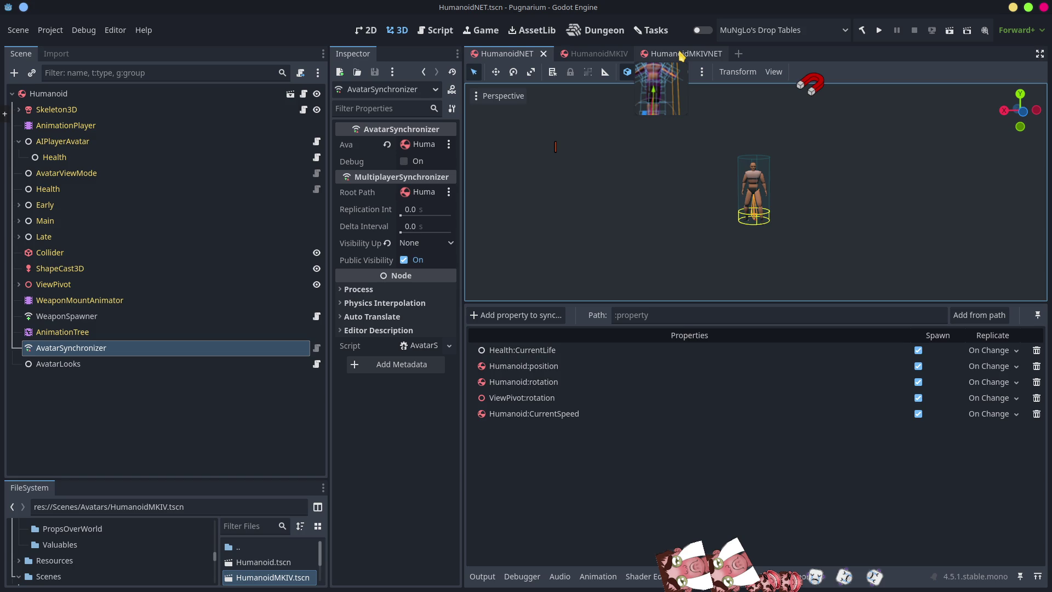
left_click(681, 55)
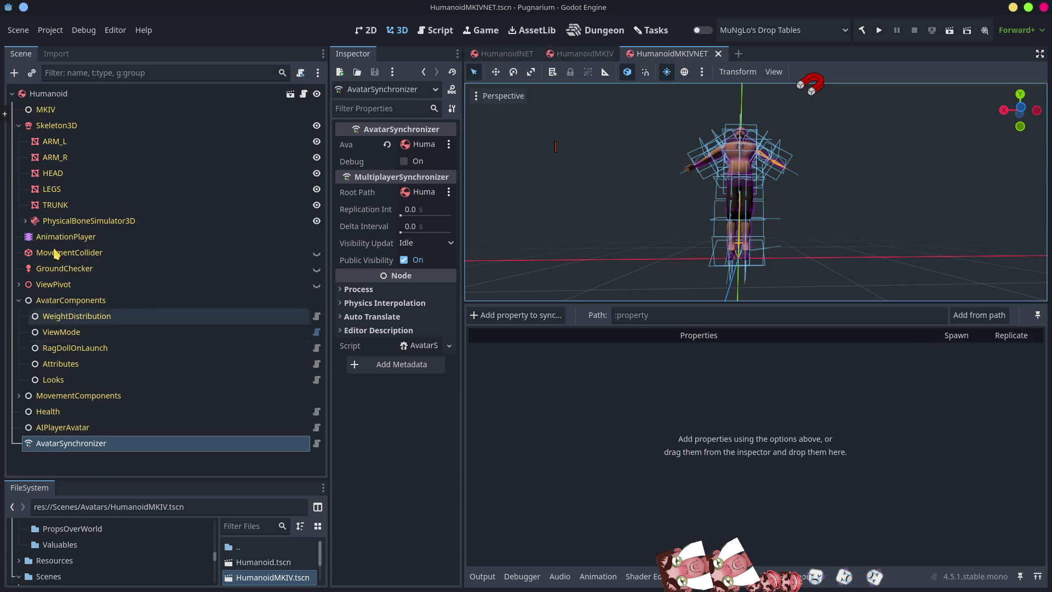
Add Humanoid:position to the synchronizer's replicated properties, checking HumanoidNET for comparison
left_click(521, 318)
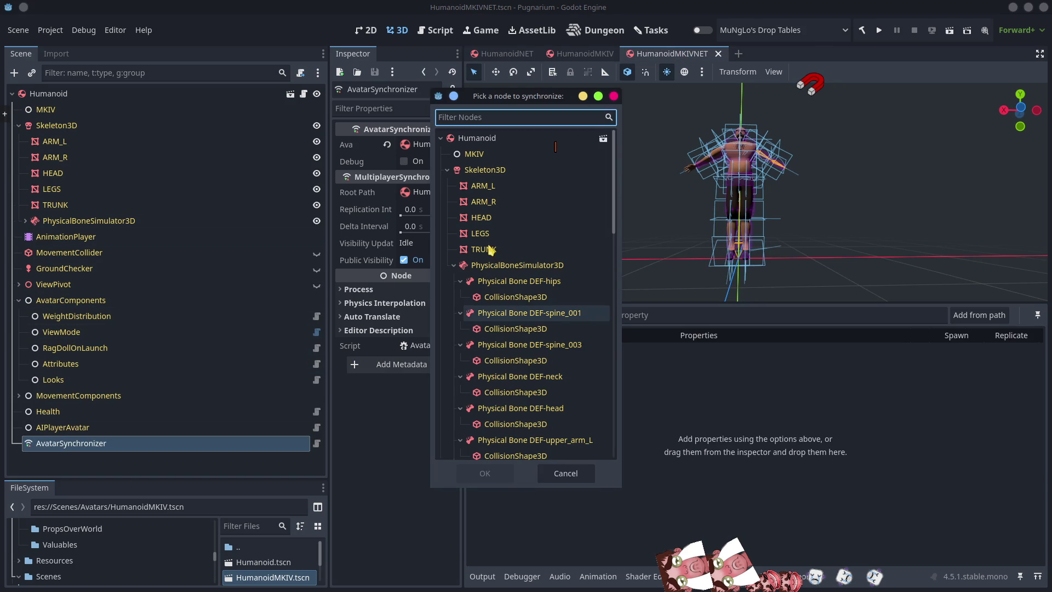
left_click(481, 142)
double_click(481, 142)
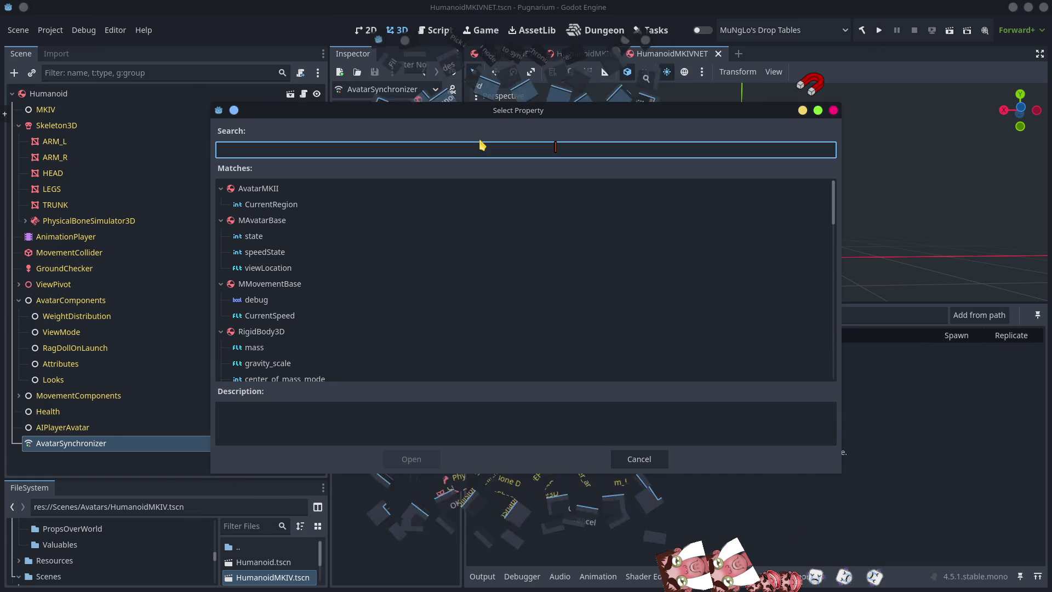
type("pos")
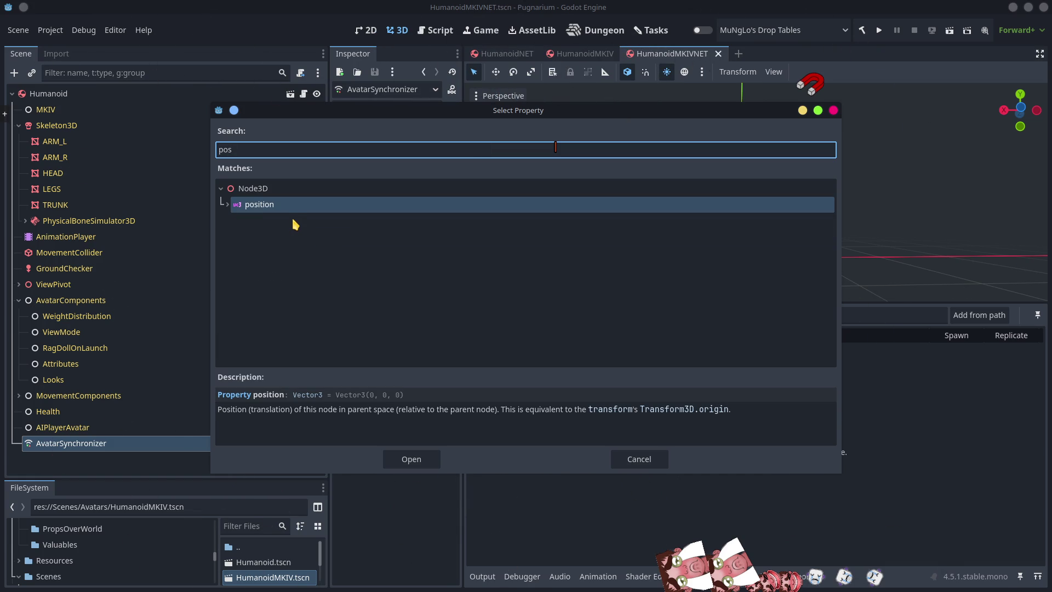
double_click(270, 205)
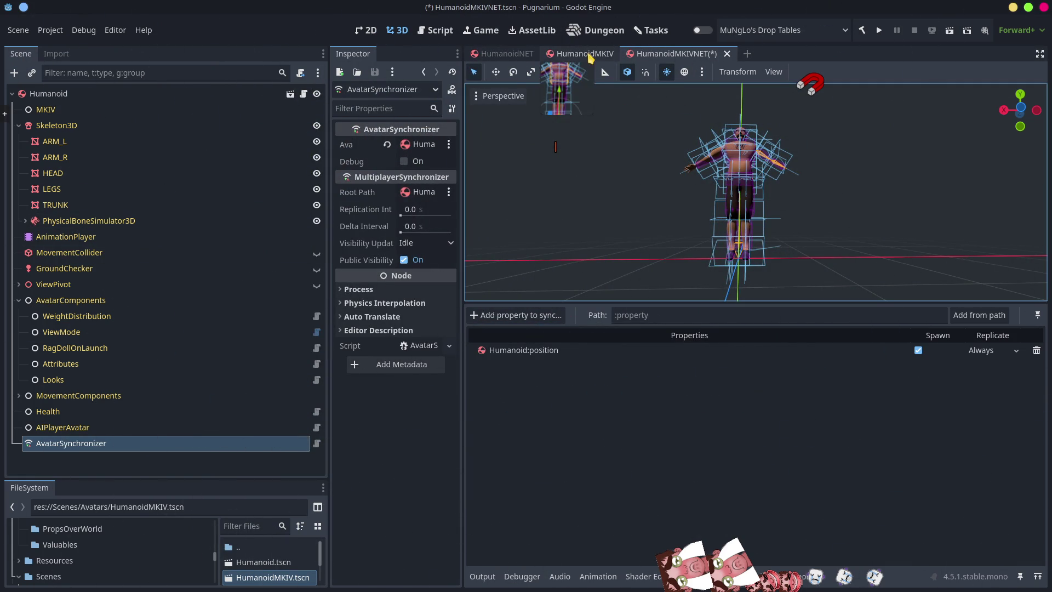
left_click(506, 54)
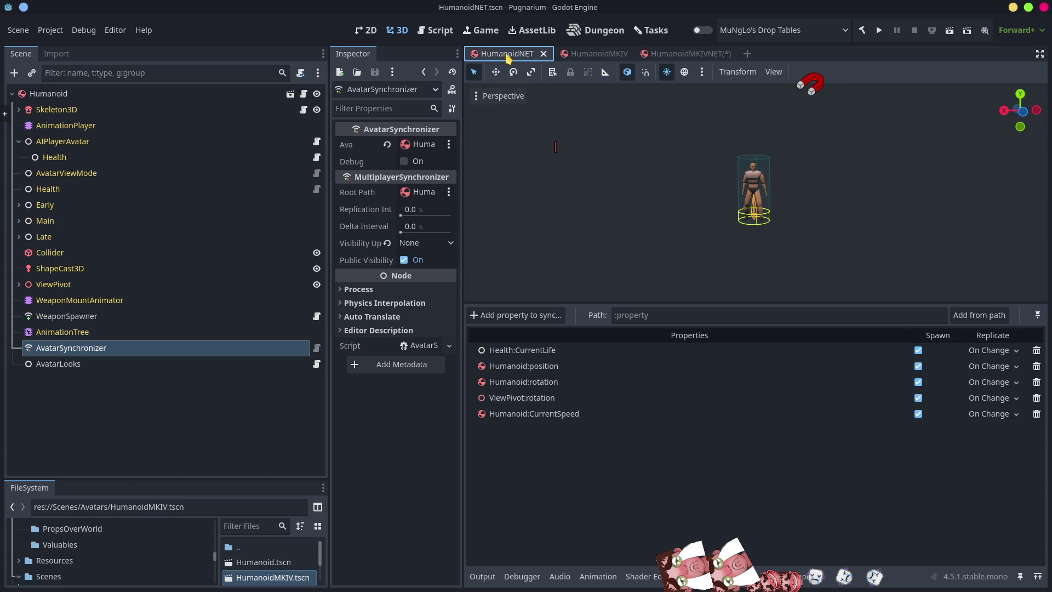
left_click(678, 57)
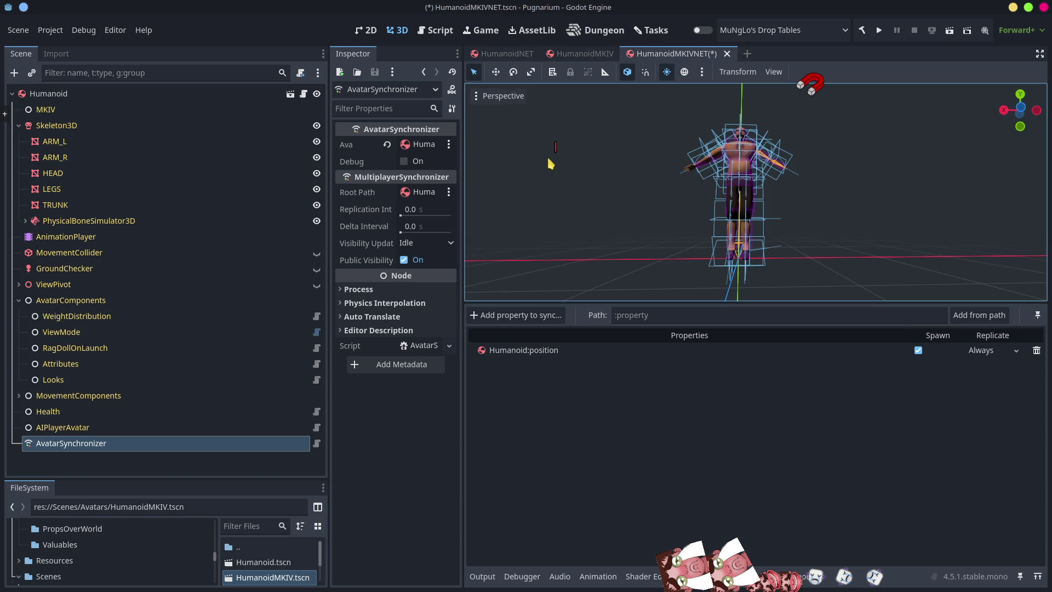
Add Humanoid:rotation to the replicated properties
left_click(483, 316)
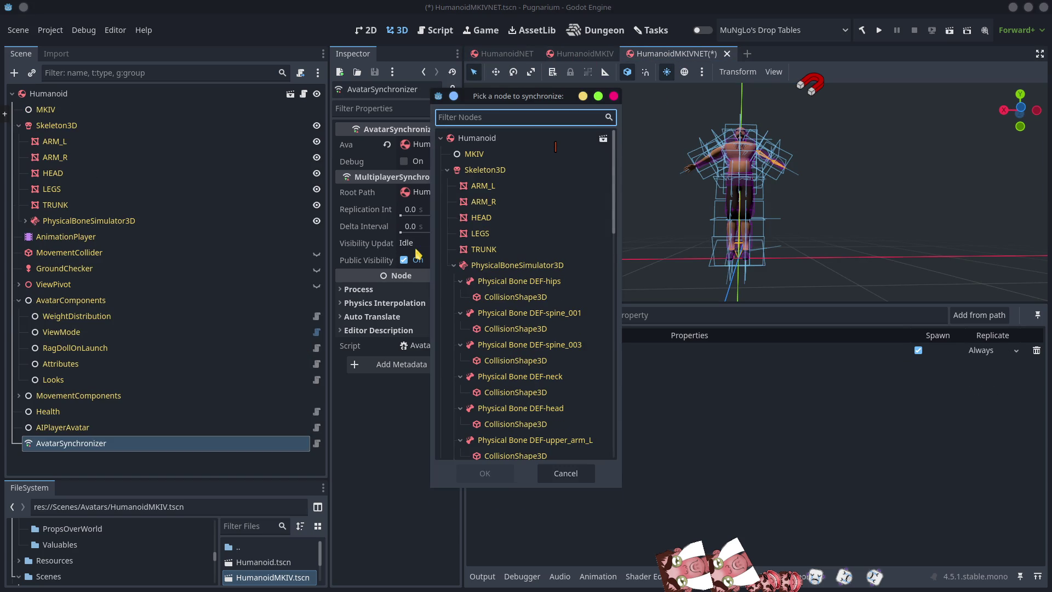
left_click(470, 137)
double_click(491, 142)
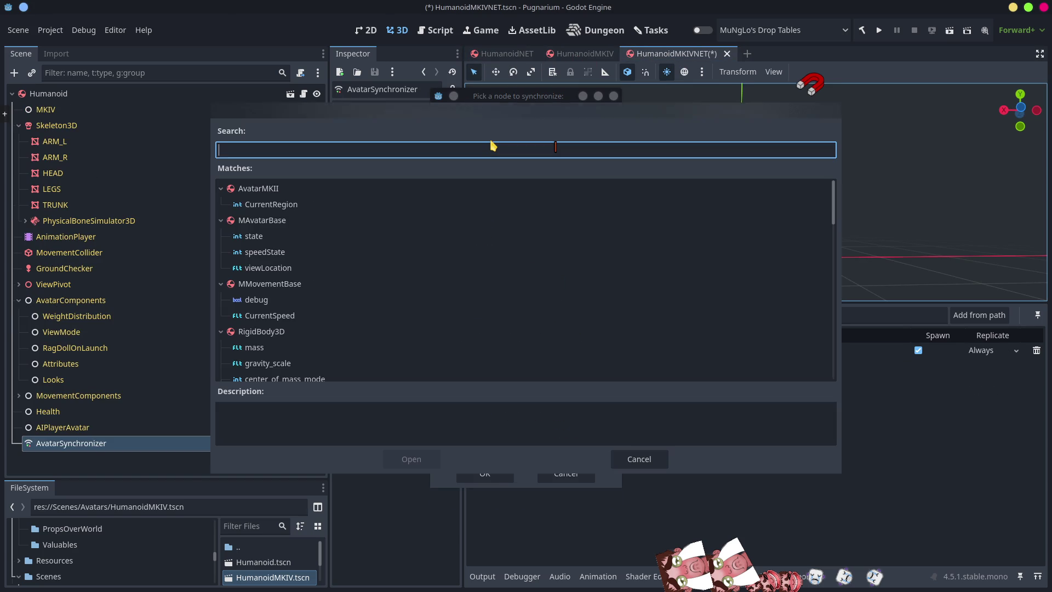
type("rot")
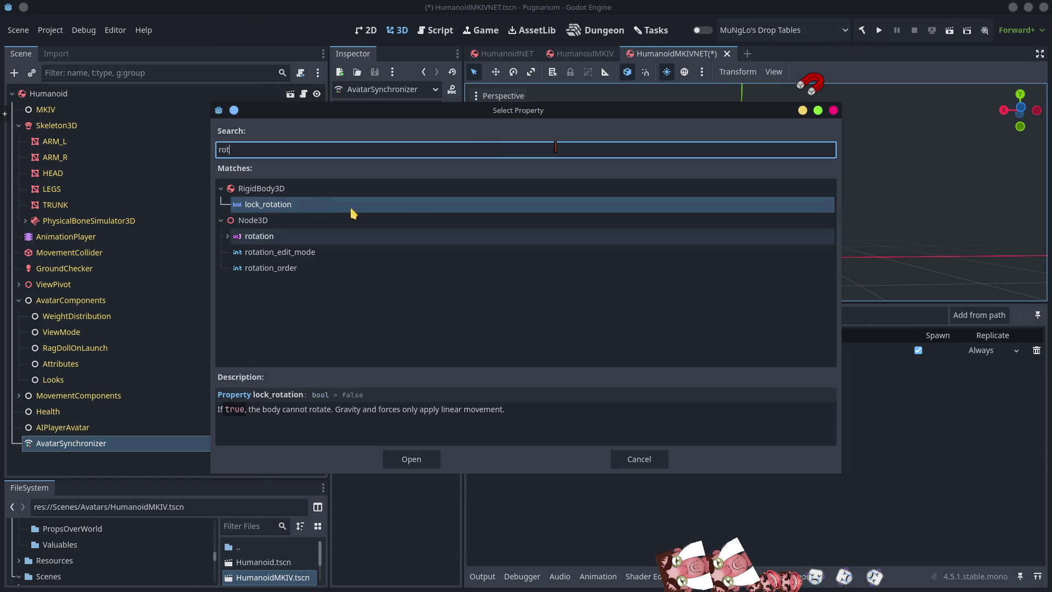
double_click(267, 236)
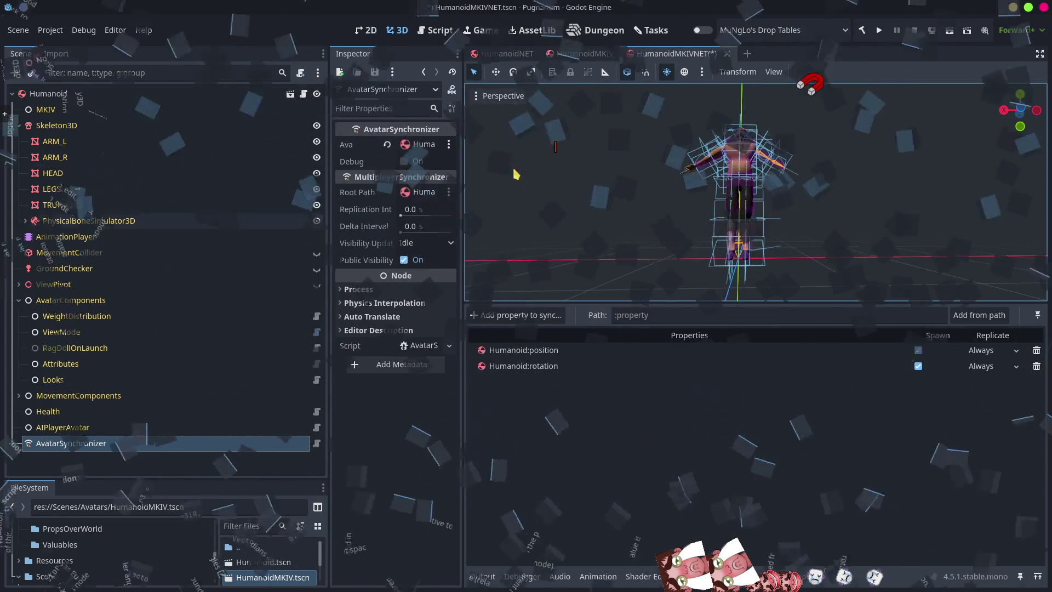
left_click(496, 55)
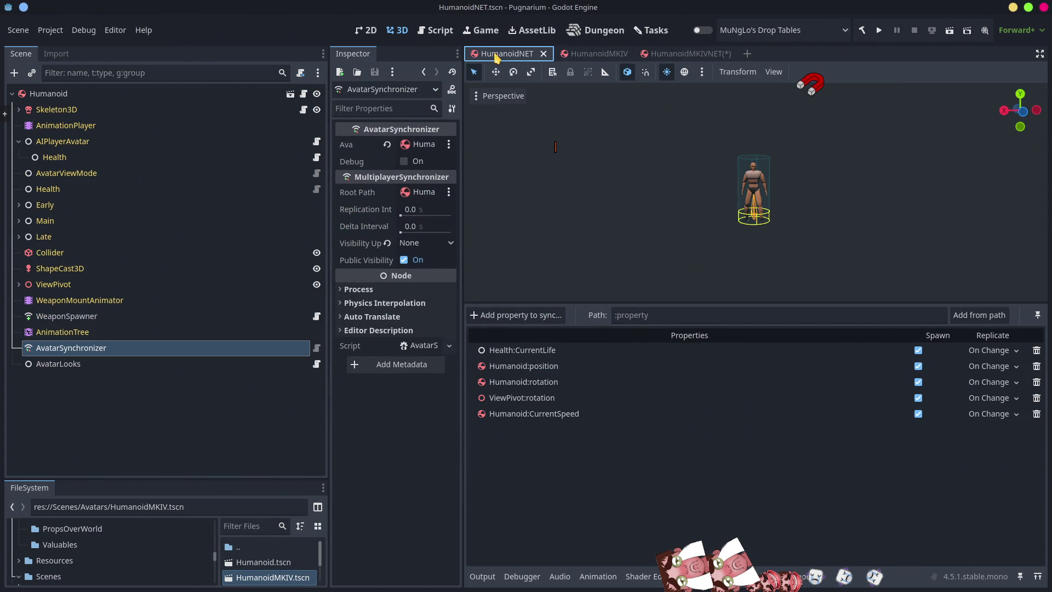
left_click(676, 58)
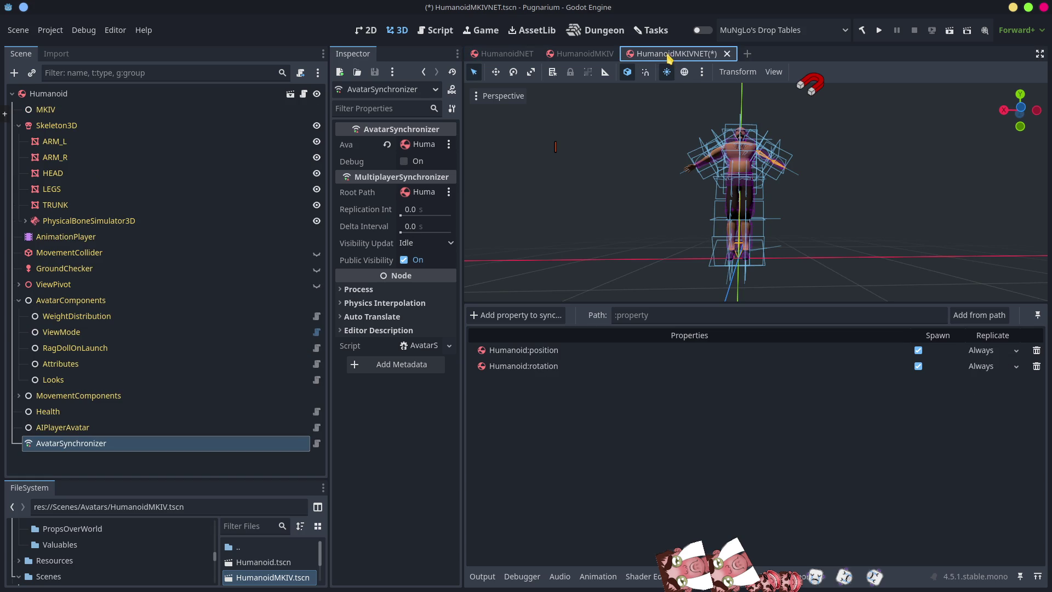
left_click(521, 321)
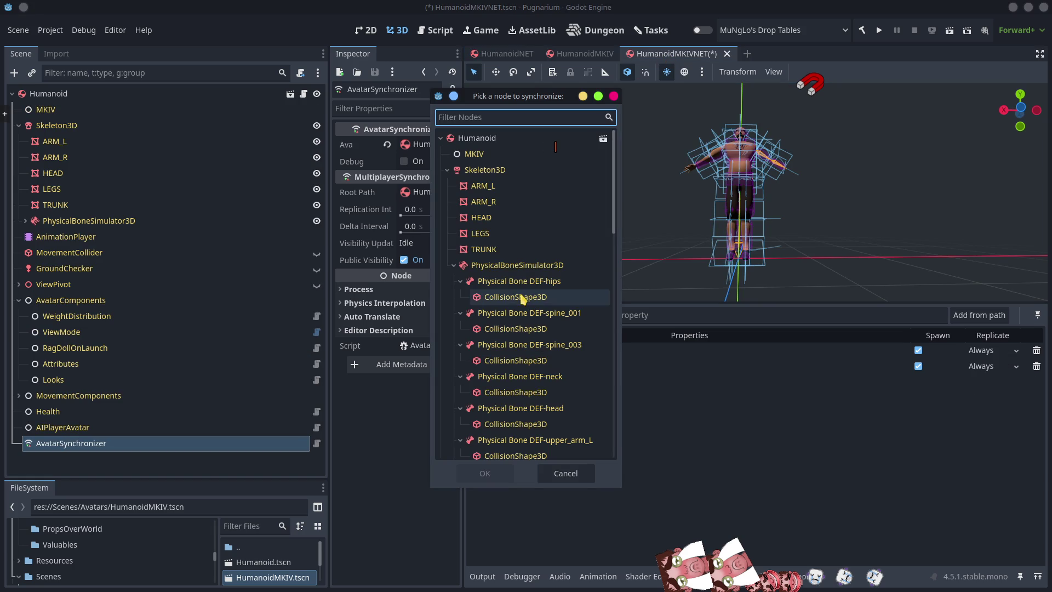
Add Humanoid:CurrentSpeed as a synced property and compare against HumanoidNET's list
left_click(490, 142)
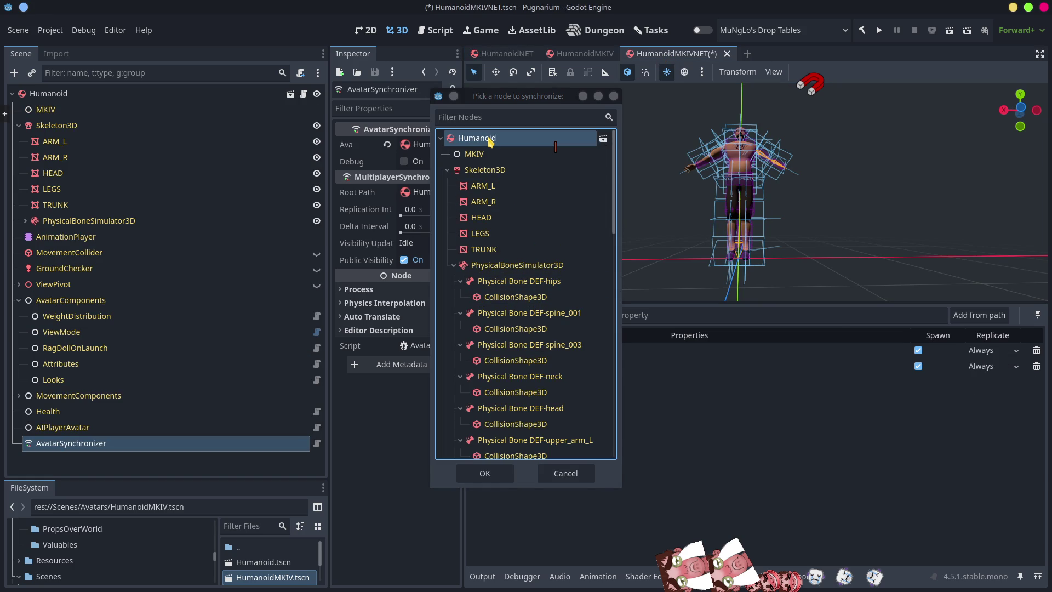
double_click(490, 141)
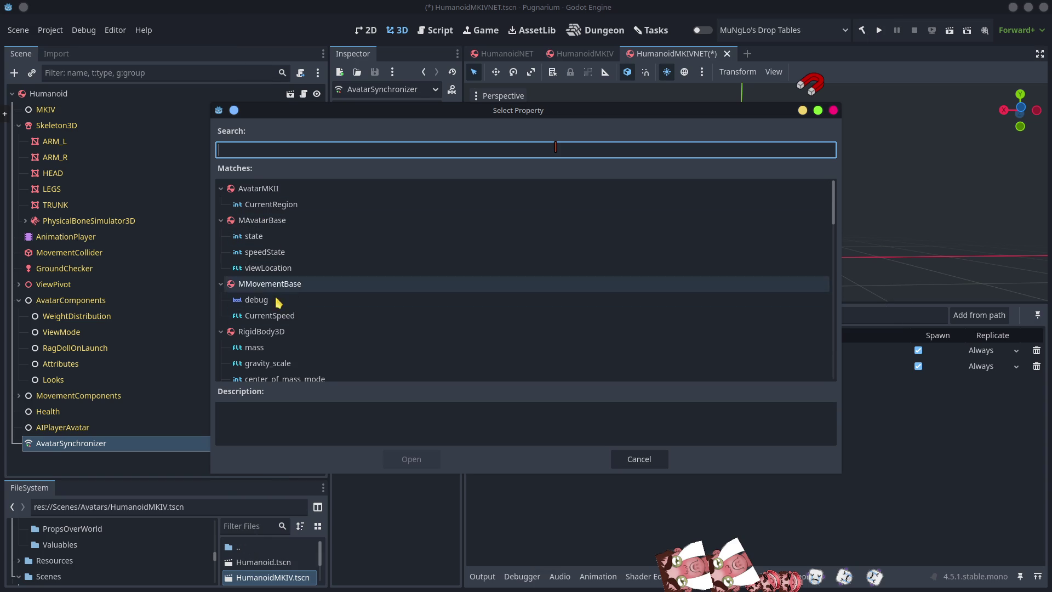
left_click(270, 317)
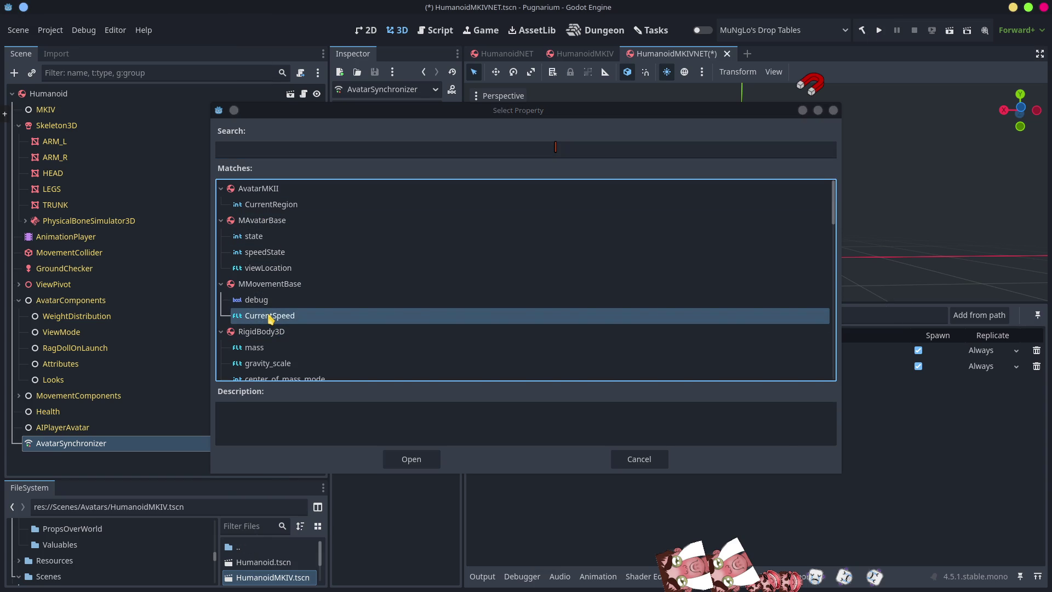
double_click(271, 317)
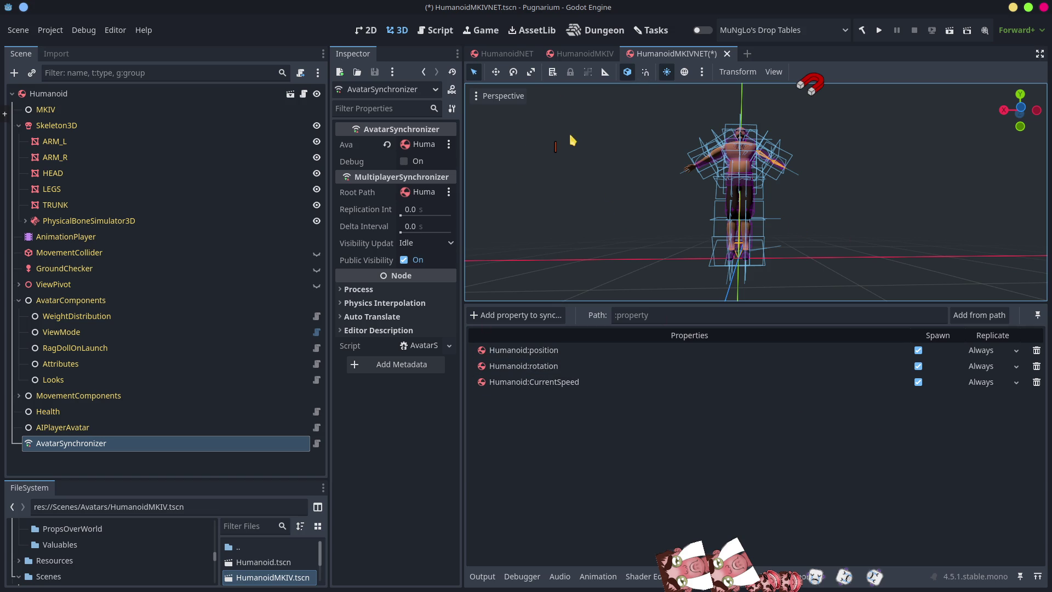
left_click(505, 53)
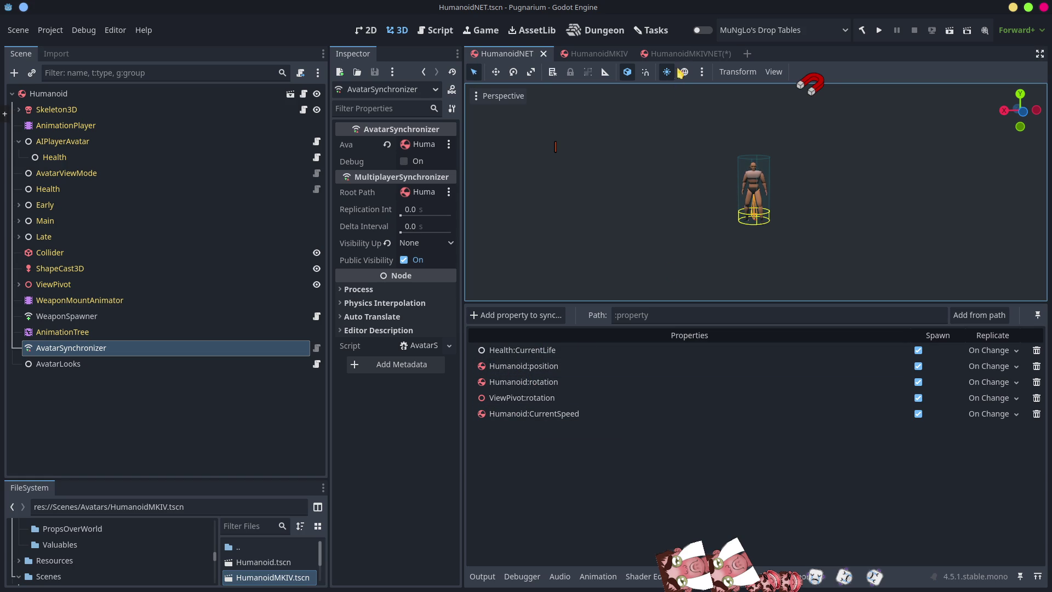
left_click(695, 54)
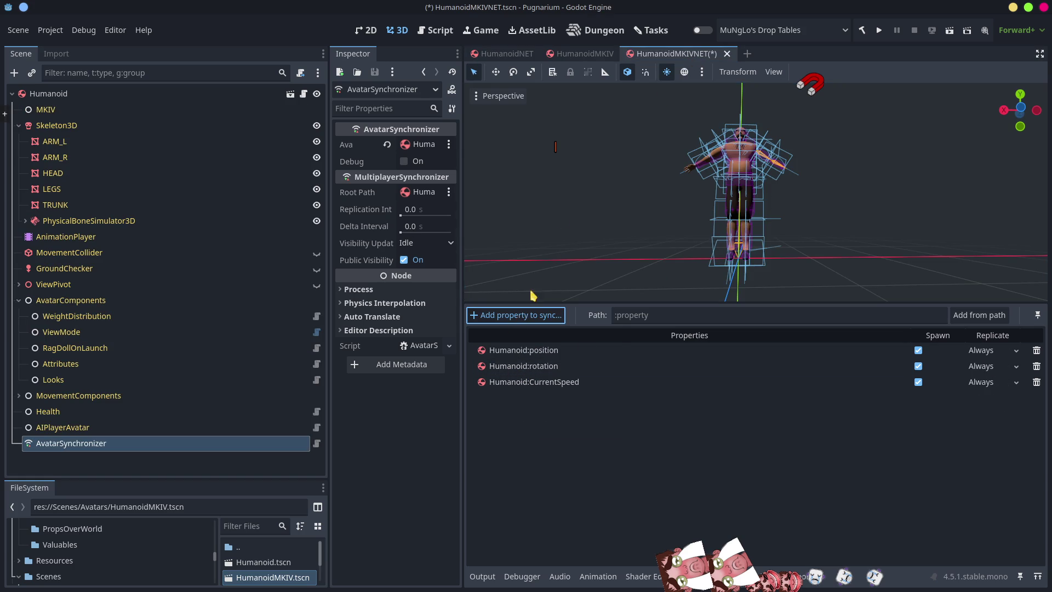
Add ViewPivot:rotation as a fourth synced property, checking it against HumanoidNET
left_click(520, 317)
left_click(447, 170)
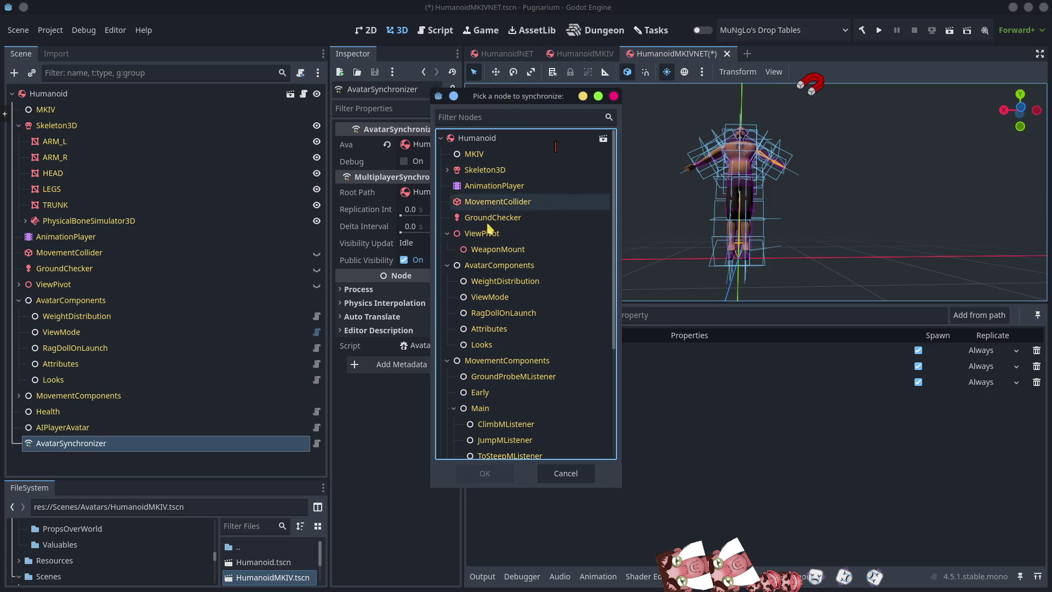
left_click(496, 234)
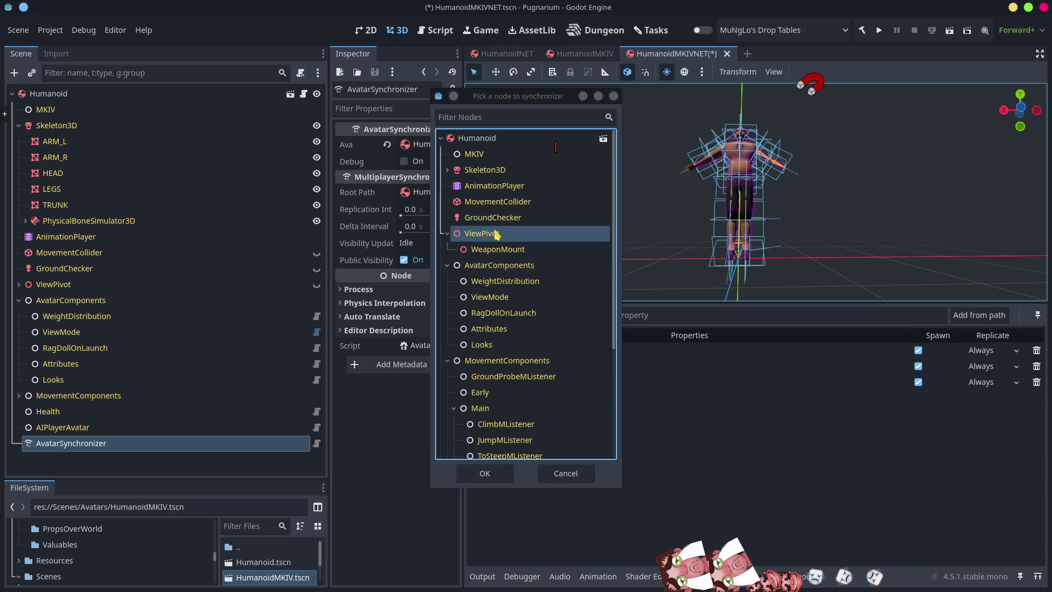
double_click(496, 234)
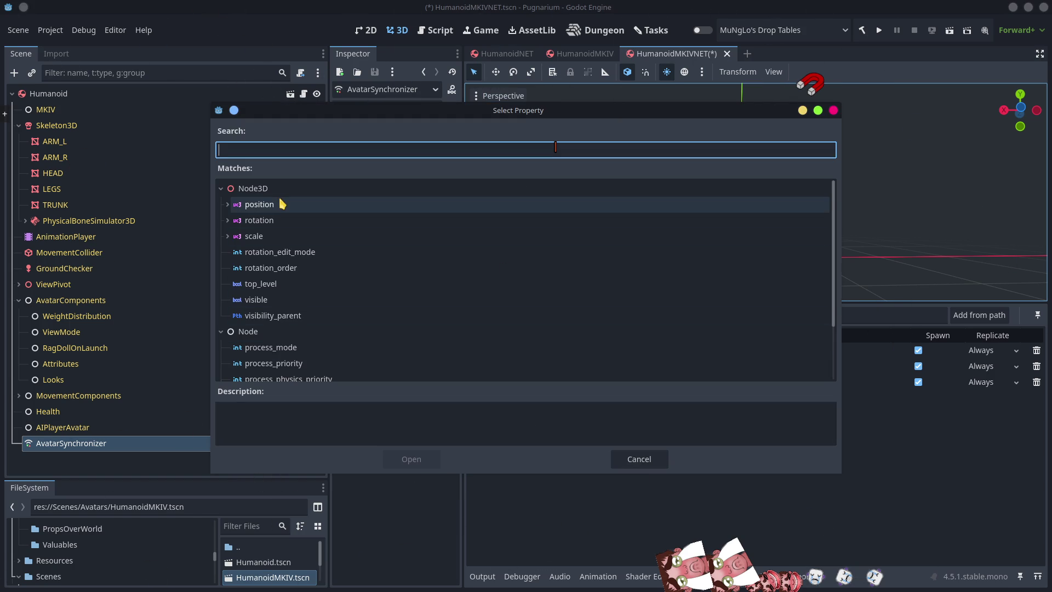
double_click(280, 220)
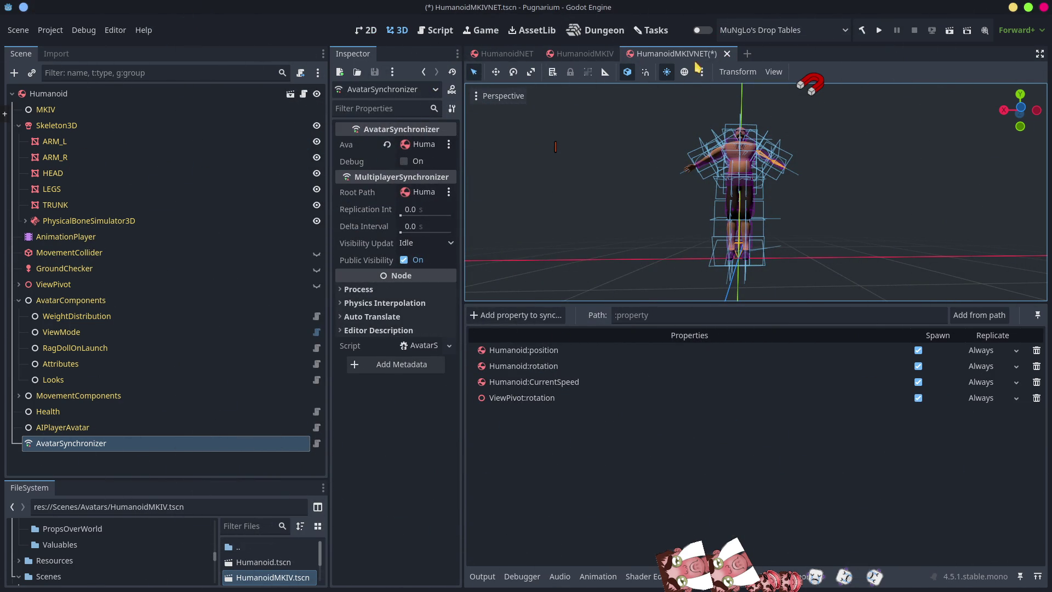
left_click(486, 57)
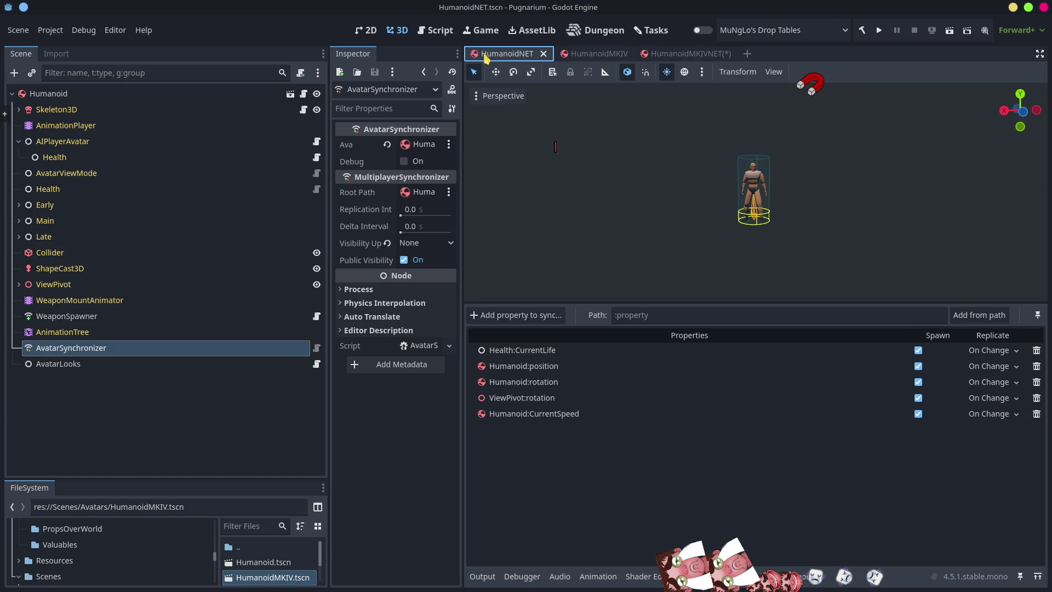
left_click(674, 53)
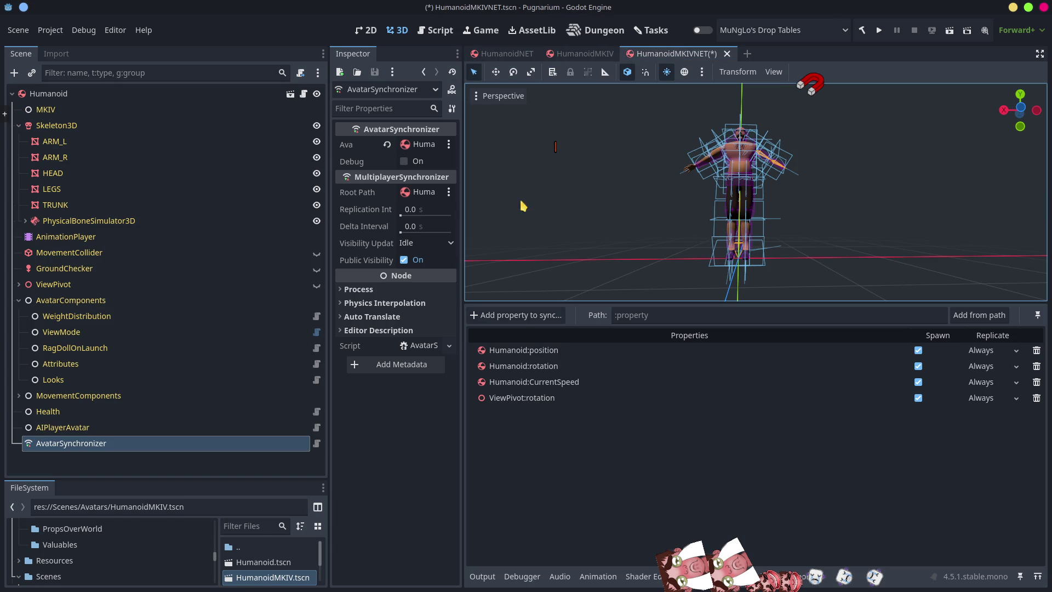
left_click(511, 316)
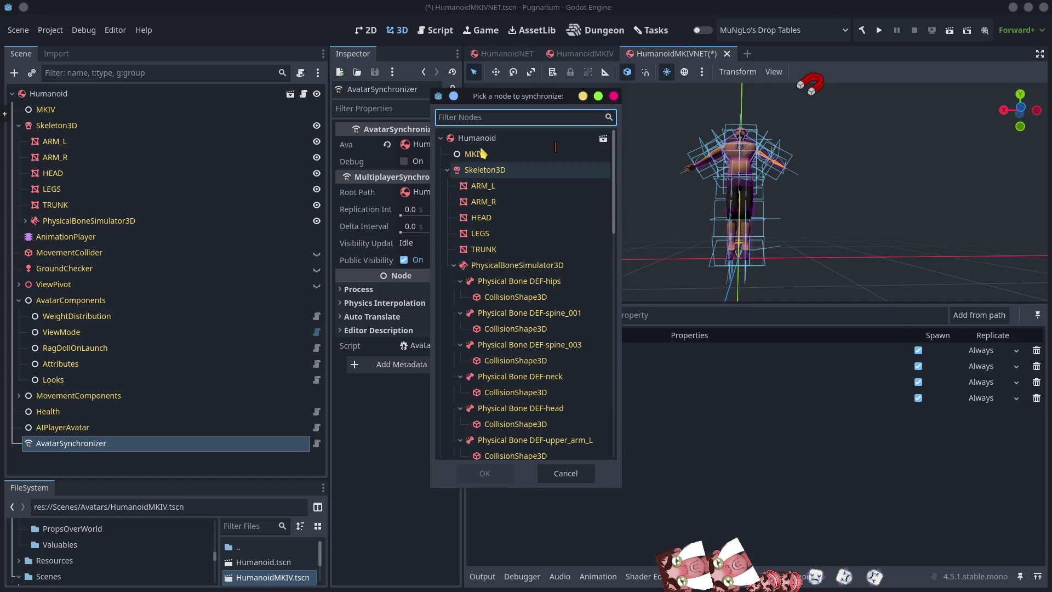
Select the Health node in the synchronize picker and choose its CurrentLife property
left_click(448, 171)
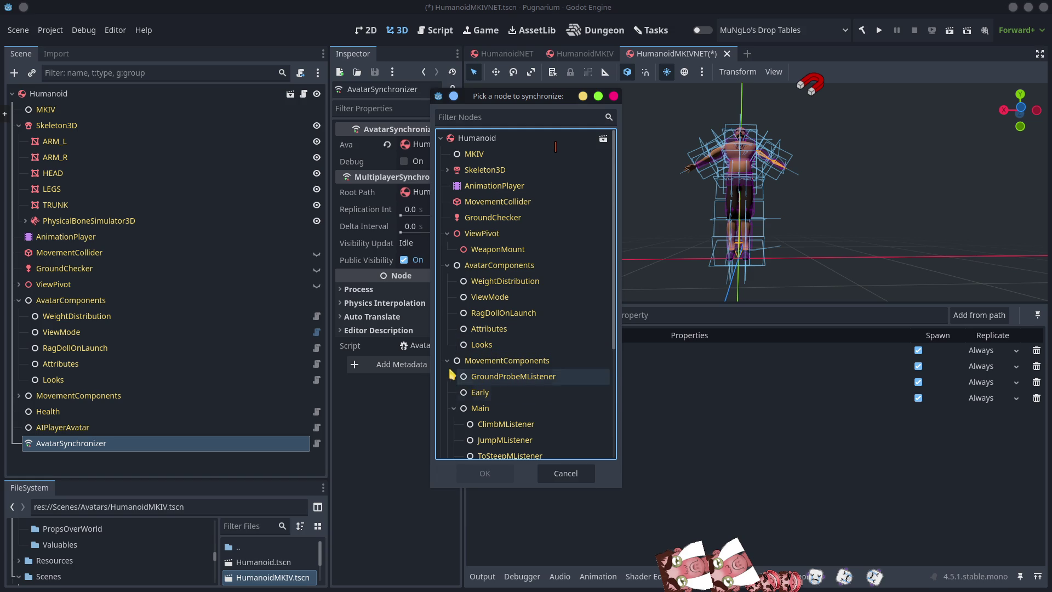
left_click(448, 265)
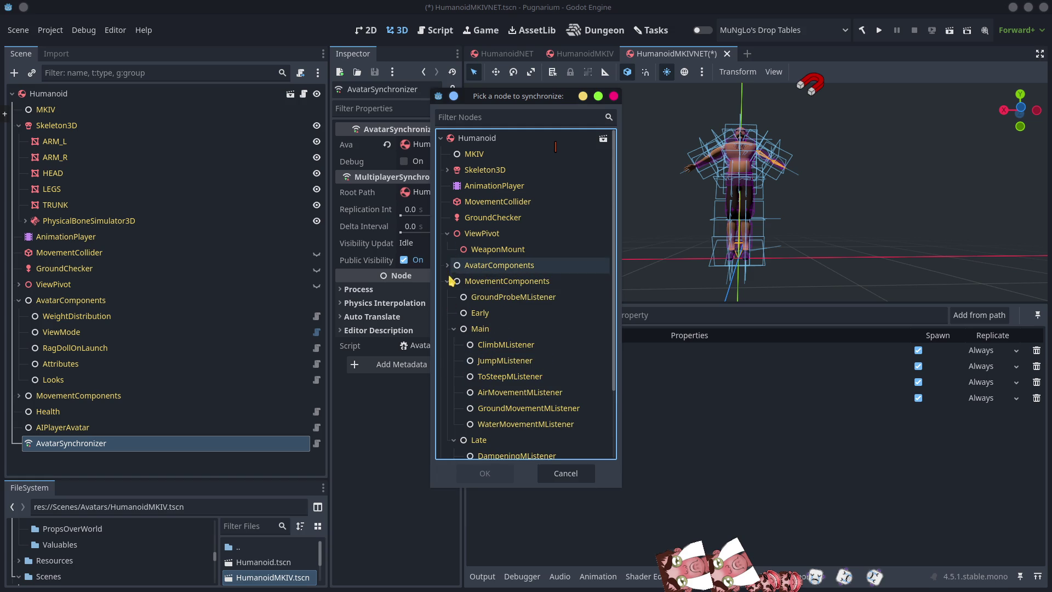
left_click(448, 282)
left_click(473, 299)
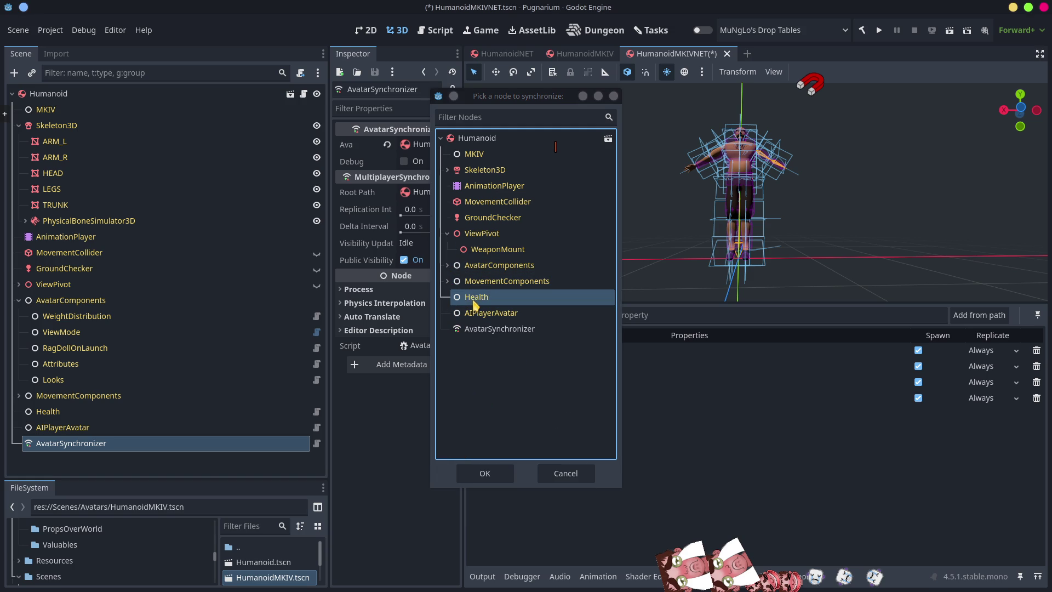
key("Return")
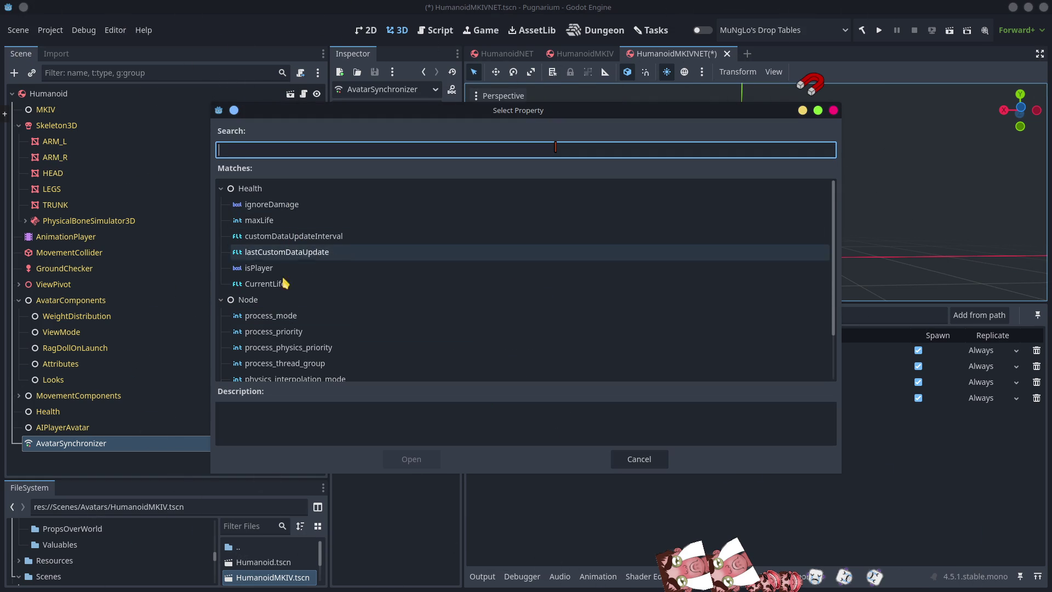
left_click(276, 289)
Set Replicate to On Change for Humanoid position, rotation, CurrentSpeed, ViewPivot rotation and Health CurrentLife
left_click(981, 351)
left_click(984, 396)
left_click(981, 366)
left_click(985, 410)
left_click(979, 383)
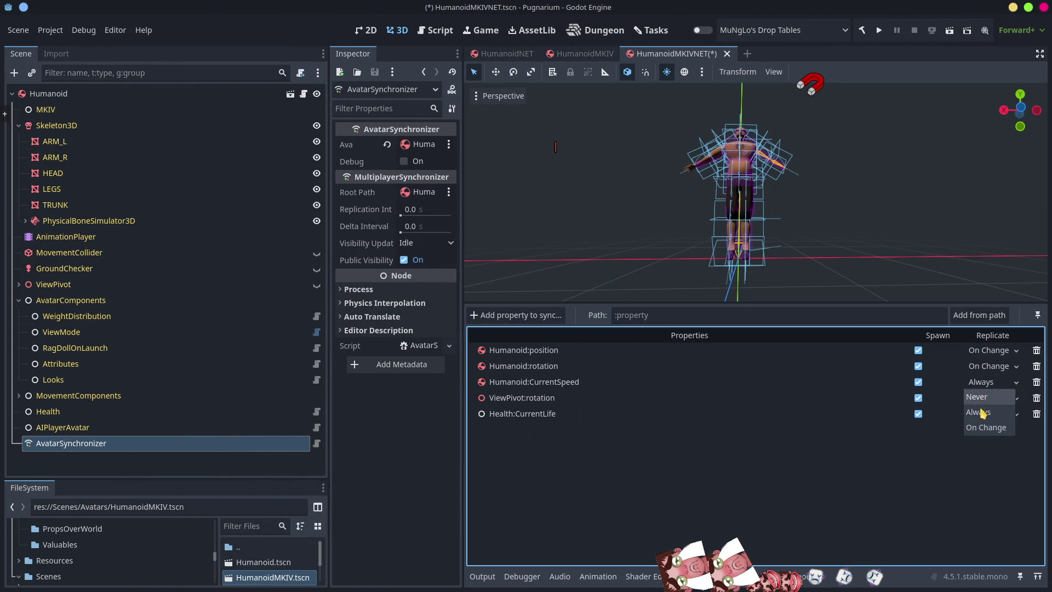
left_click(984, 426)
left_click(981, 397)
left_click(985, 444)
left_click(981, 414)
left_click(990, 461)
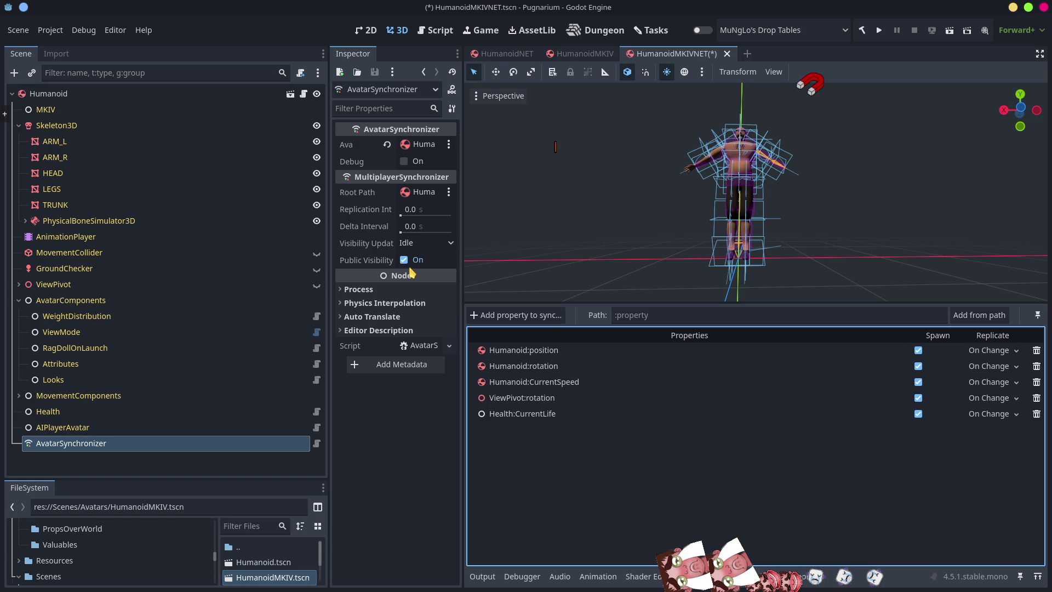
Set the AvatarSynchronizer's Replication Interval and Delta Interval to 0.016
left_click(426, 214)
type("0,016")
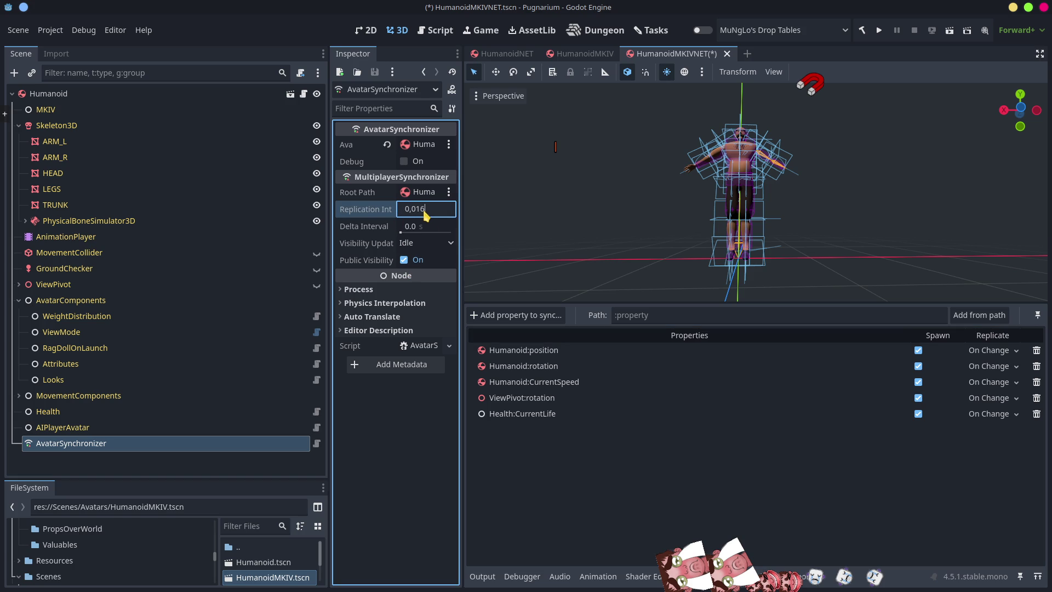
key("Return")
left_click(426, 214)
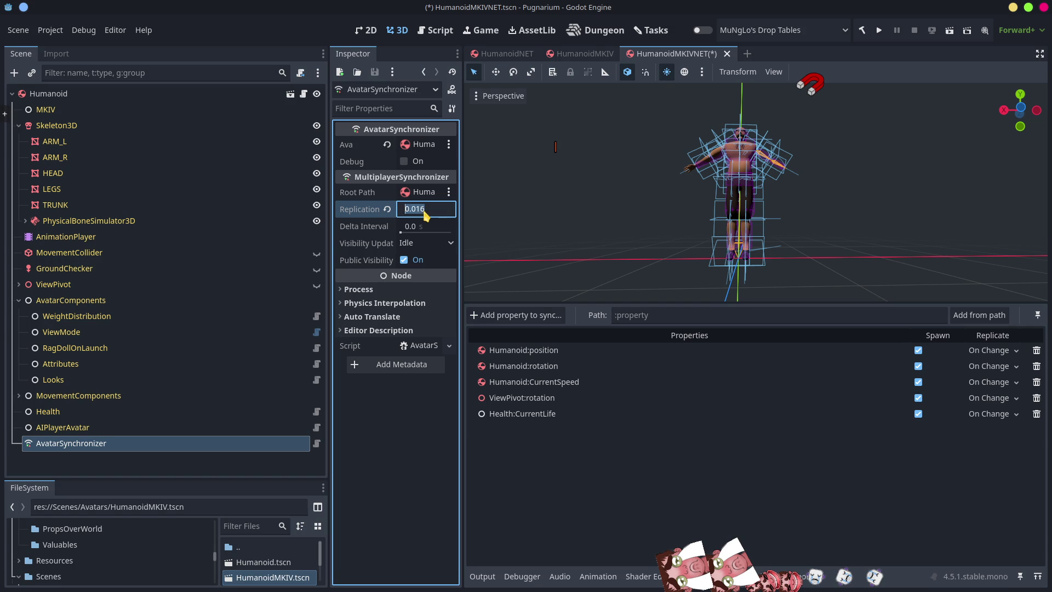
left_click(414, 226)
type("0.016")
Set Visibility Update to Physics and save HumanoidMKIVNET.tscn
left_click(428, 244)
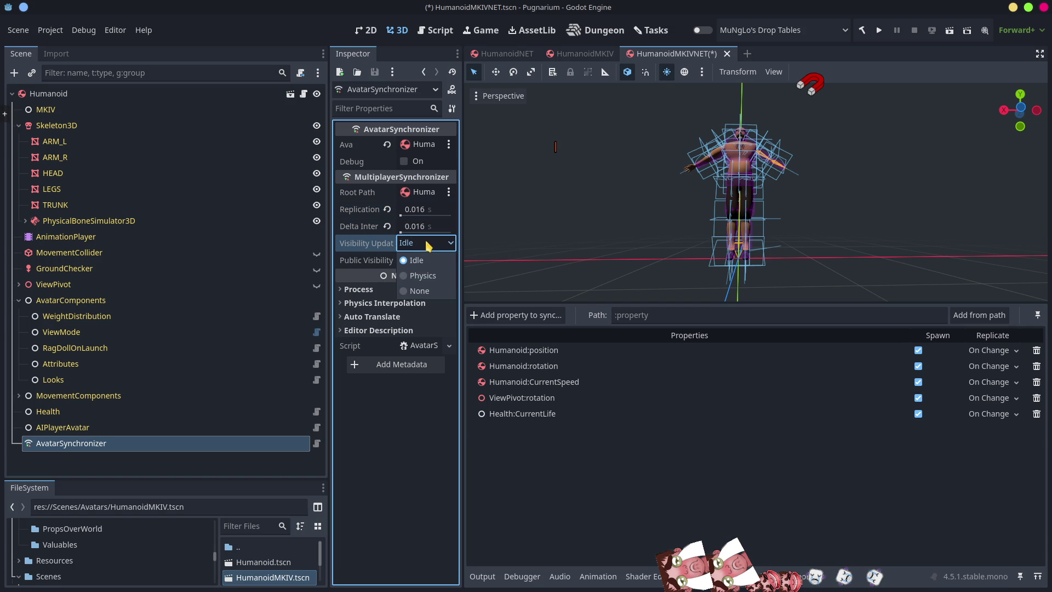
left_click(434, 277)
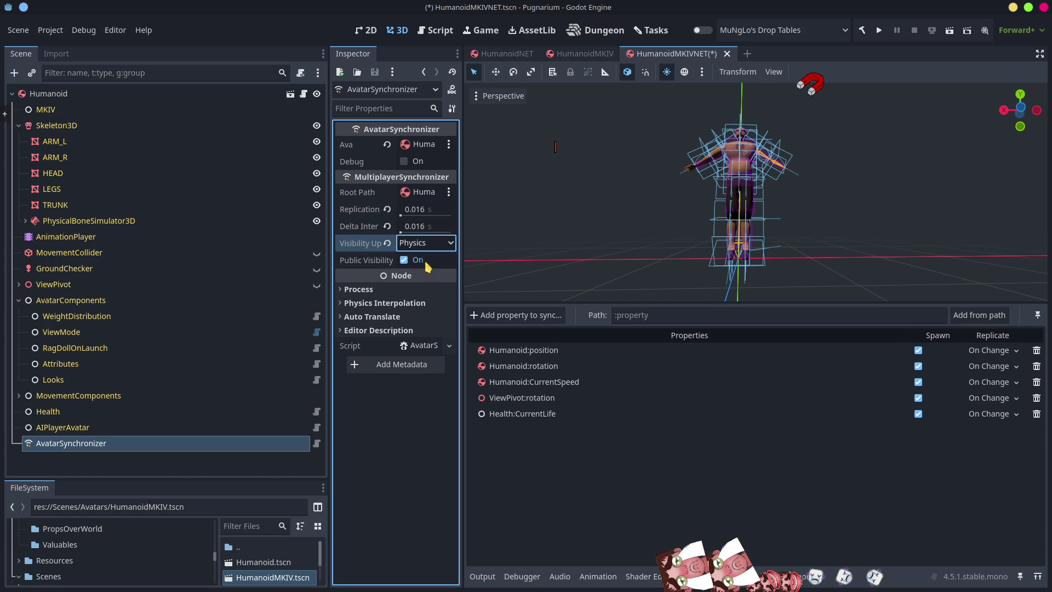
left_click(409, 522)
key("ctrl+s")
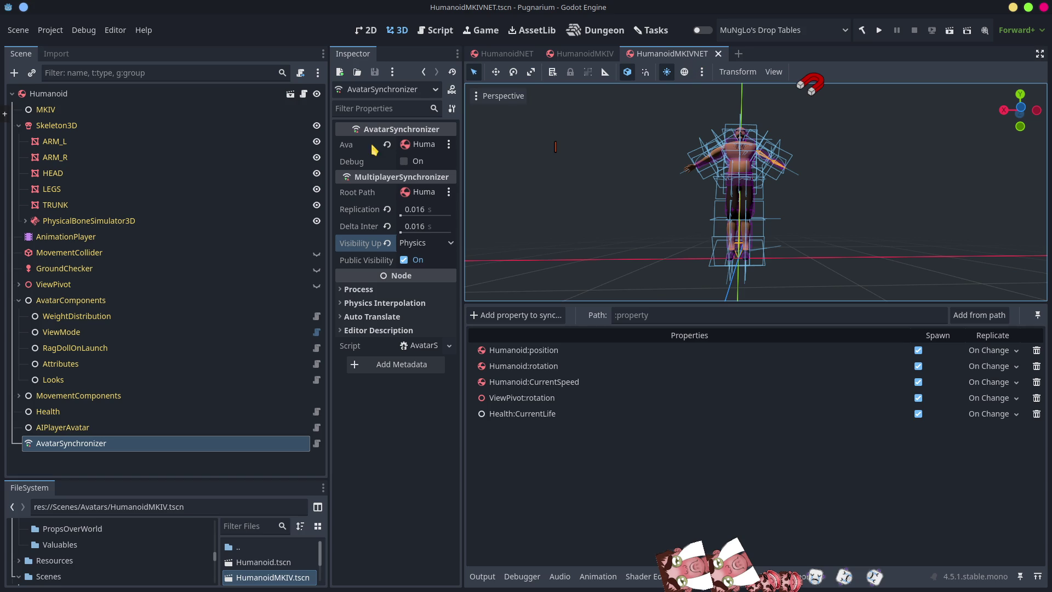
Enlarge the FileSystem dock and close the HumanoidMKIVNET and HumanoidMKIV scene tabs
mouse_move(499, 61)
left_click_drag(182, 482, 182, 192)
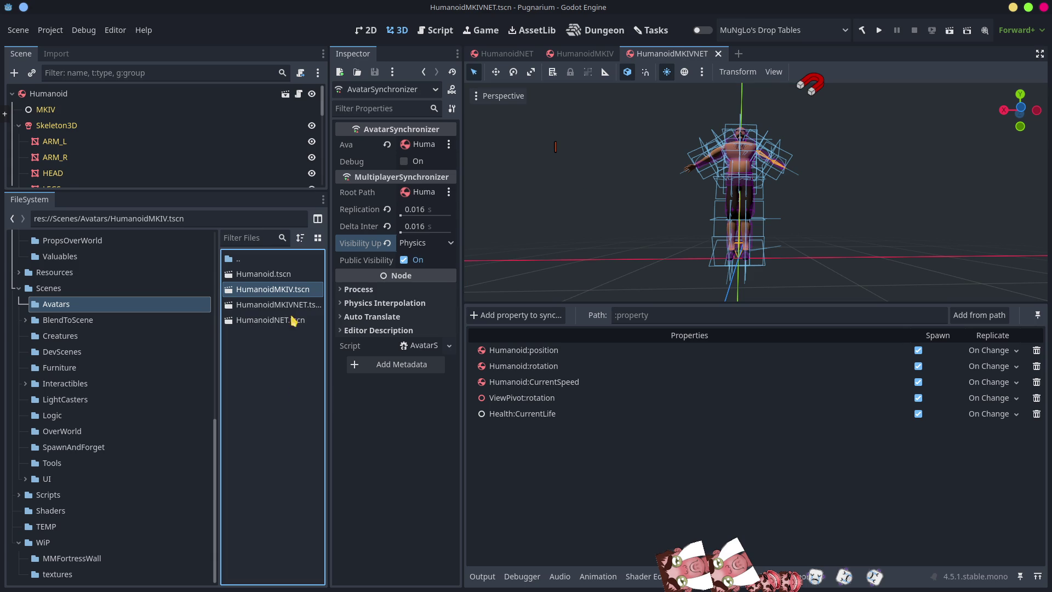
middle_click(660, 57)
middle_click(599, 60)
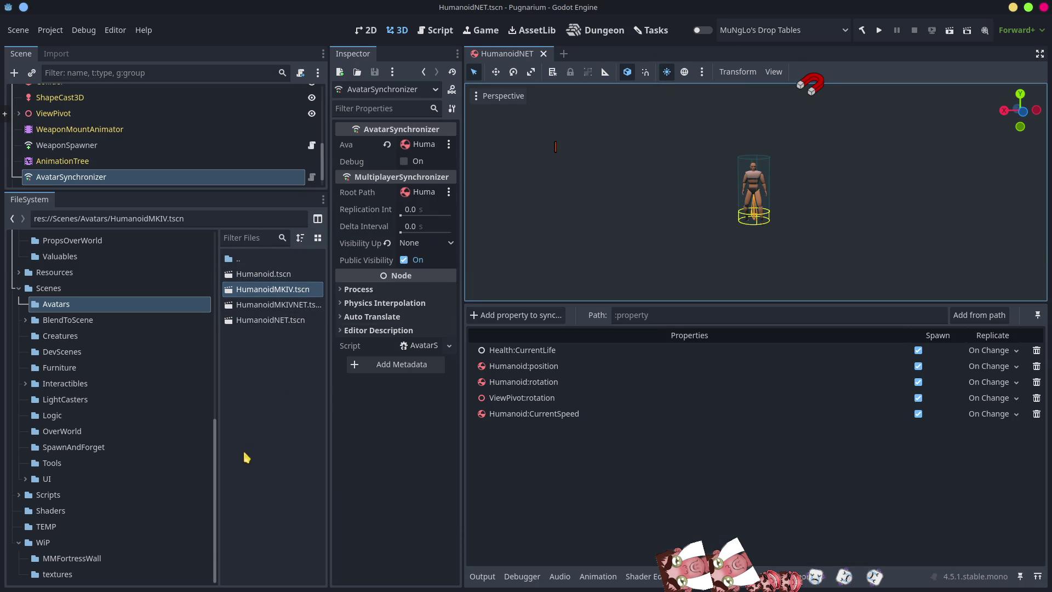
Delete HumanoidNET.tscn and Humanoid.tscn, then filter the files for 'creat'
left_click(273, 322)
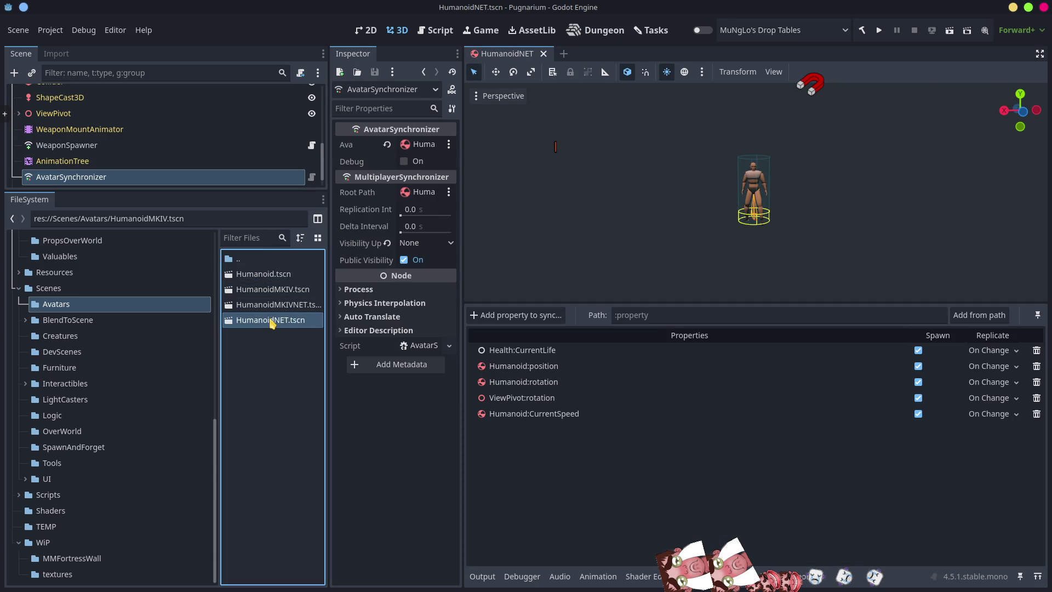
key("Delete")
left_click(443, 349)
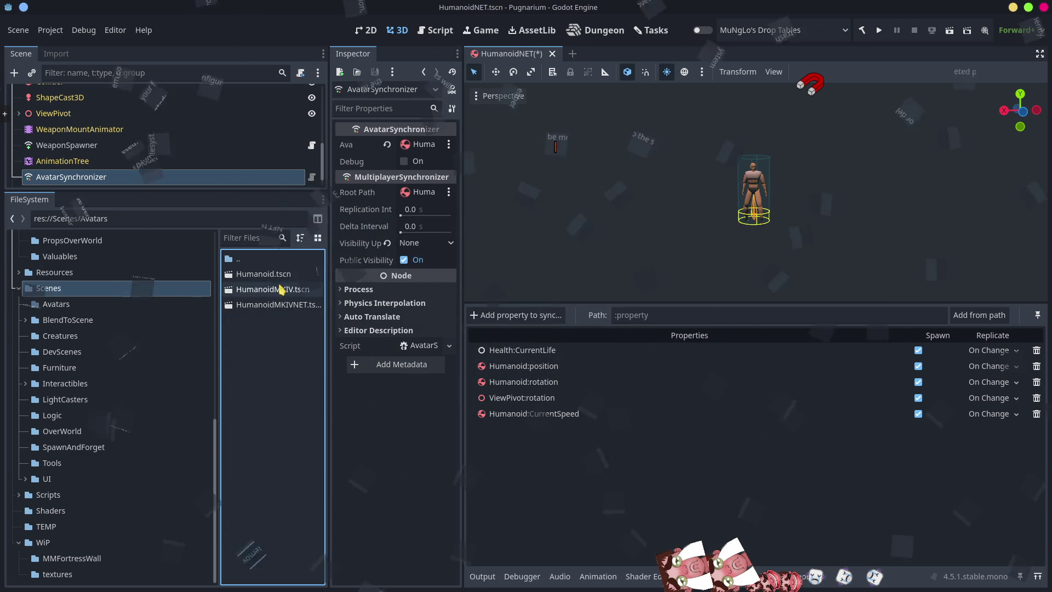
key("Delete")
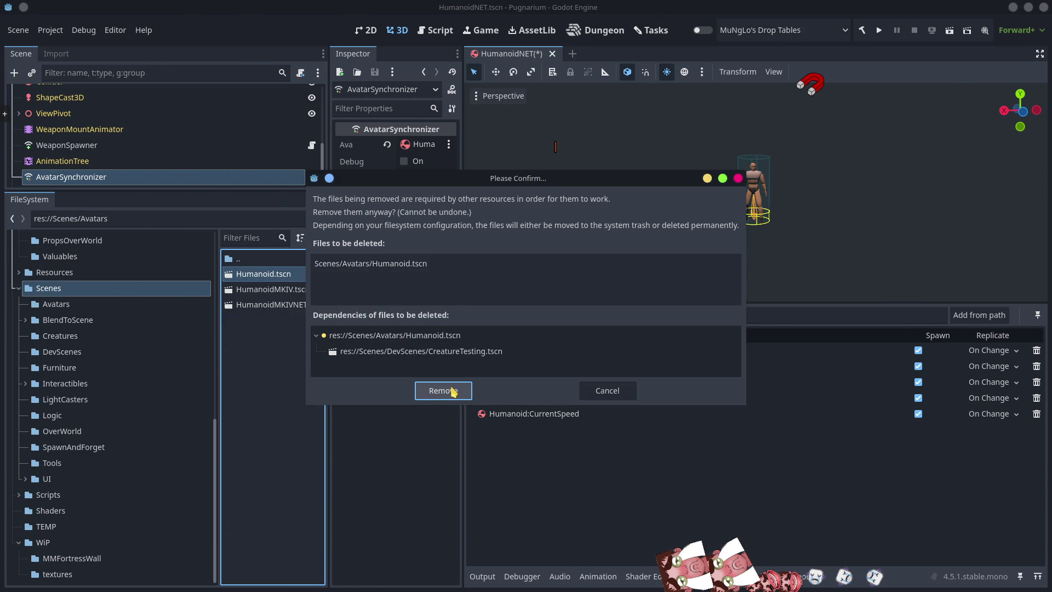
left_click(610, 394)
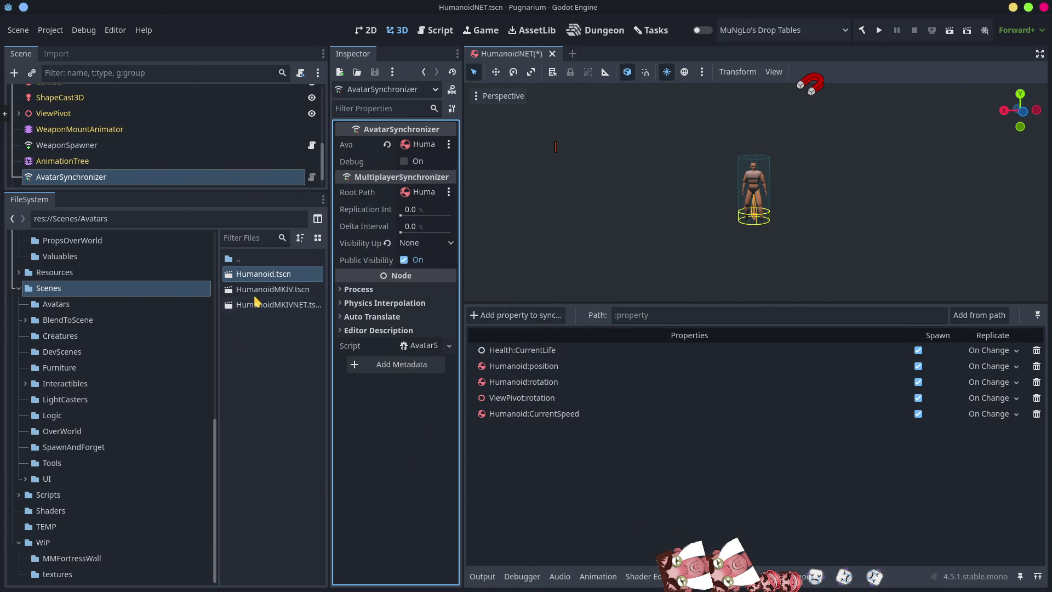
left_click(276, 273)
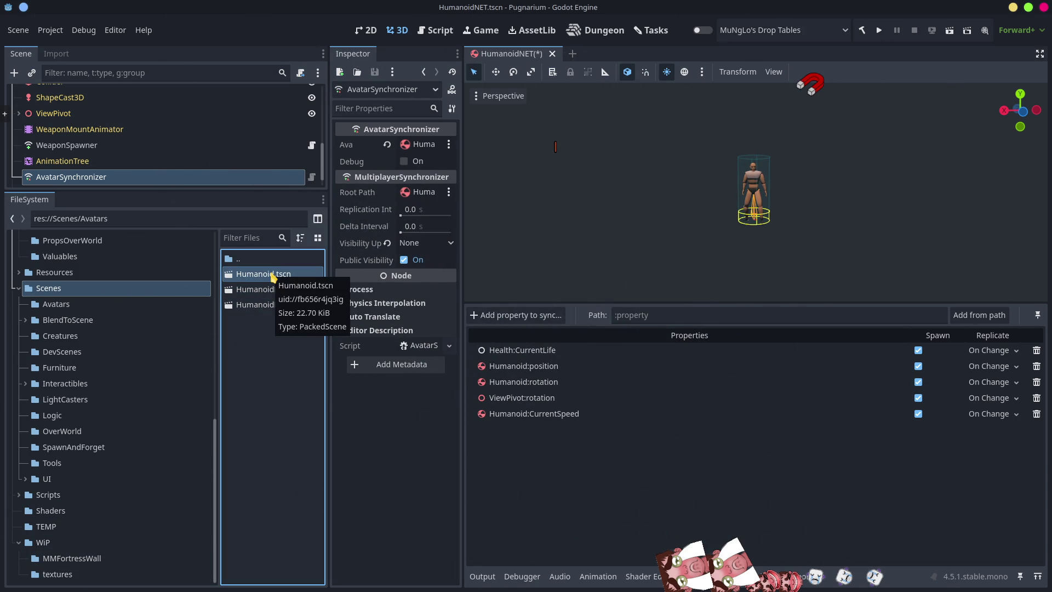
key("Delete")
left_click(442, 390)
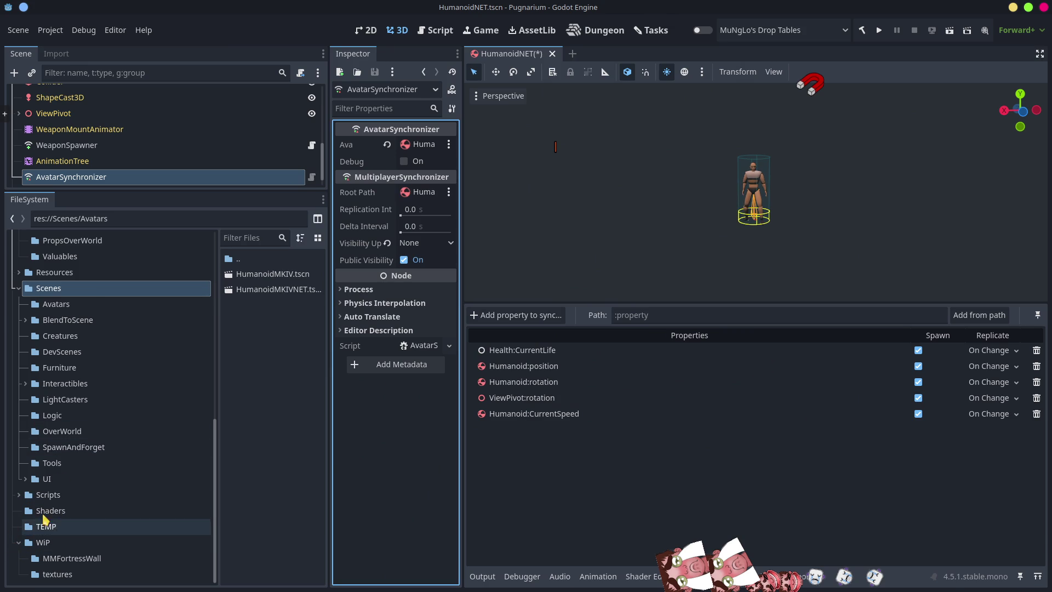
left_click(227, 237)
type("creat")
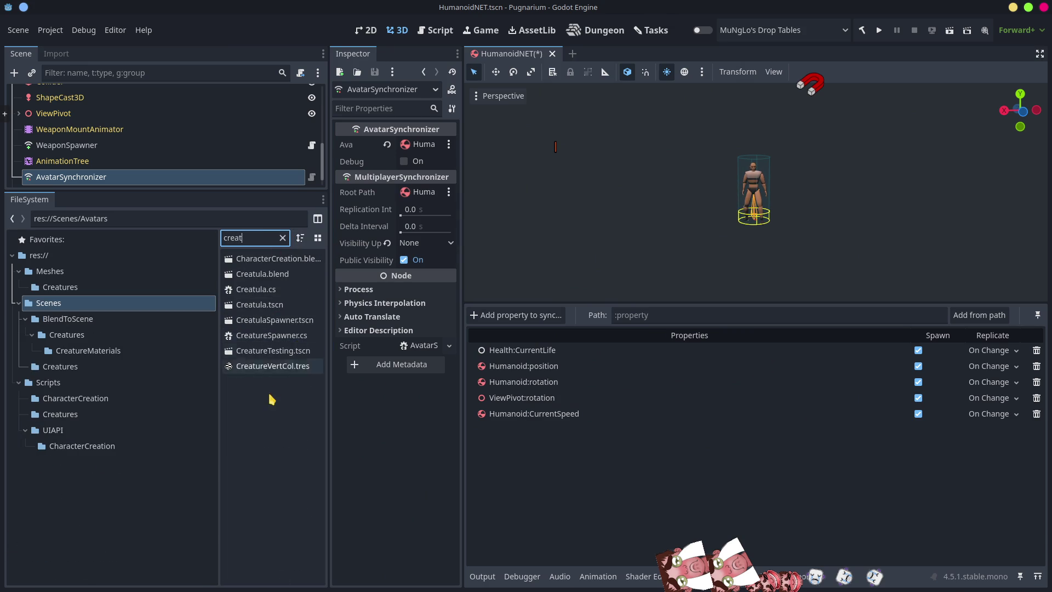
Open CreatureTesting.tscn, repoint its Humanoid.tscn dependency to HumanoidMKIV.tscn, then close it
left_click(283, 353)
double_click(283, 356)
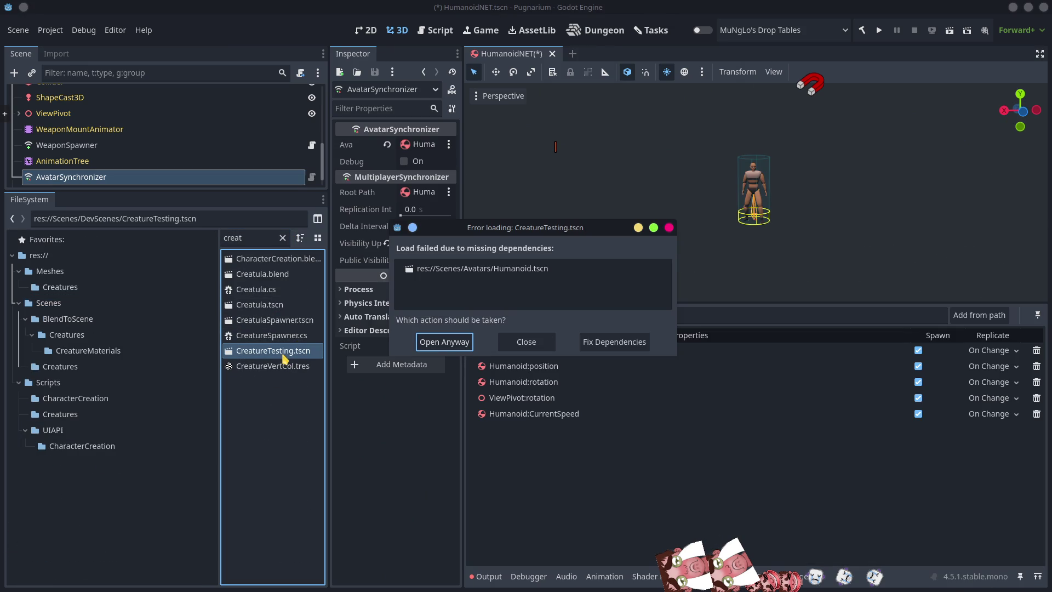
left_click(603, 339)
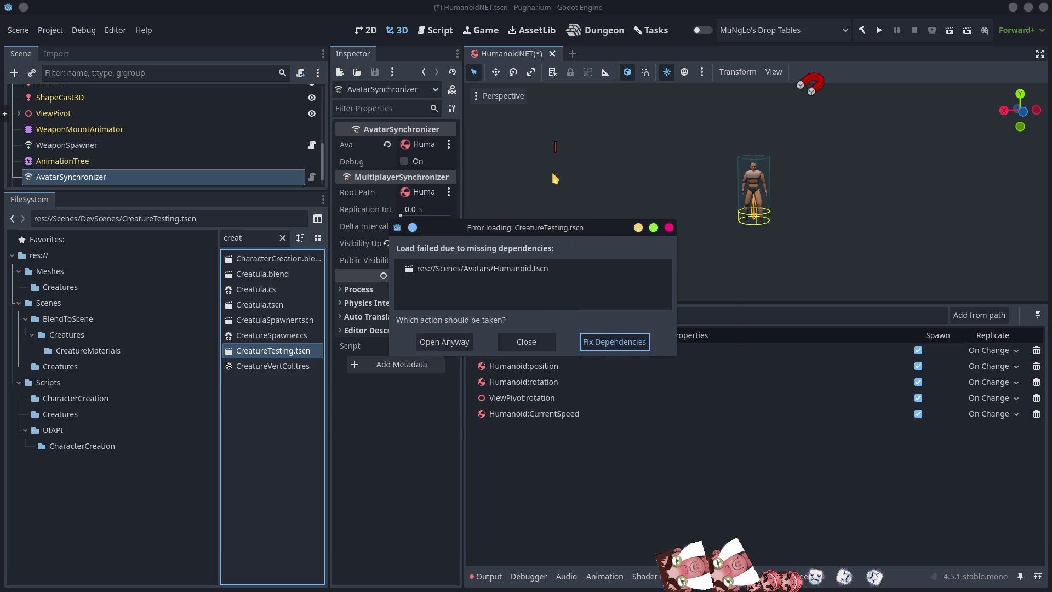
left_click(378, 274)
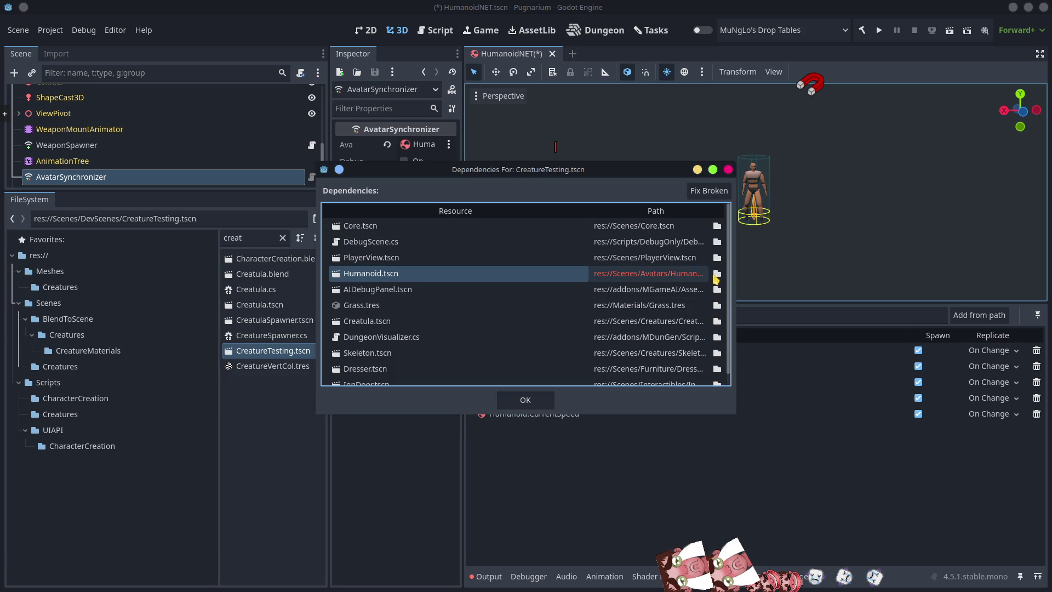
left_click(717, 274)
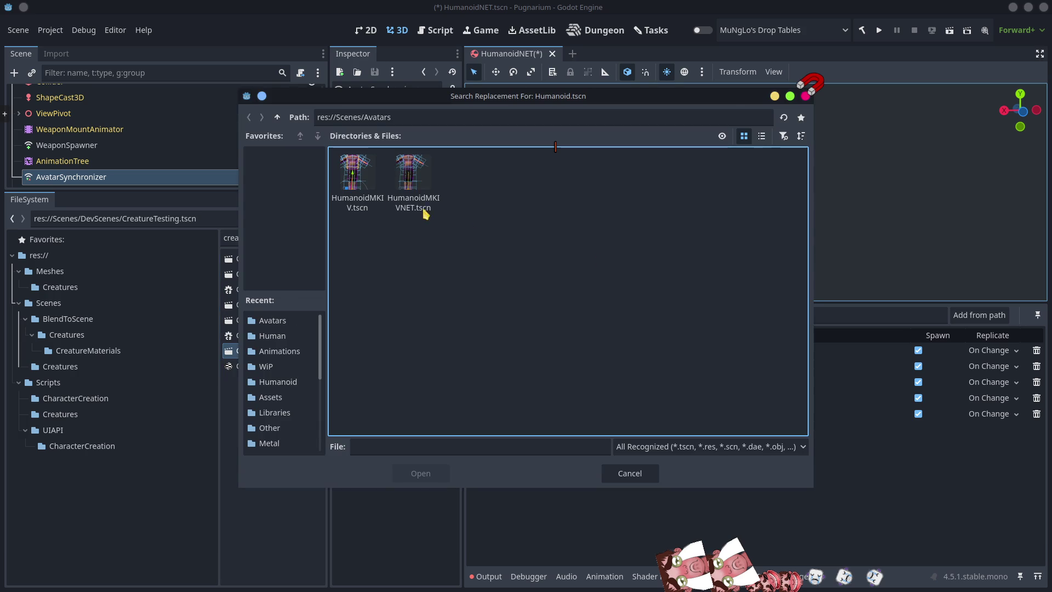
double_click(361, 176)
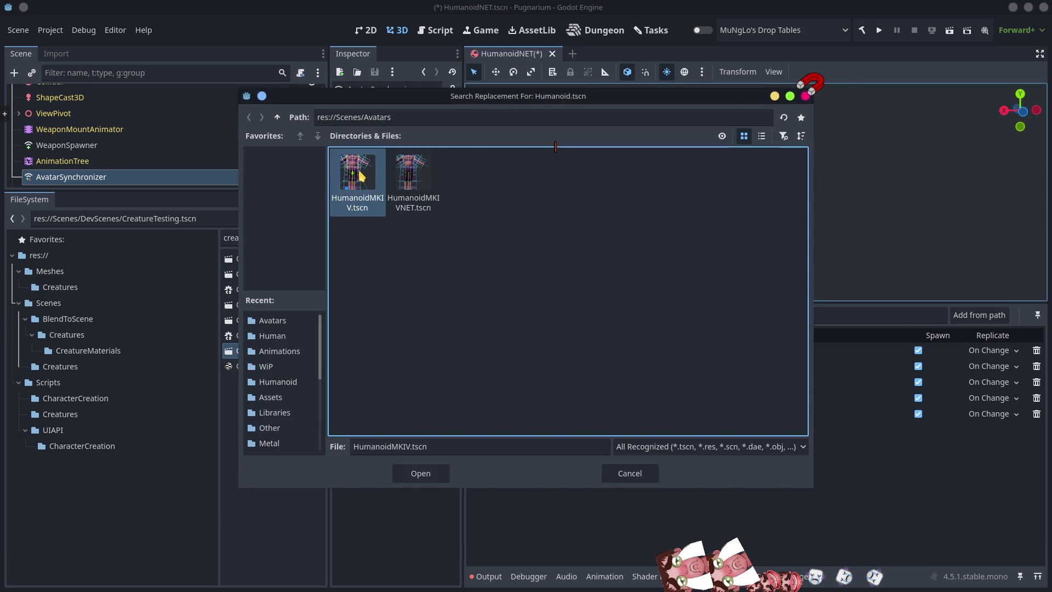
left_click(525, 401)
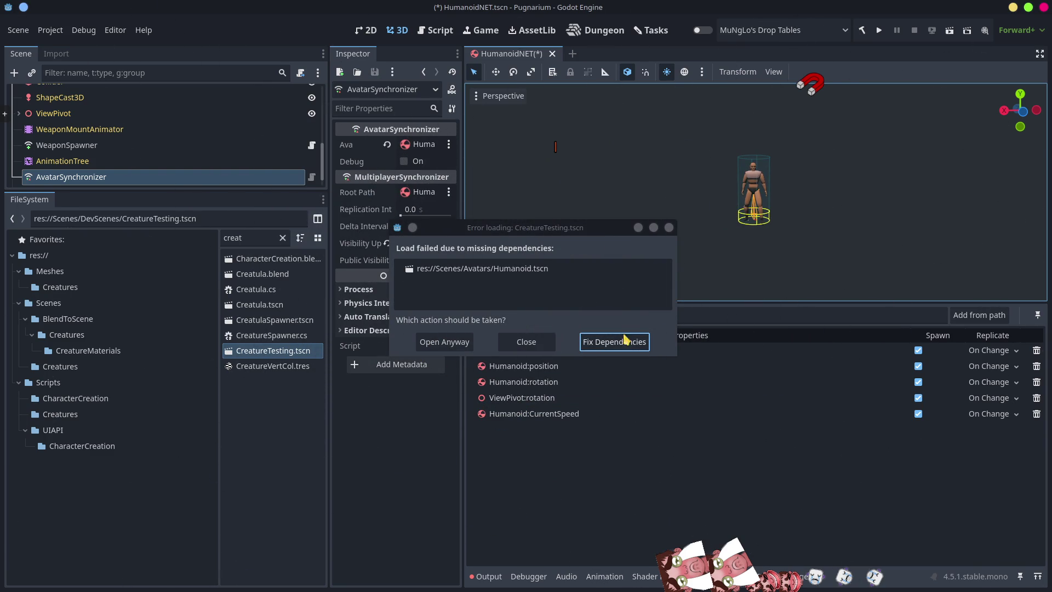
left_click(454, 342)
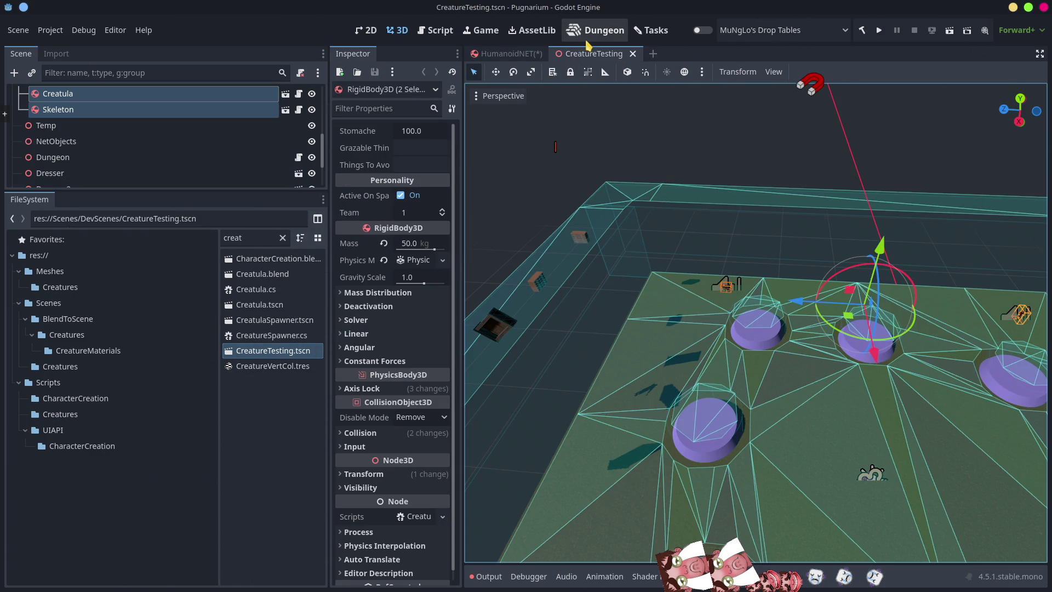
middle_click(599, 53)
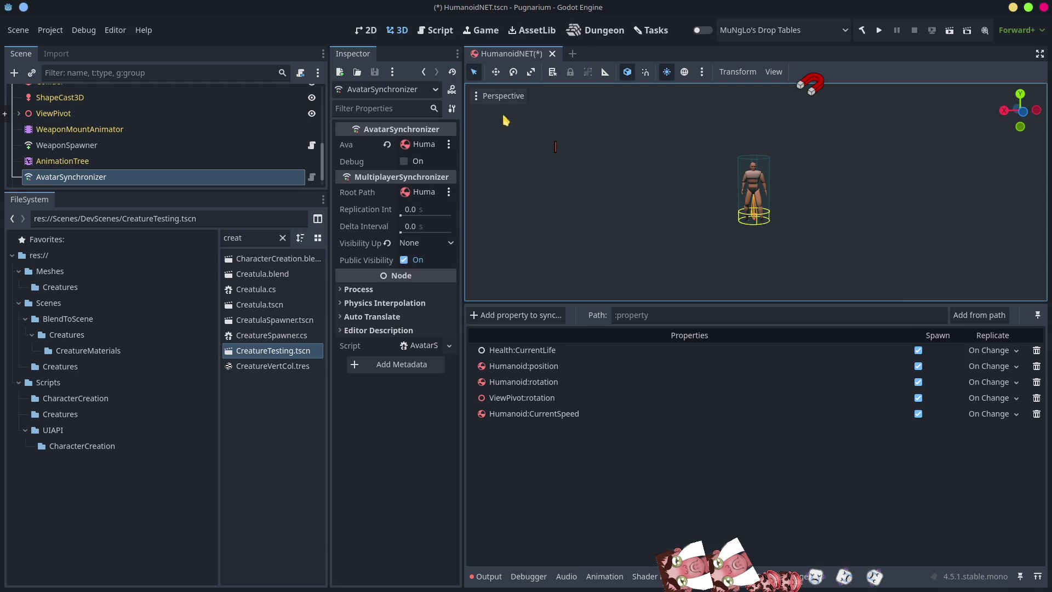
Save the HumanoidNET scene, copy HumanoidMKIVNET.tscn's path, and switch to VS Code
key("ctrl+s")
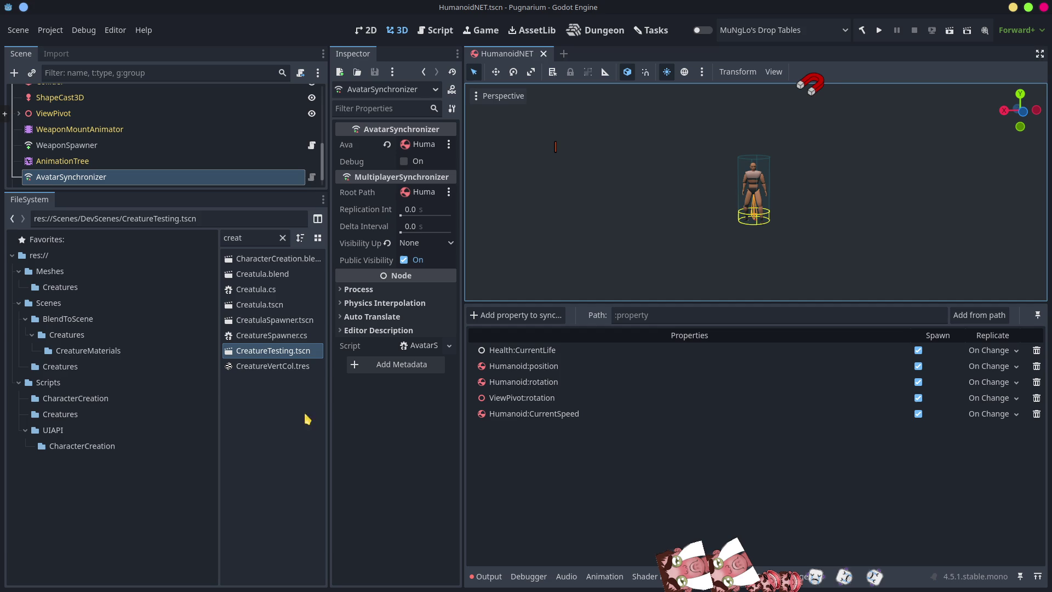
left_click(284, 240)
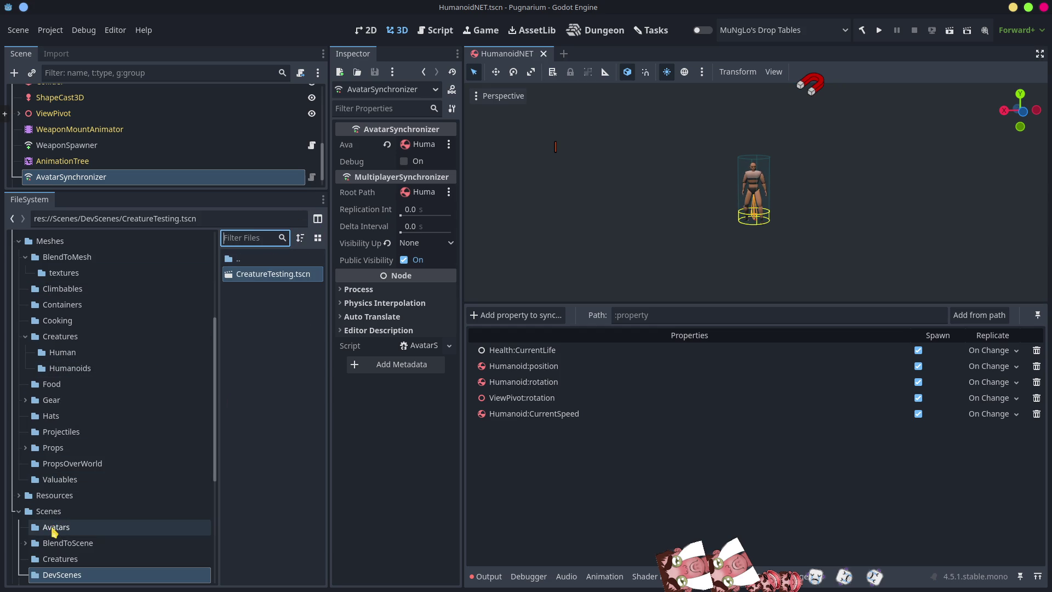
left_click(54, 529)
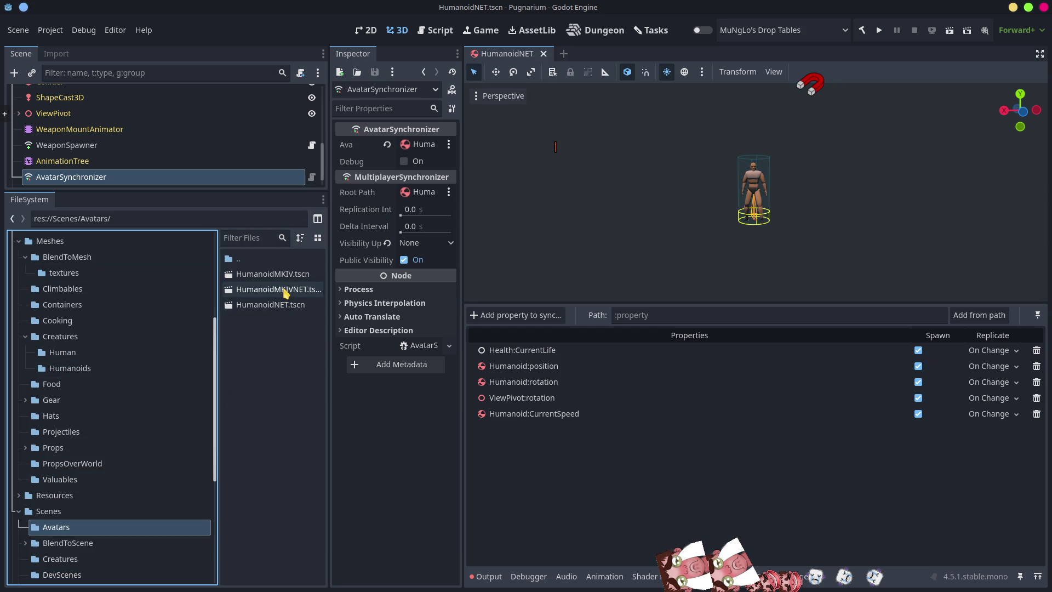
left_click(284, 290)
right_click(284, 289)
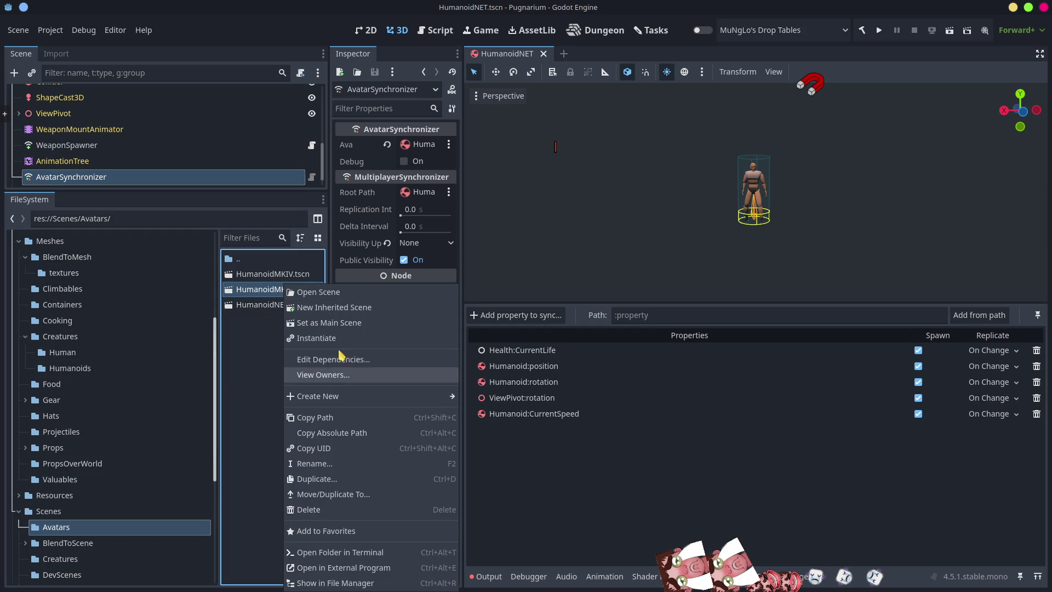
left_click(321, 420)
key("alt+Tab")
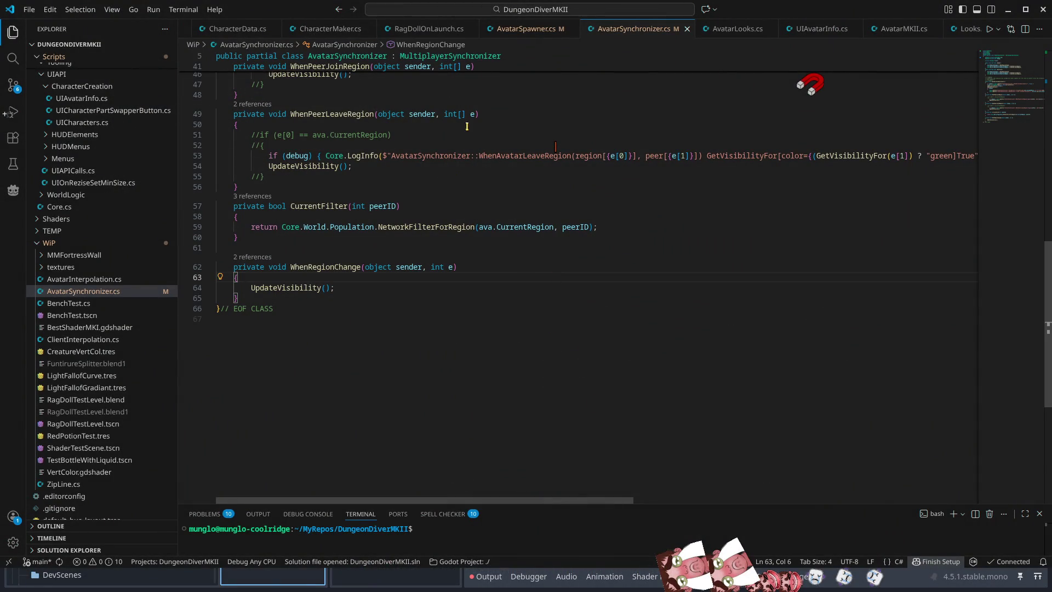
In AvatarSpawner.cs, replace the HumanoidMKIV load path with the copied HumanoidMKIVNET path
left_click(523, 29)
left_click(592, 370)
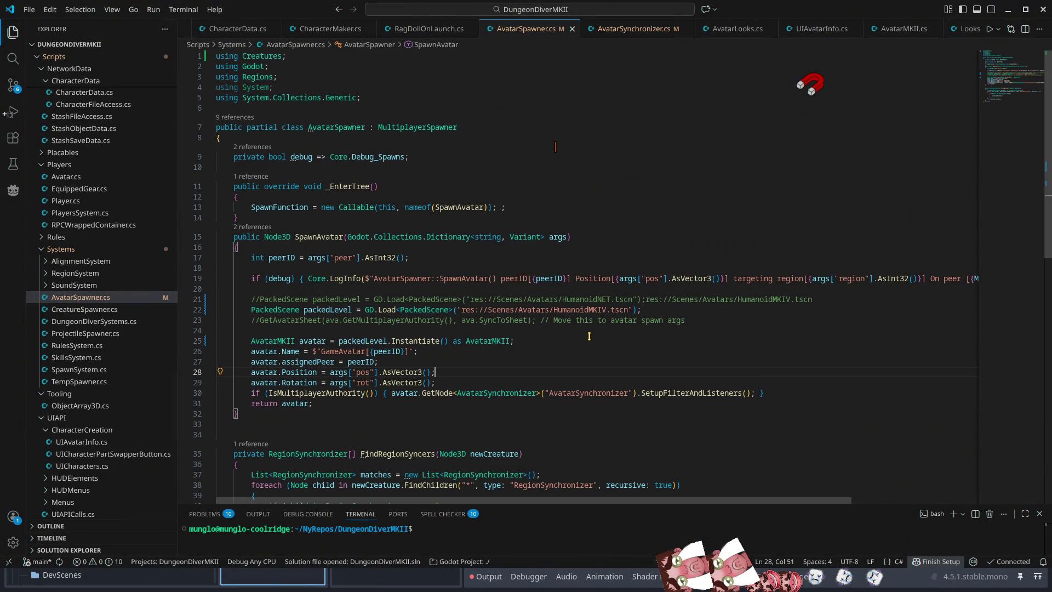
left_click_drag(606, 310, 462, 311)
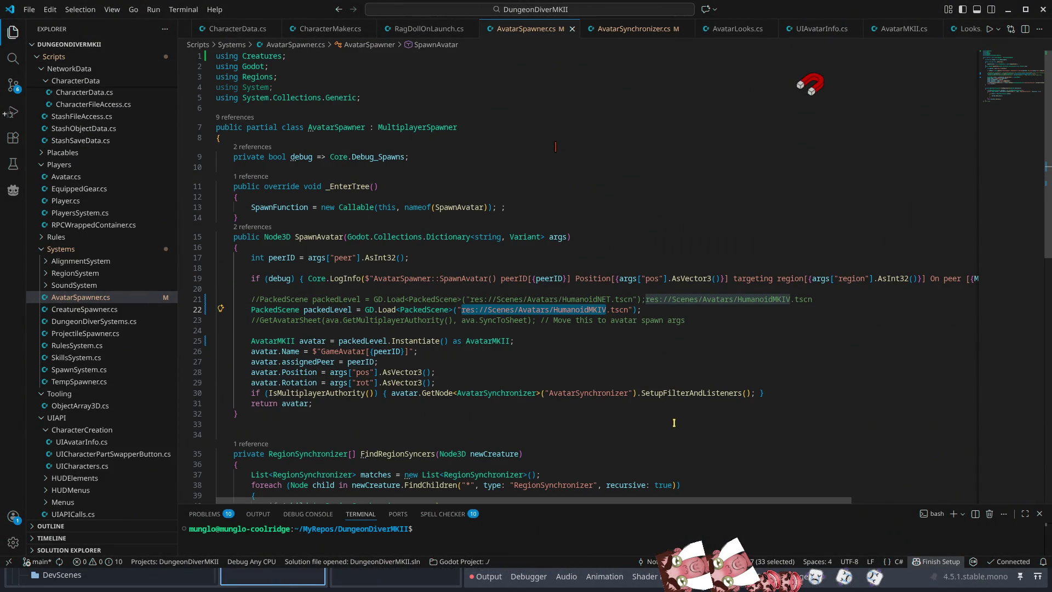
key("ctrl+v")
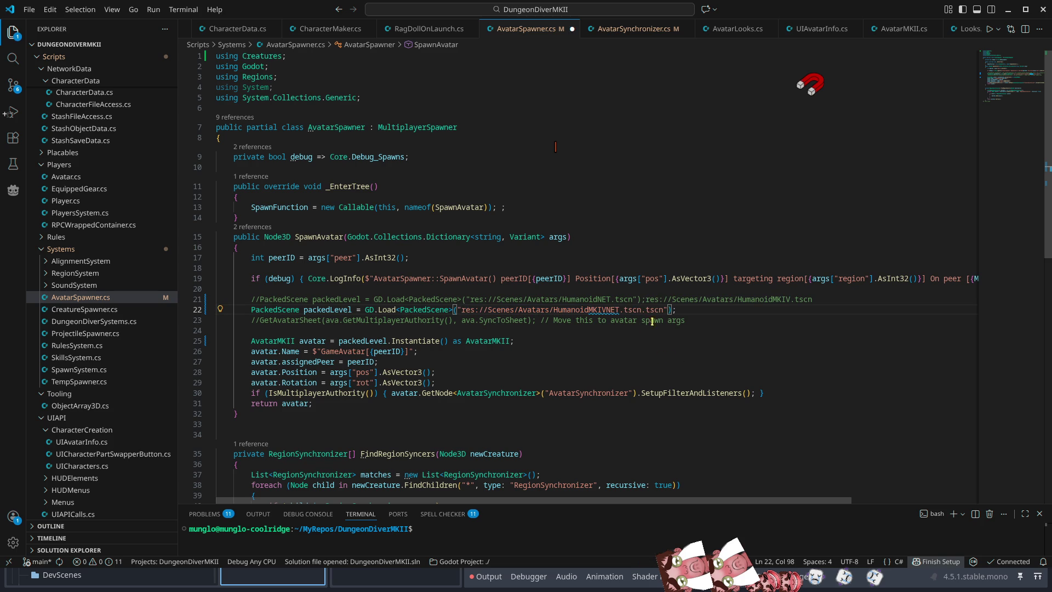
mouse_move(646, 301)
left_mouse_down()
mouse_move(794, 310)
mouse_move(814, 300)
left_mouse_up()
key("BackSpace")
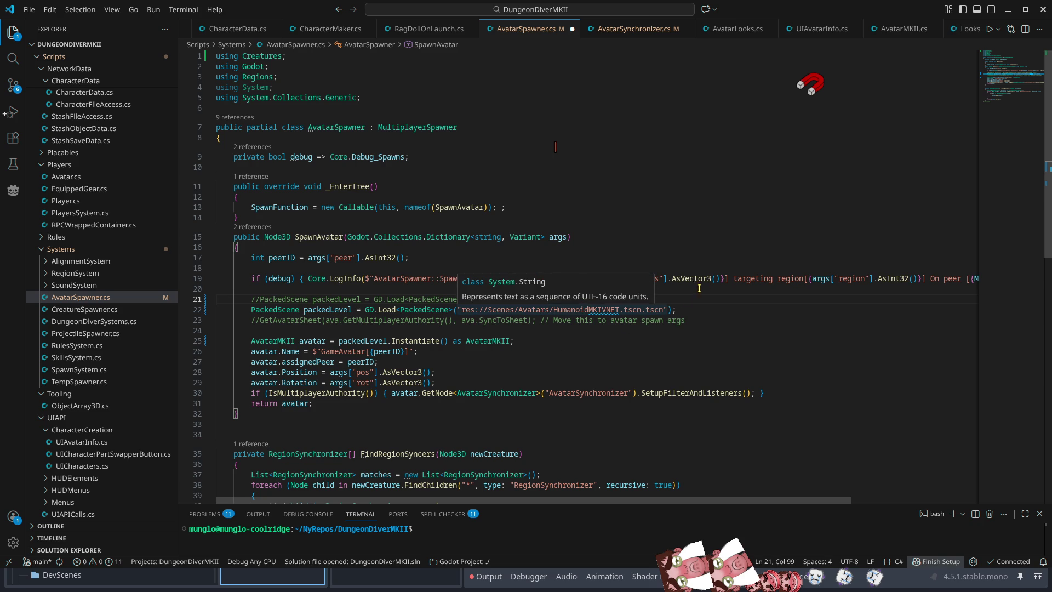
Delete the commented-out PackedScene line and add MKIVNET to the workspace spelling words
triple_click(680, 301)
key("Delete")
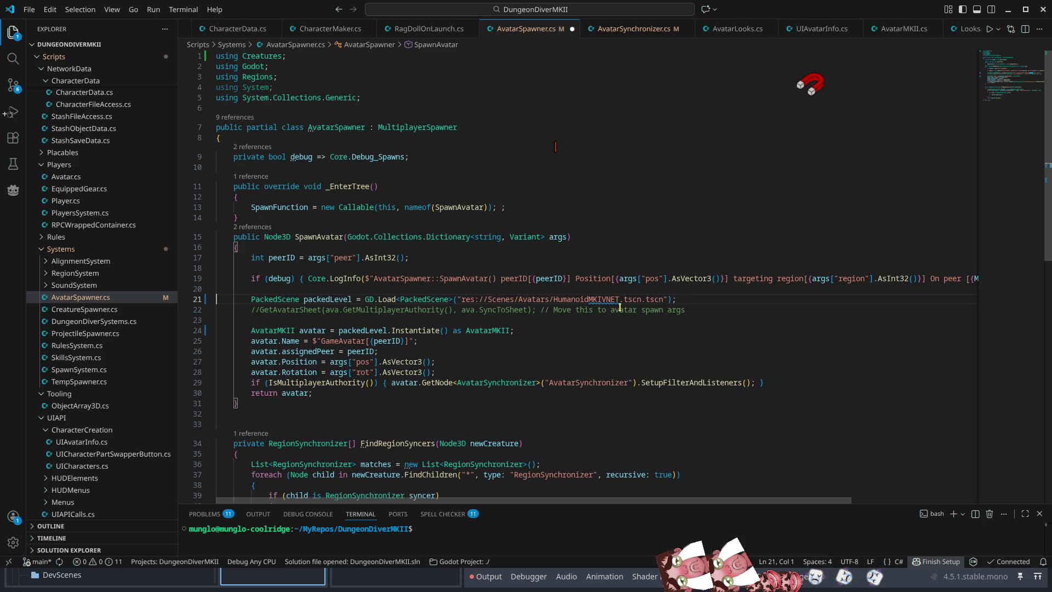
mouse_move(606, 299)
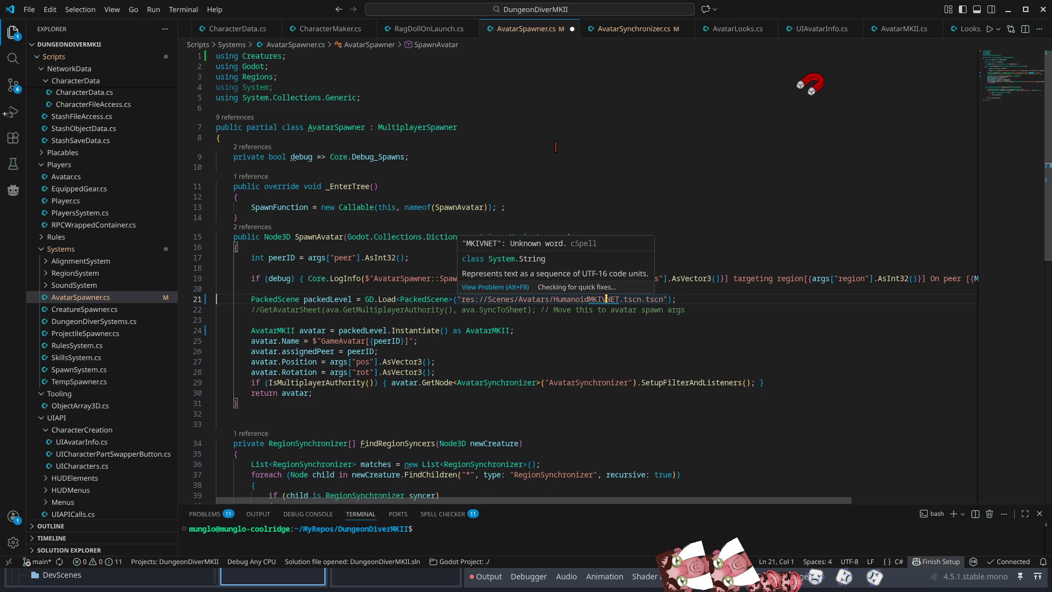
left_click(564, 288)
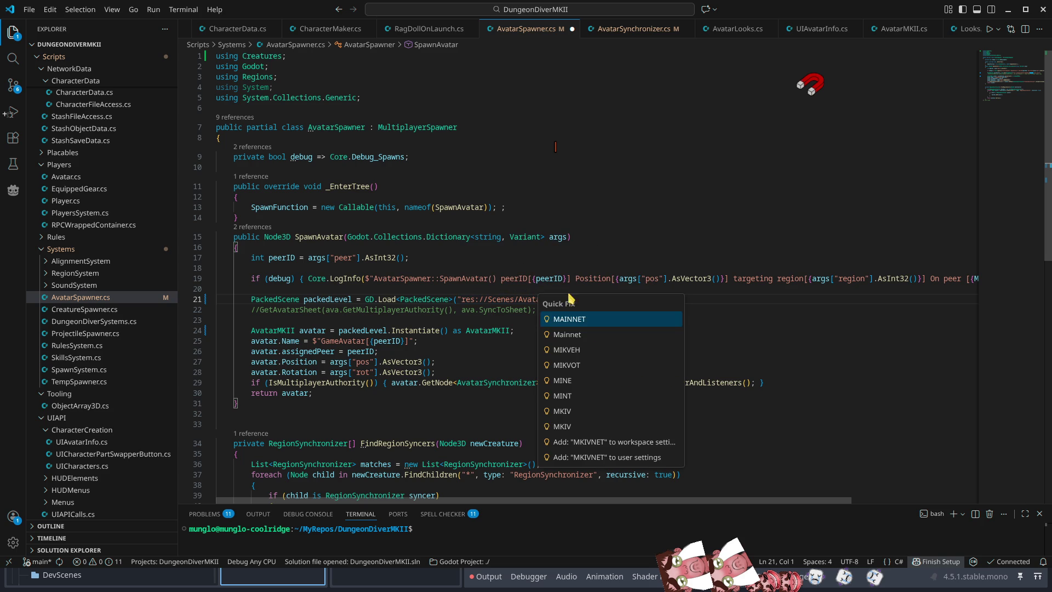
left_click(590, 441)
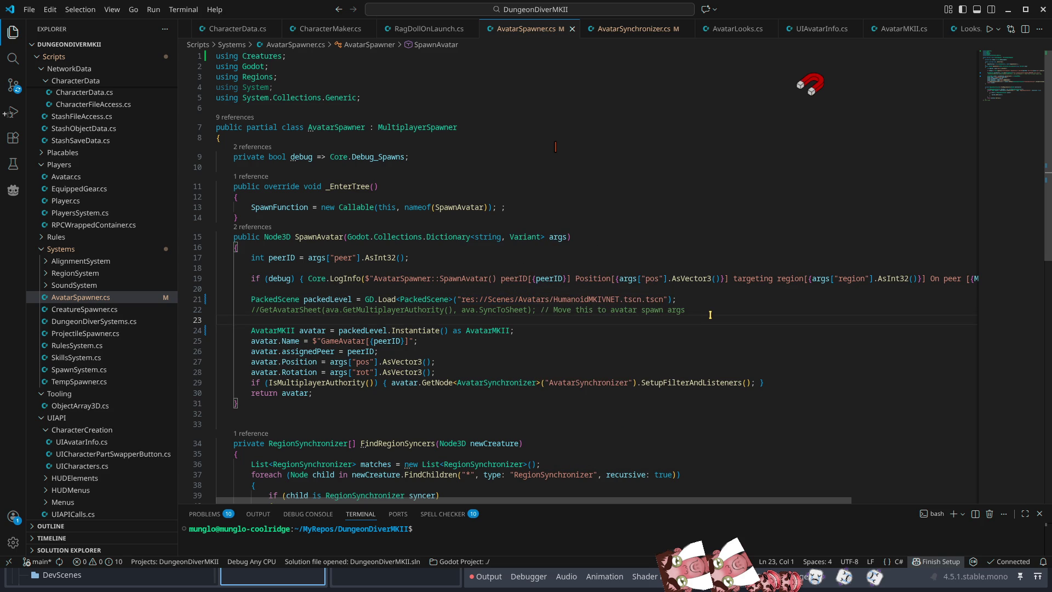
left_click(1009, 10)
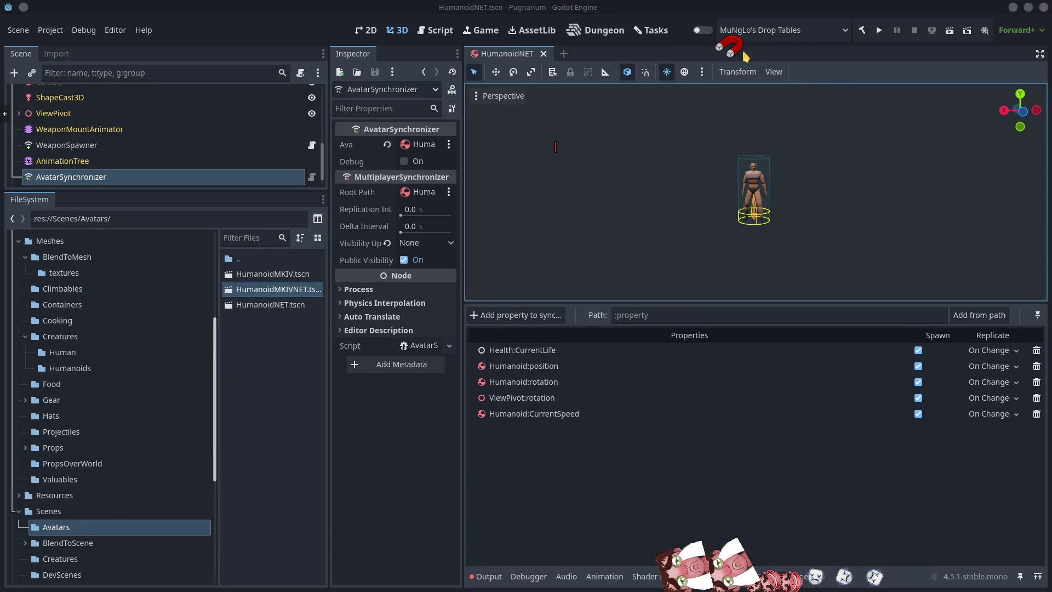
Run the game and create and save a character named NoHpe
left_click(879, 30)
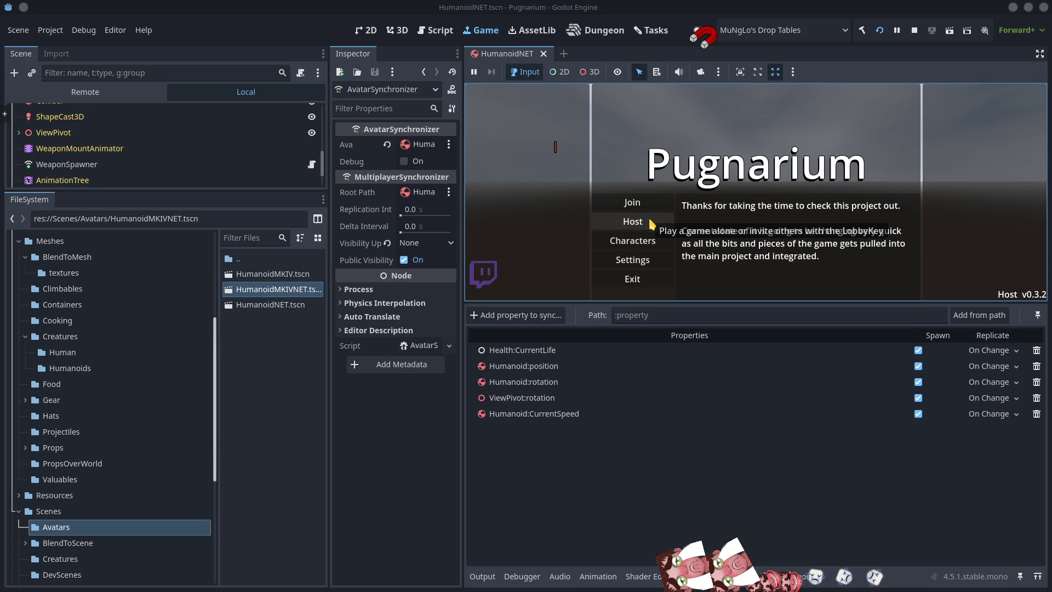
left_click(631, 241)
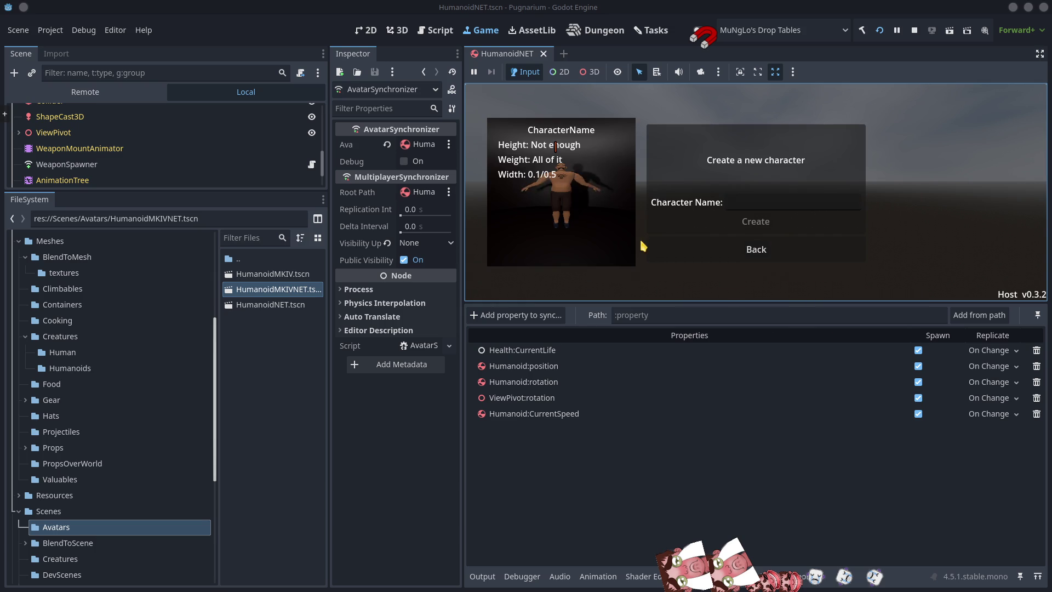
left_click(751, 204)
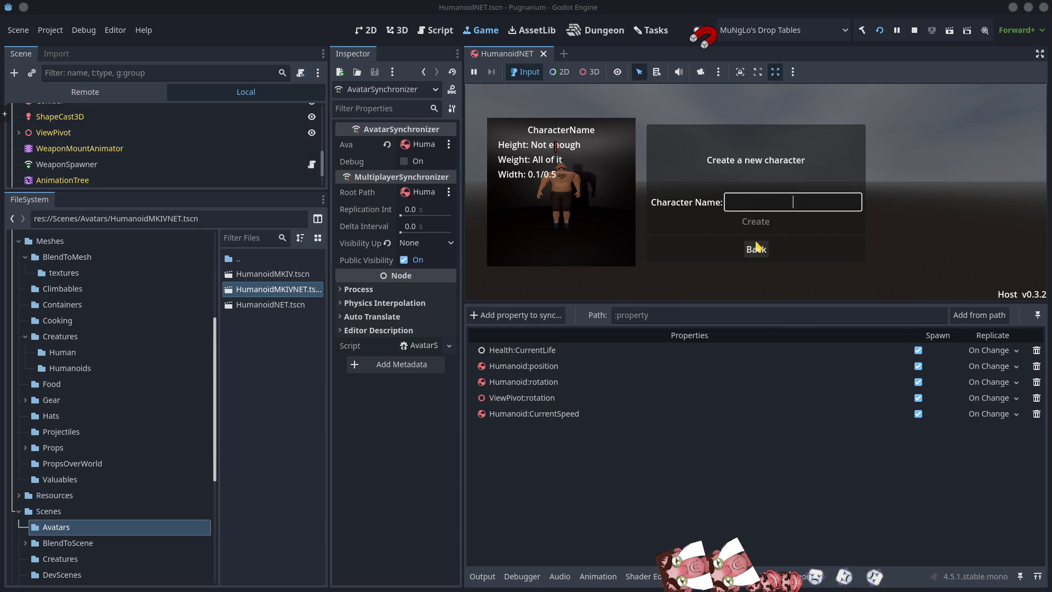
type("NoHpe")
key("Return")
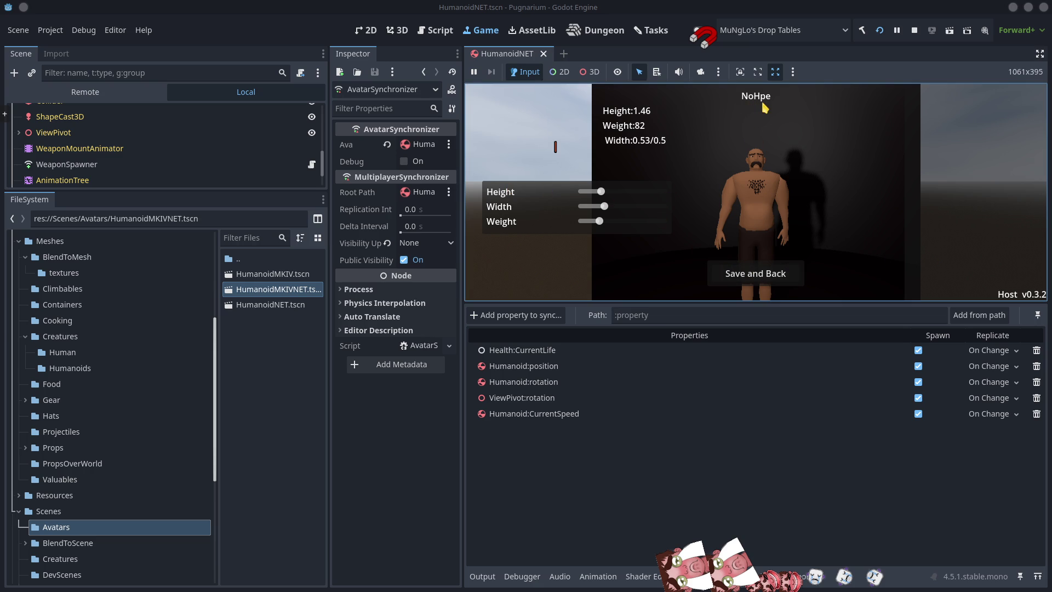
left_click(762, 273)
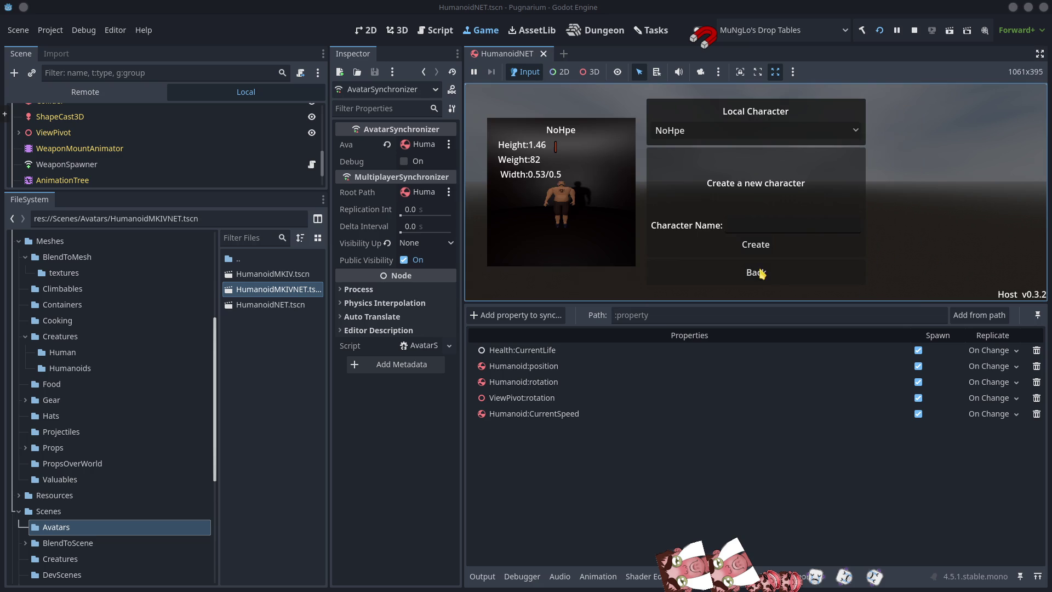
Start hosting from the main menu and show the debugger's Errors list
left_click(756, 278)
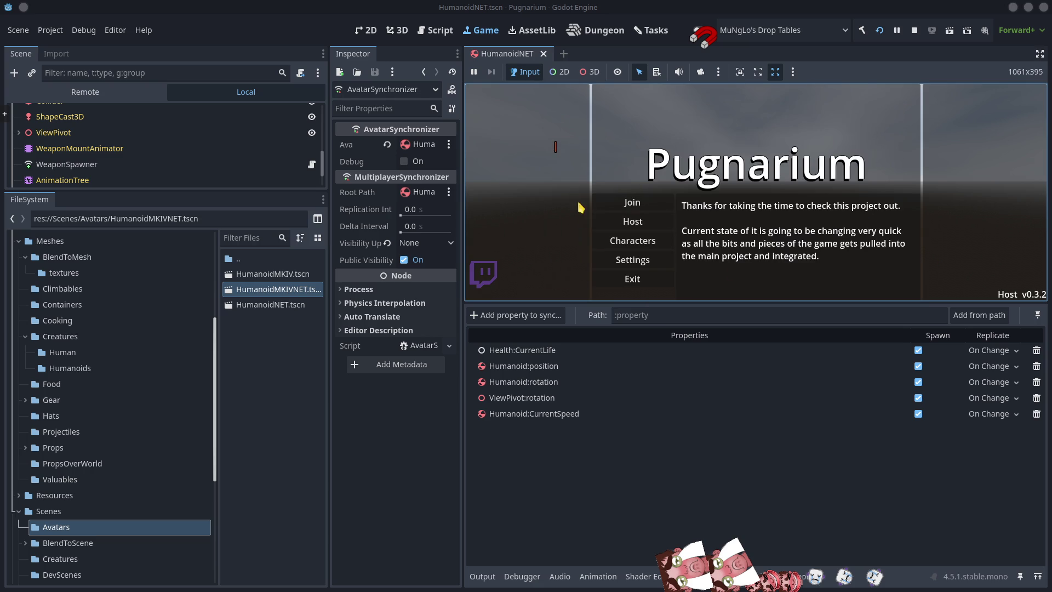
left_click(636, 218)
left_click(700, 205)
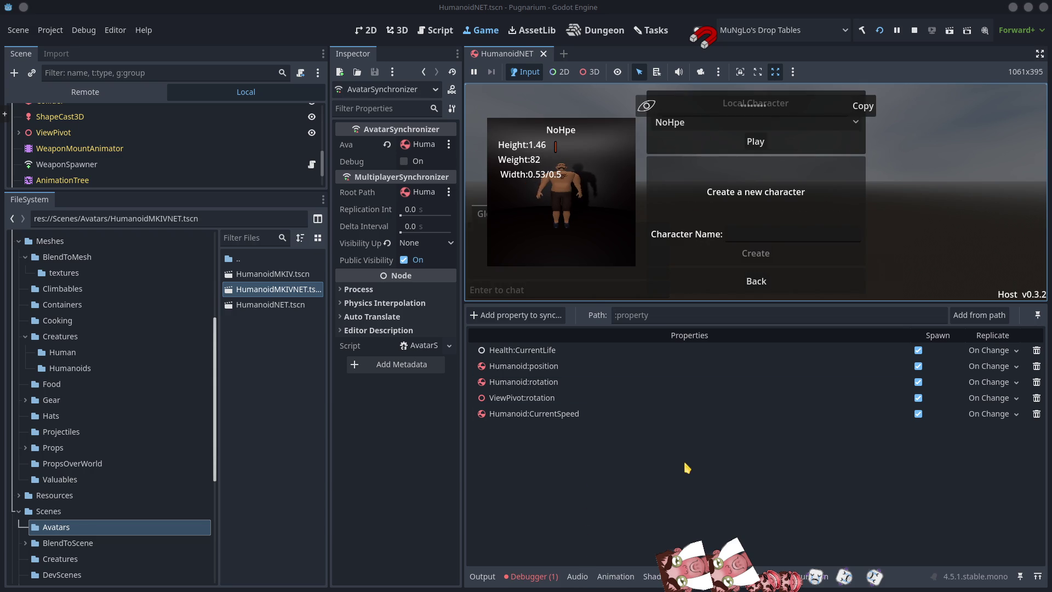
left_click(550, 582)
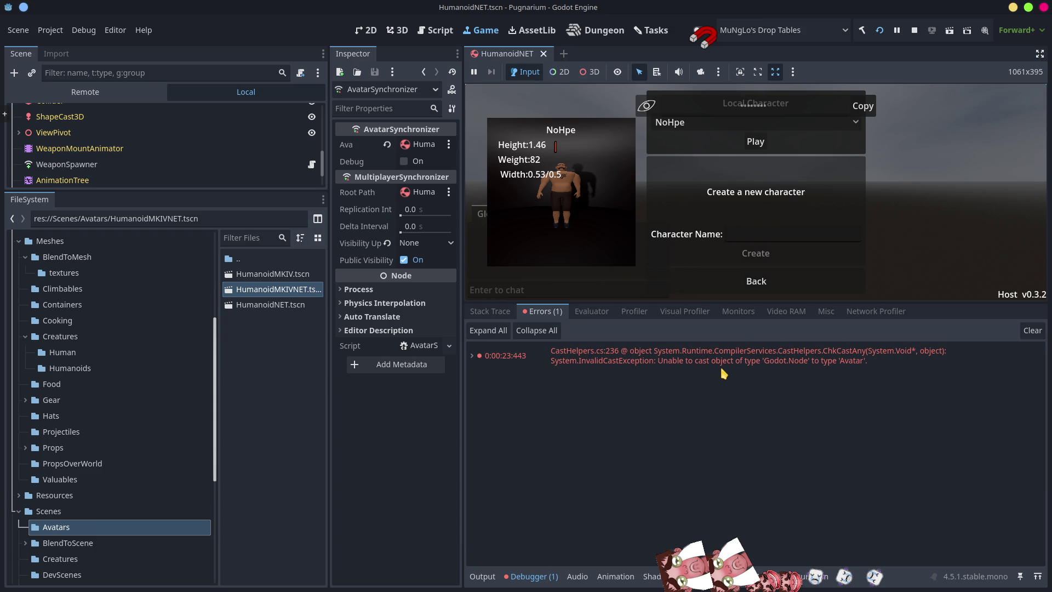
Expand the InvalidCastException and open Looks.cs line 24 from its stack trace
left_click(475, 359)
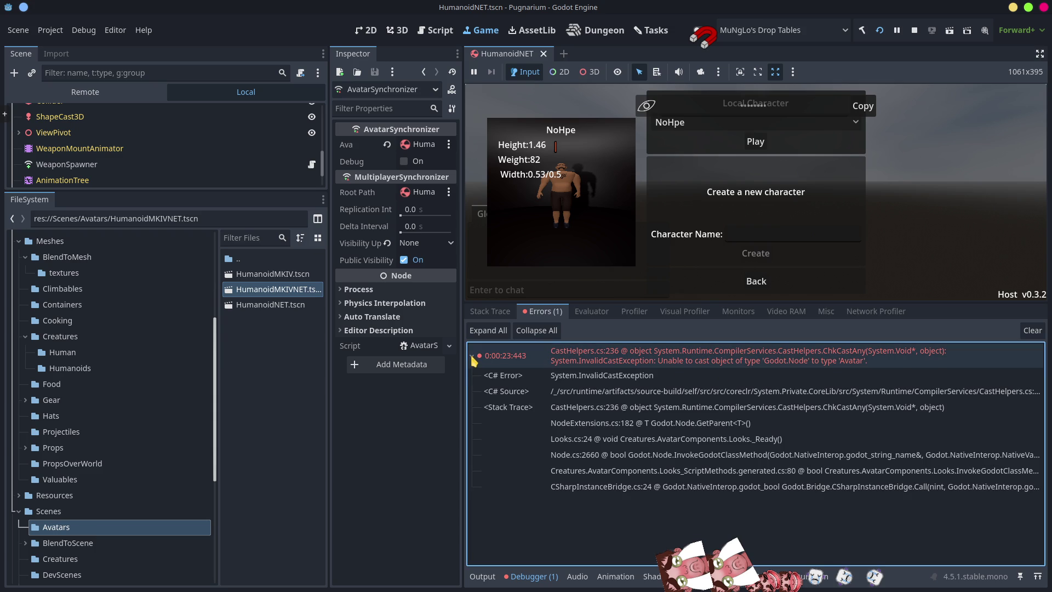
left_click(564, 440)
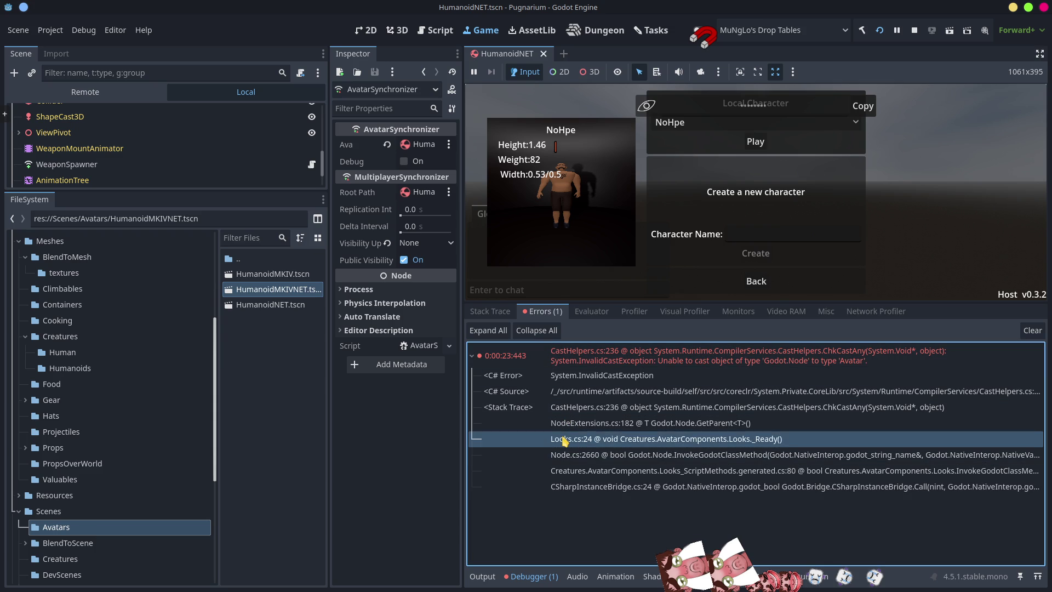
double_click(565, 440)
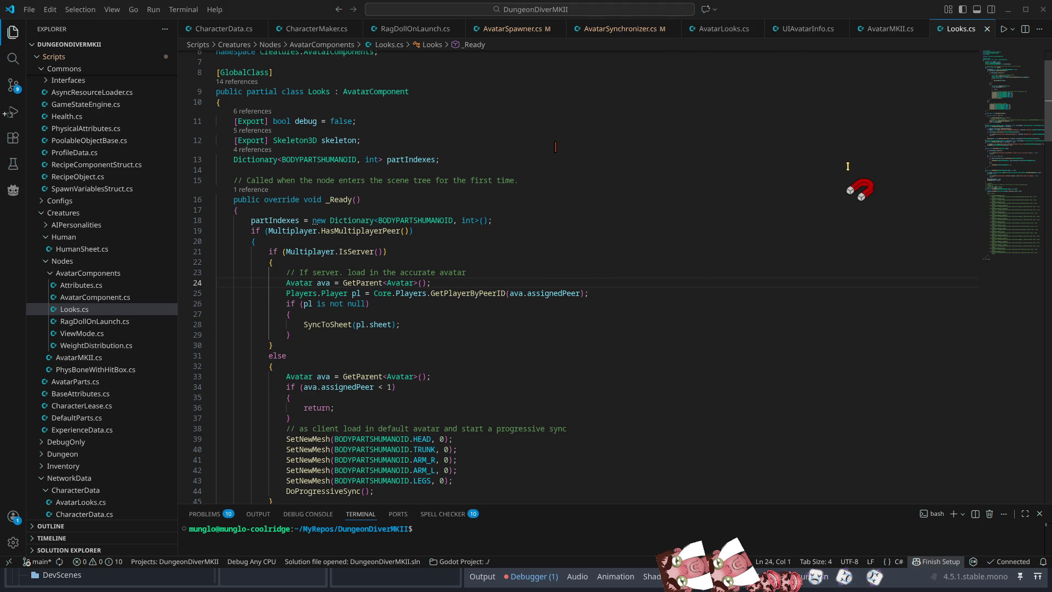
Inspect the Avatar cast in Looks.cs, check AvatarLooks.cs and RagDollOnLaunch.cs, then return to Looks.cs
left_click(960, 32)
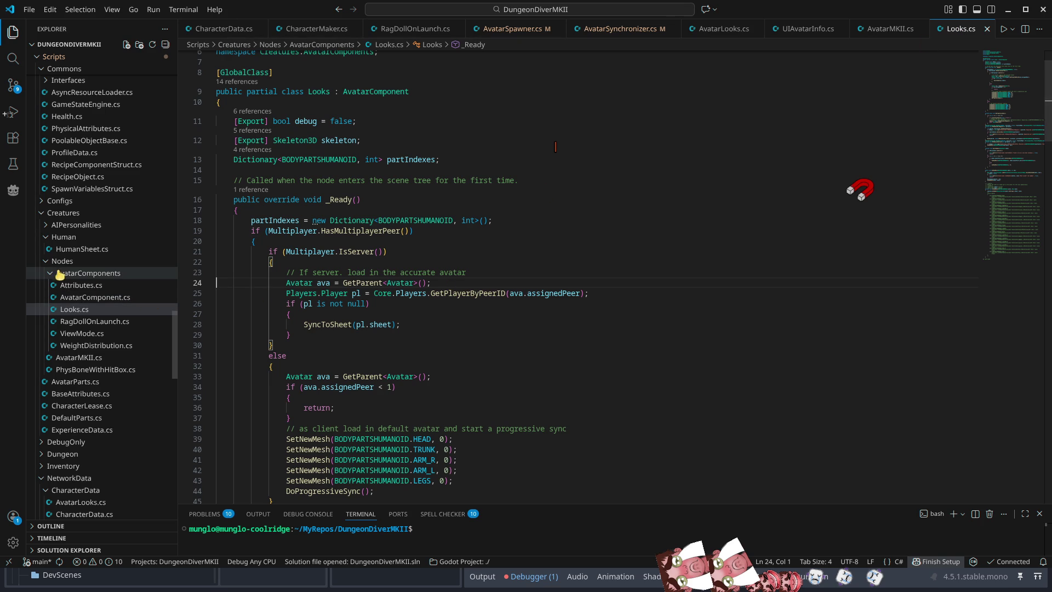
left_click(302, 282)
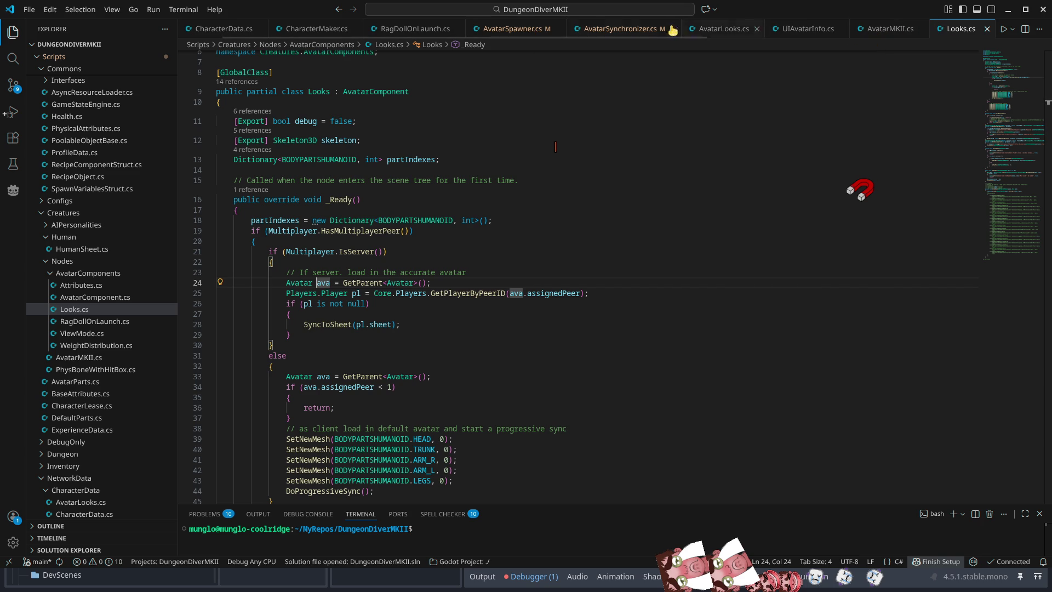
left_click(718, 33)
middle_click(717, 32)
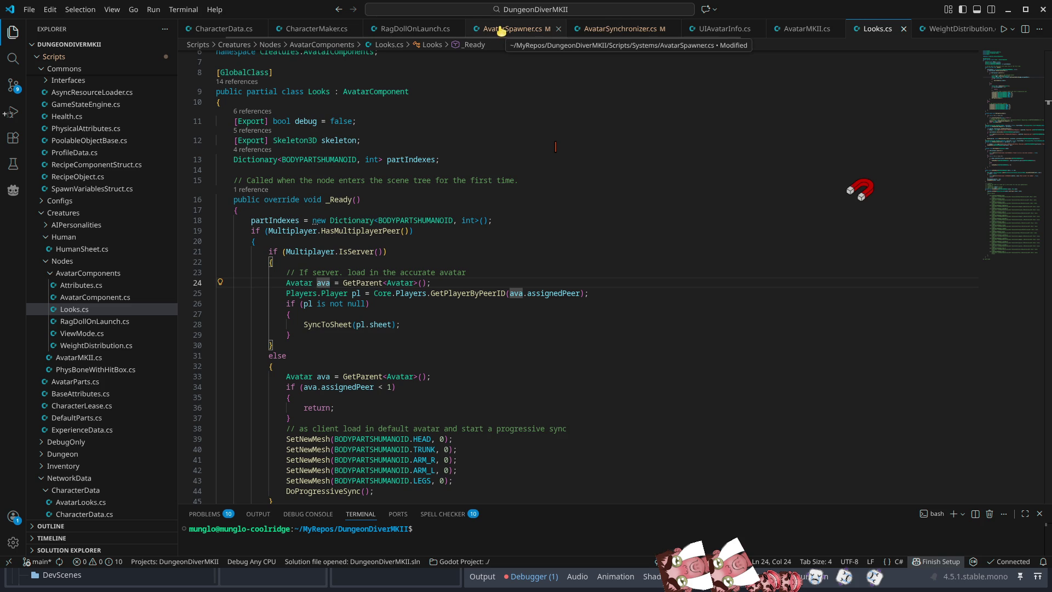
left_click(416, 29)
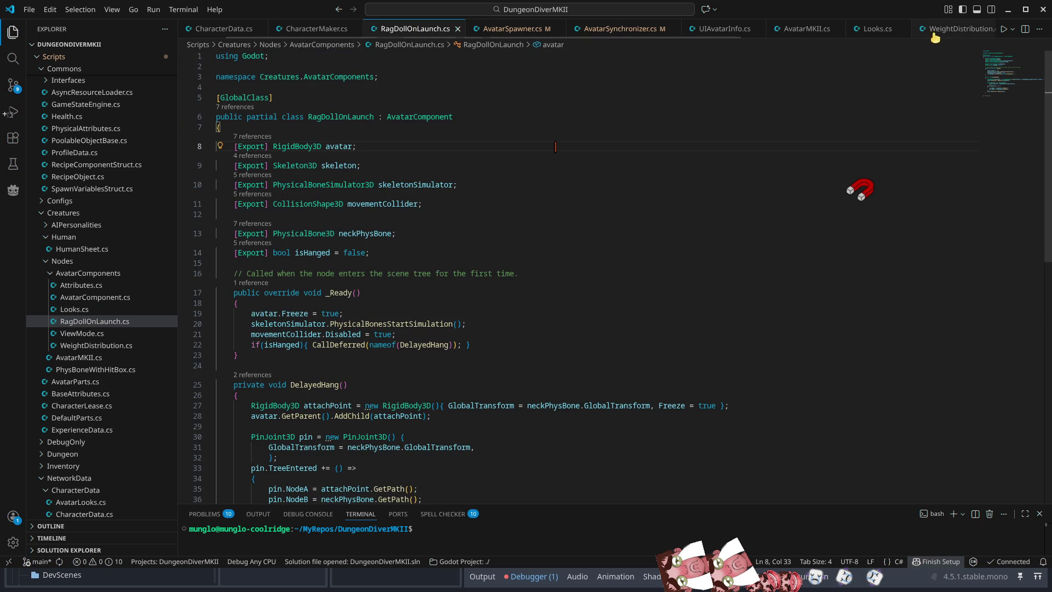
left_click(877, 28)
Add the exported avatar field above the skeleton field in Looks.cs
key("ctrl+z")
key("ctrl+z")
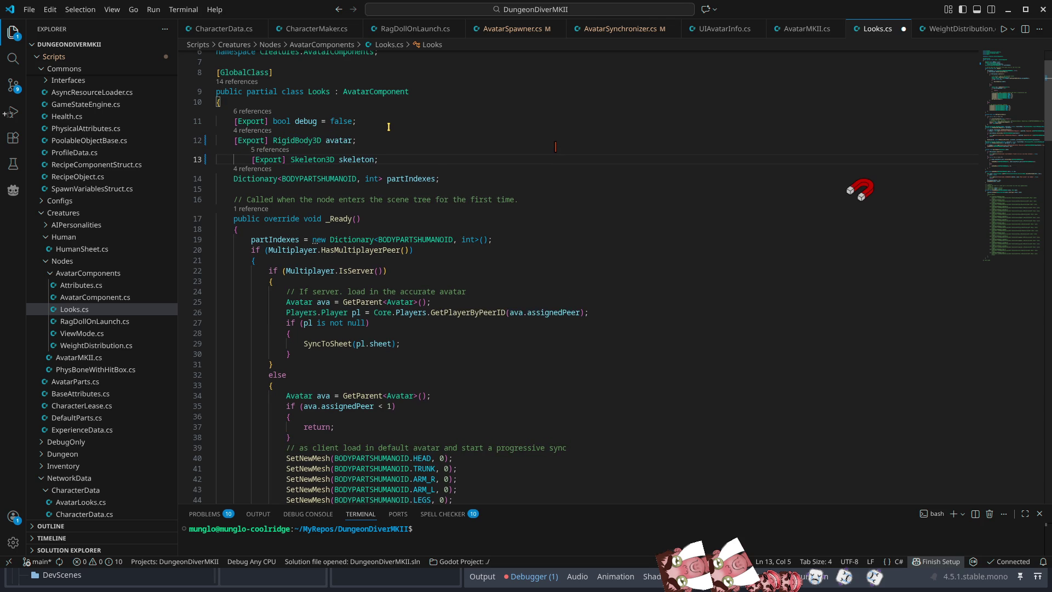
key("ctrl+z")
key("ctrl+shift+z")
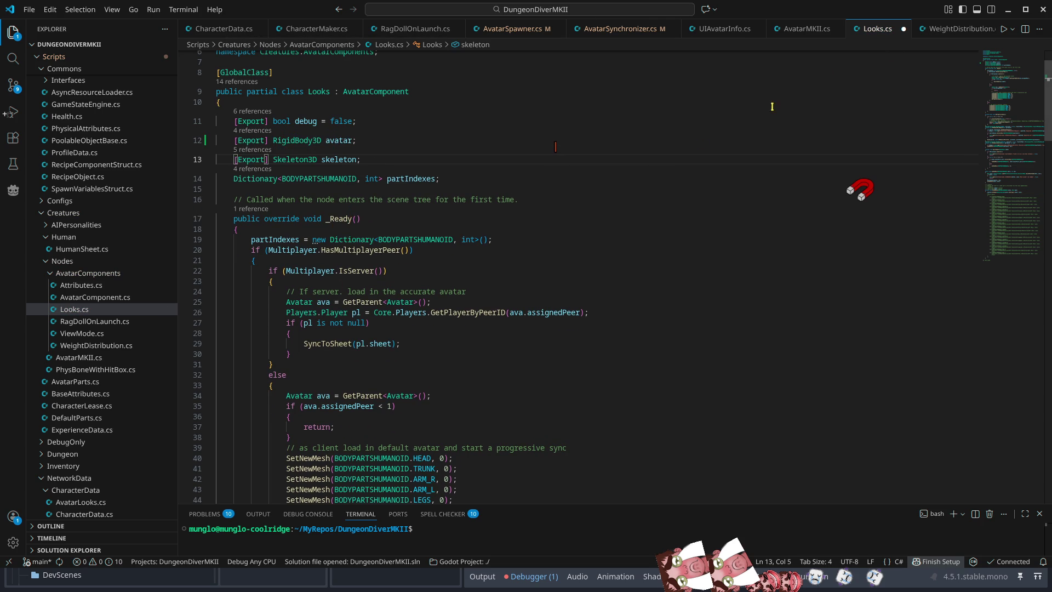
Delete the GetParent<Avatar>() line from the _Ready method
scroll(513, 301, "down", 10)
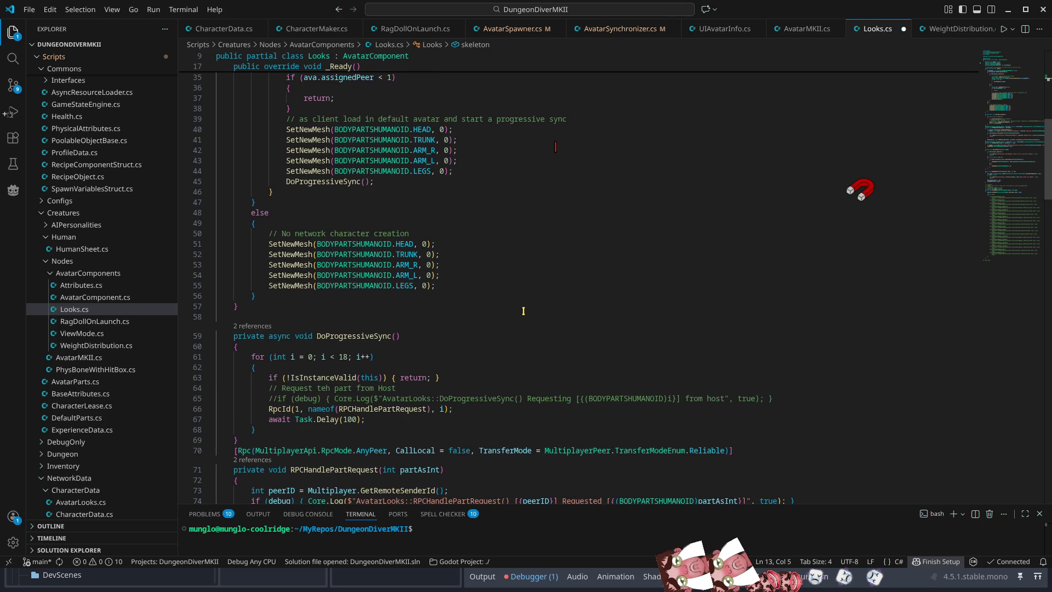
scroll(538, 303, "up", 6)
scroll(538, 303, "up", 5)
left_click(422, 250)
left_click(454, 302)
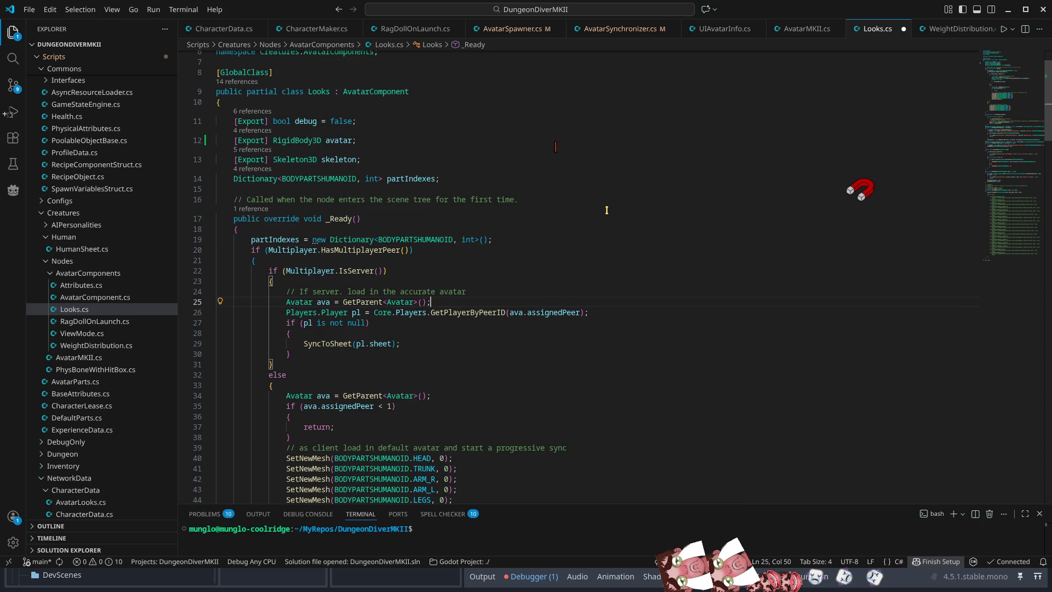
triple_click(495, 286)
left_click(453, 304)
key("ctrl+x")
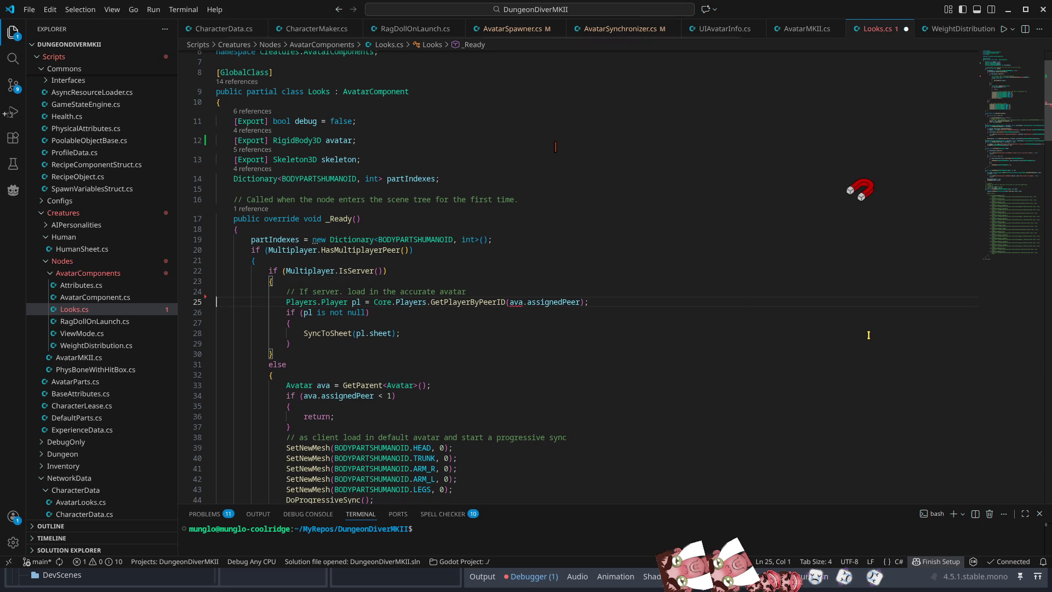
Replace ava with the avatar field in the server's peer lookup
double_click(337, 140)
double_click(515, 303)
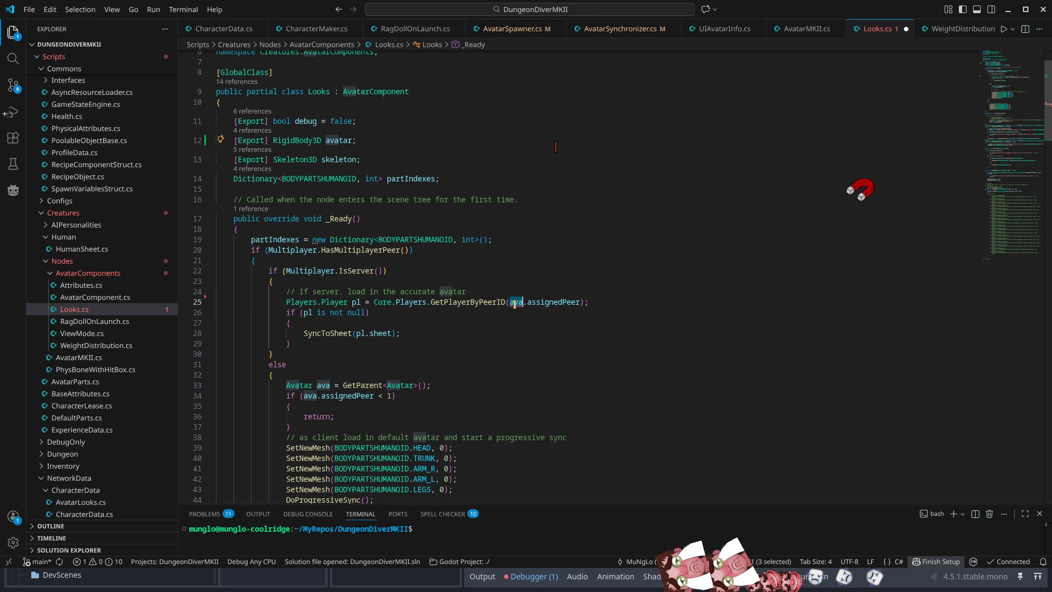
key("ctrl+v")
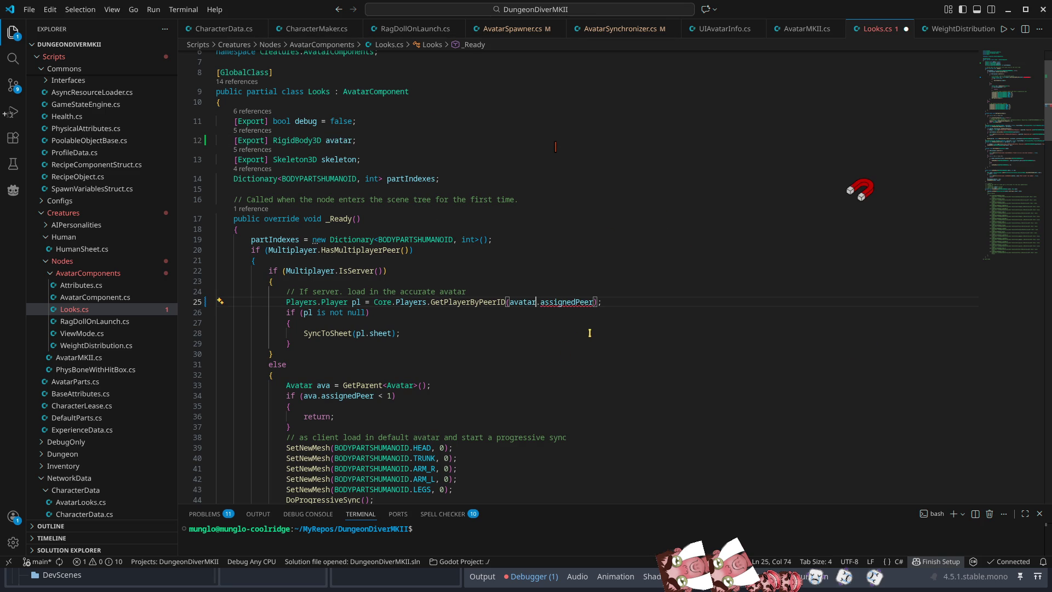
mouse_move(557, 304)
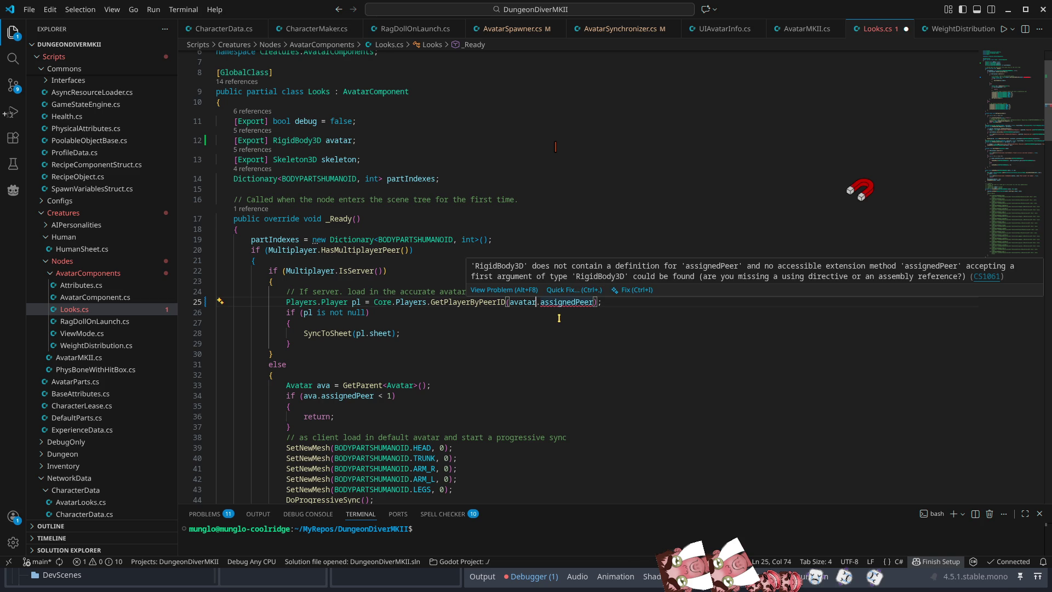
Change the avatar field's type to AvatarMKII and save Looks.cs
double_click(304, 141)
type("Avatar")
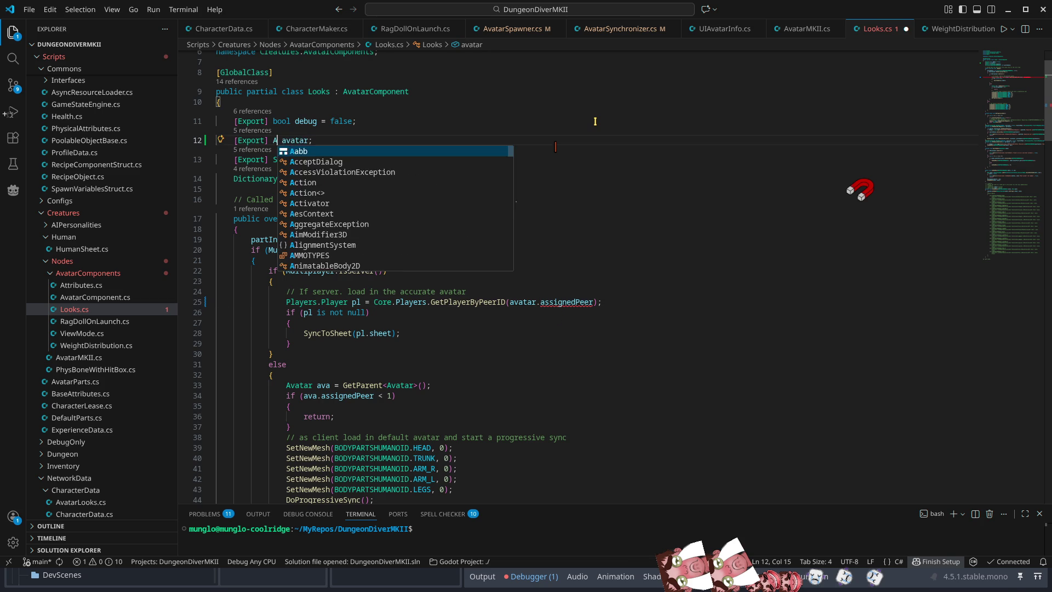
type("MKII")
key("Return")
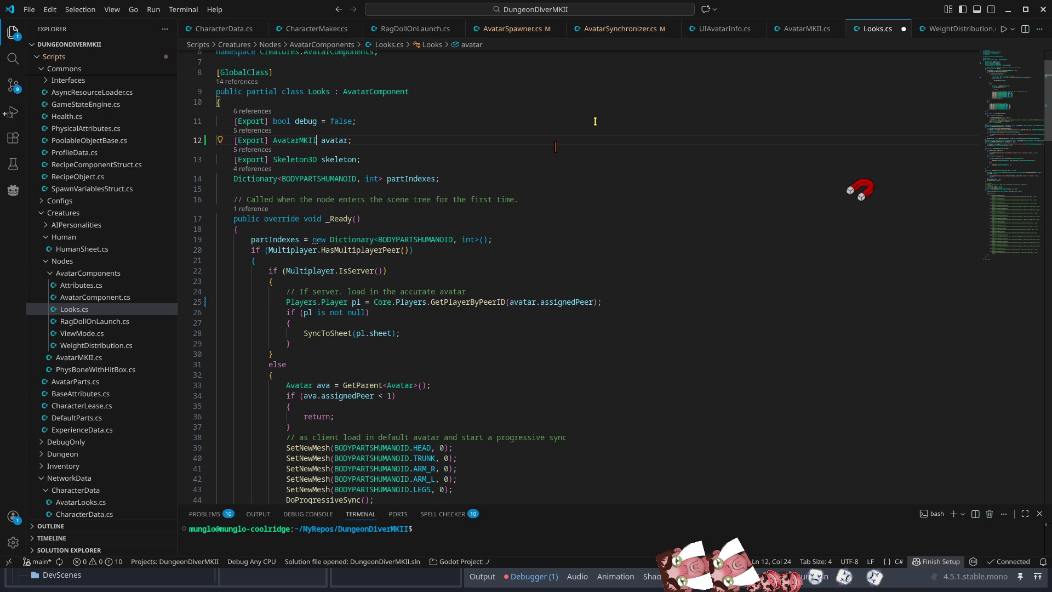
left_click(602, 302)
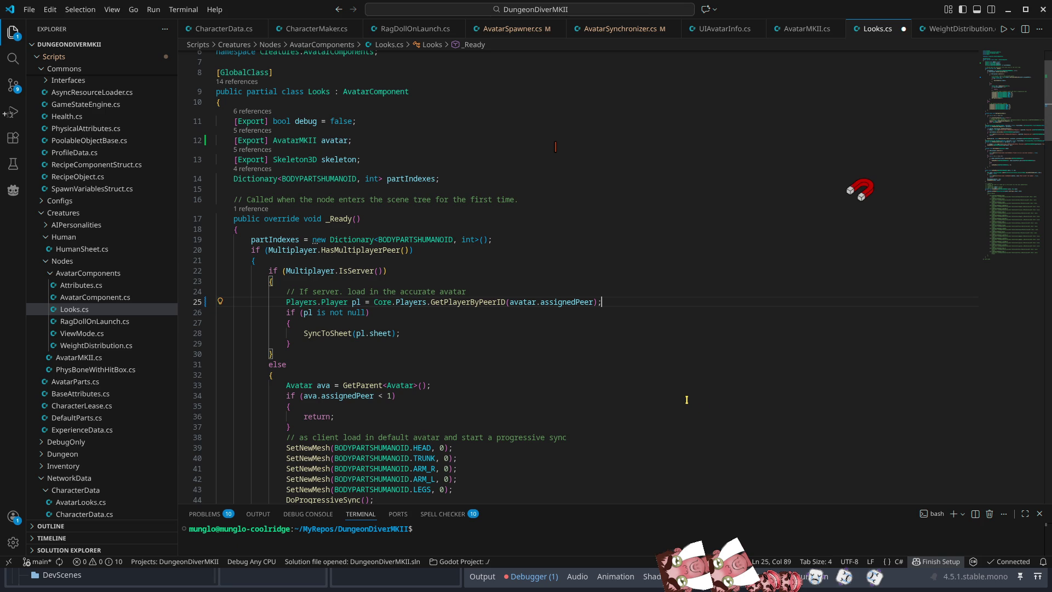
left_click(484, 334)
key("ctrl+s")
key("alt+Tab")
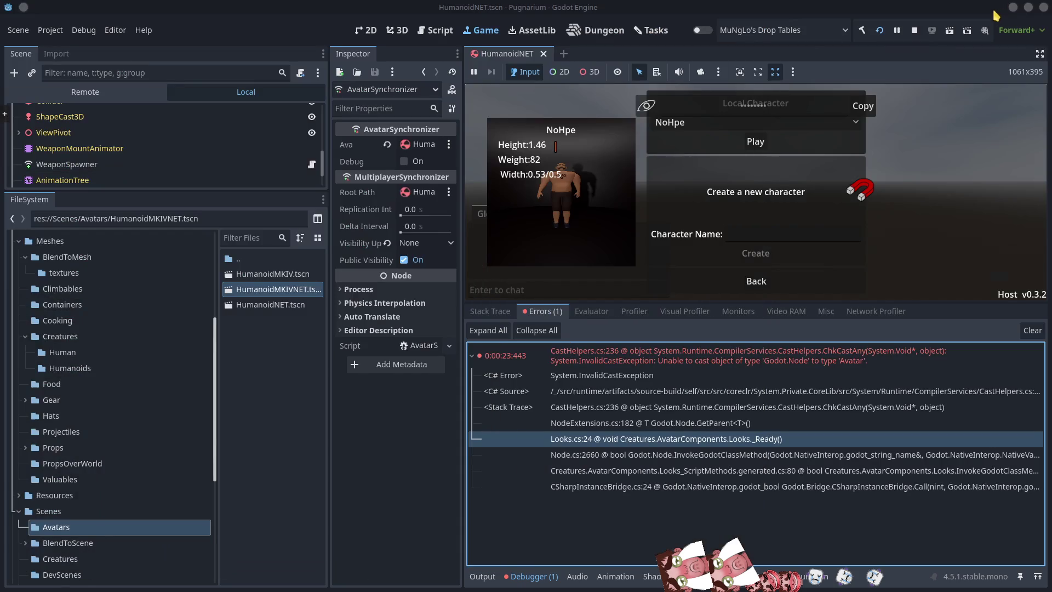
Stop the game, open HumanoidMKIV.tscn, and rebuild the .NET project
left_click(913, 31)
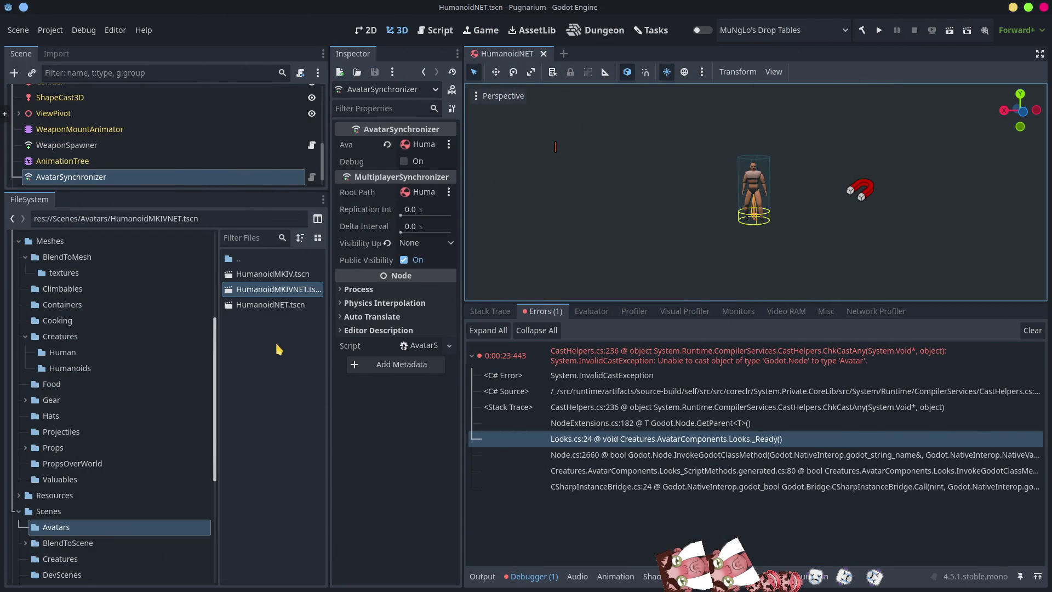
double_click(272, 276)
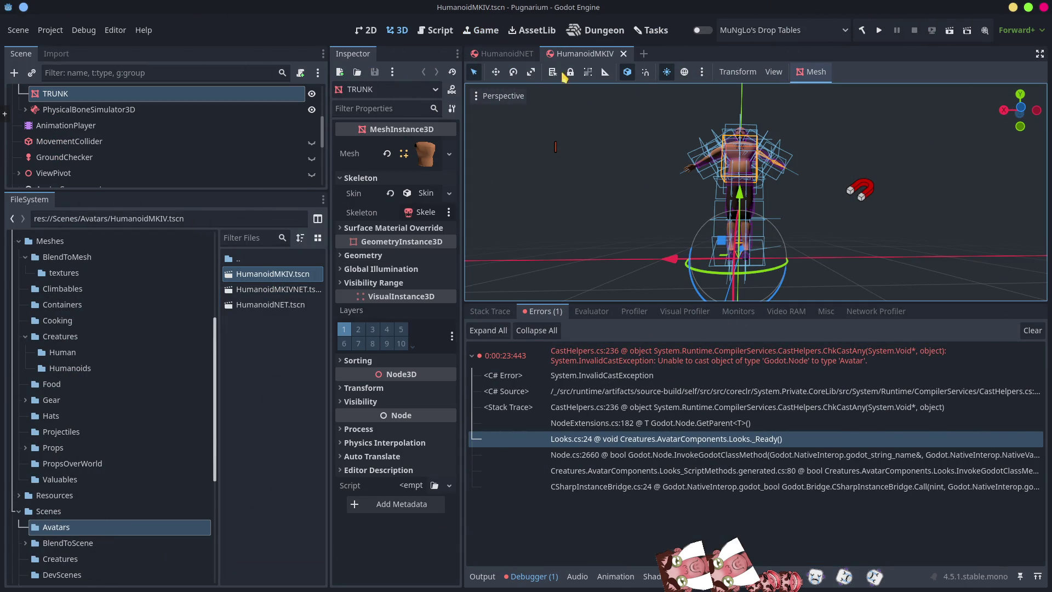
left_click(864, 32)
Set the Humanoid root as Looks' Avatar, save the scene, and close HumanoidNET
left_click_drag(167, 190, 206, 492)
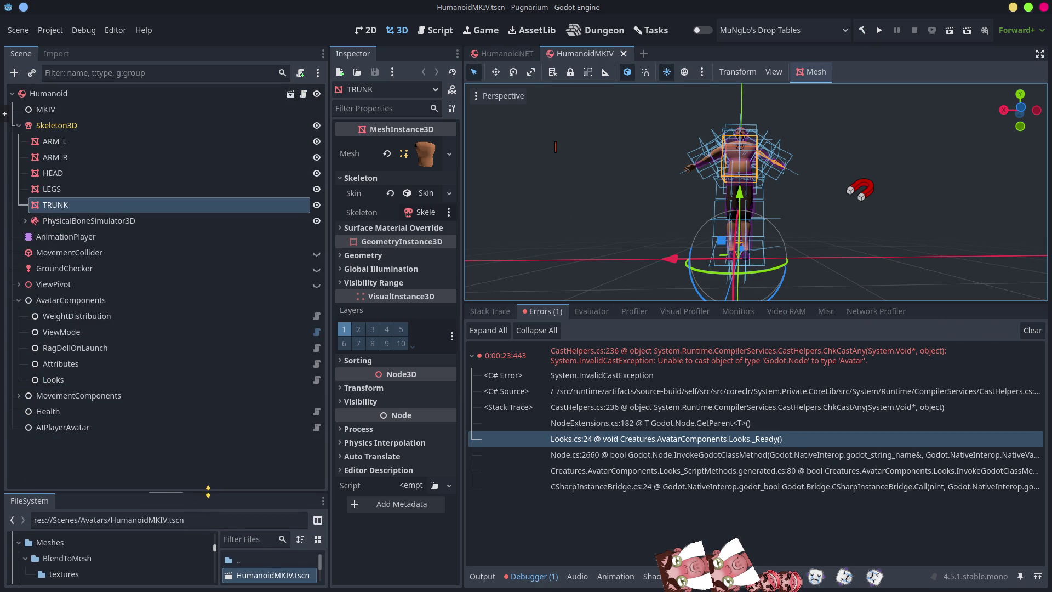
left_click(70, 379)
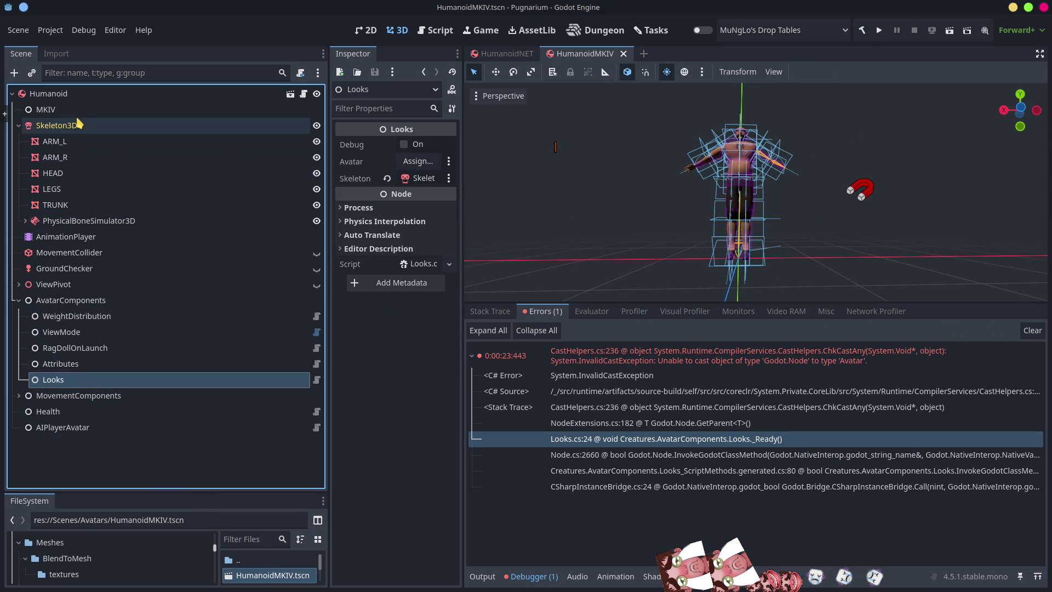
left_click_drag(48, 94, 420, 162)
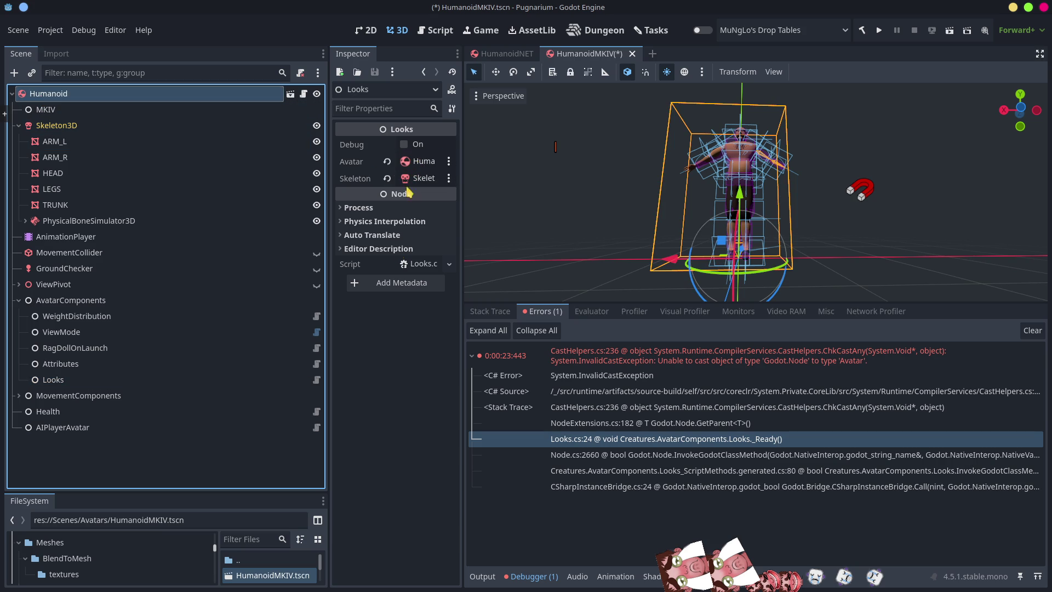
key("ctrl+s")
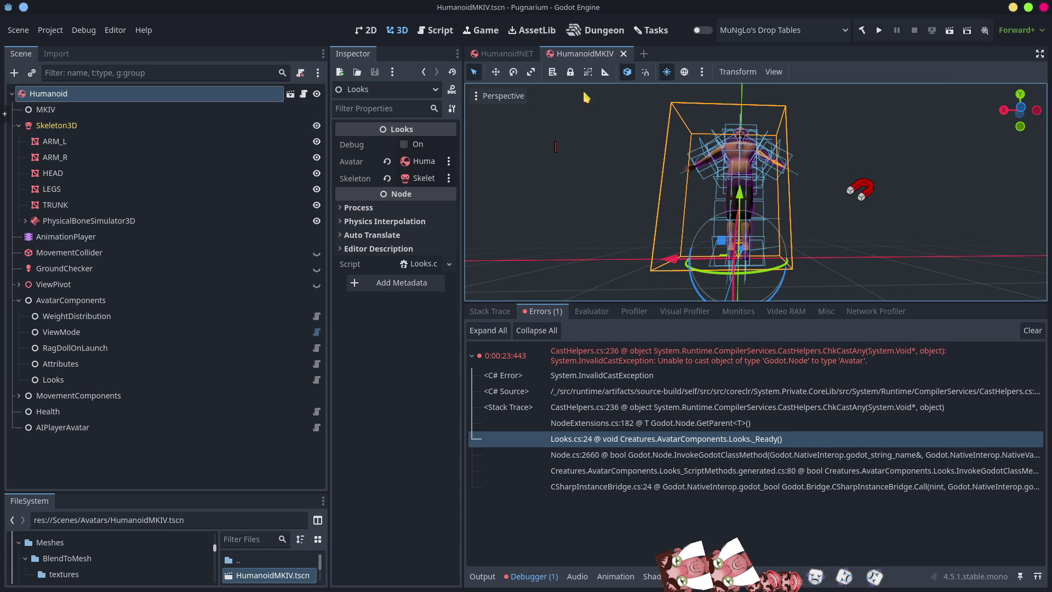
middle_click(504, 58)
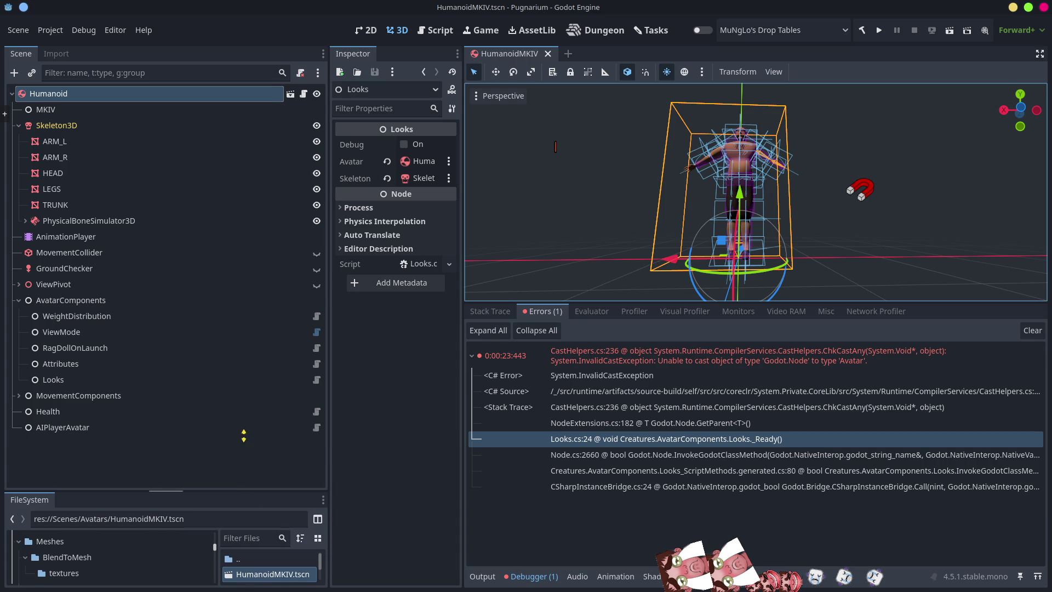
left_click_drag(246, 493, 246, 274)
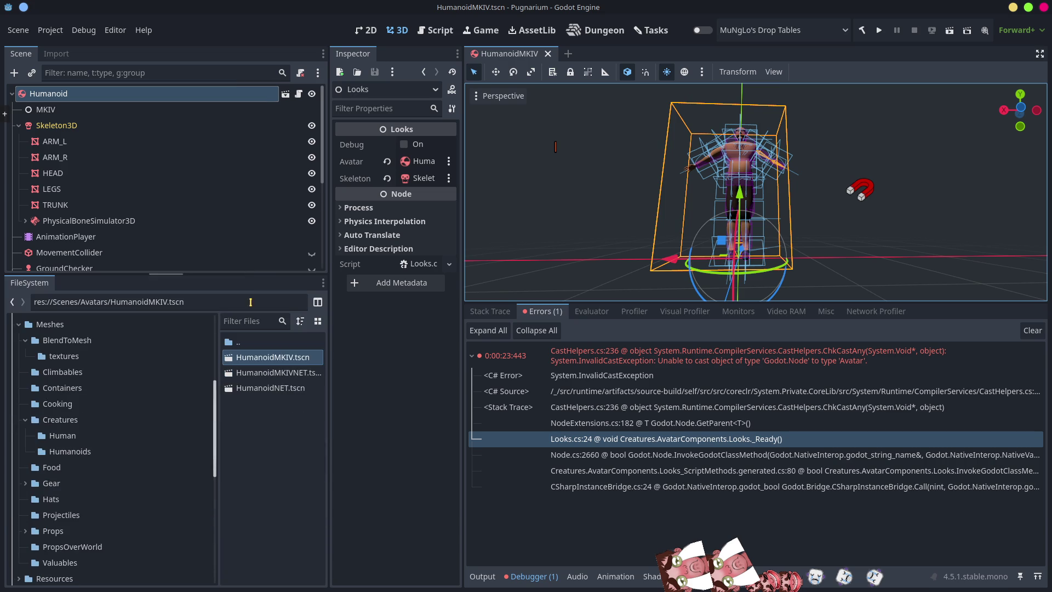
Open HumanoidMKIVNET.tscn, remove HumanoidNET.tscn from the project, and run the game
double_click(274, 372)
left_click(262, 388)
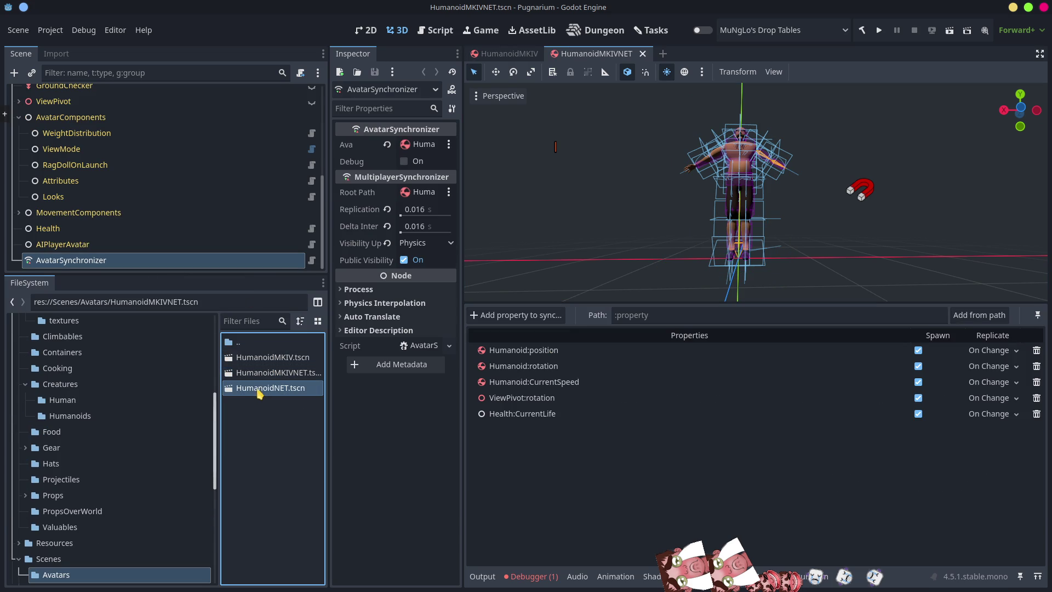
key("Delete")
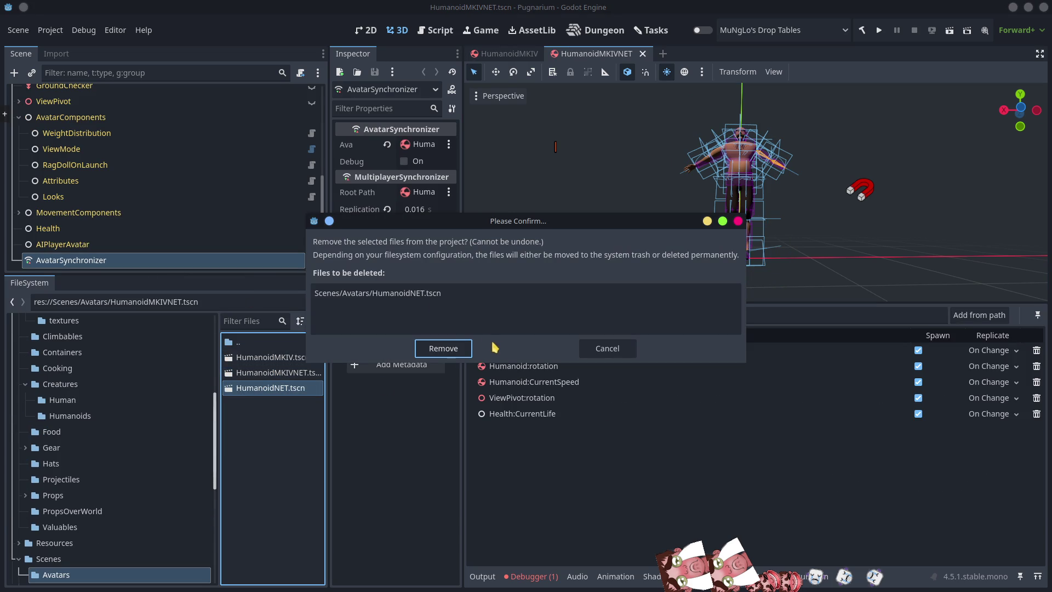
left_click(439, 347)
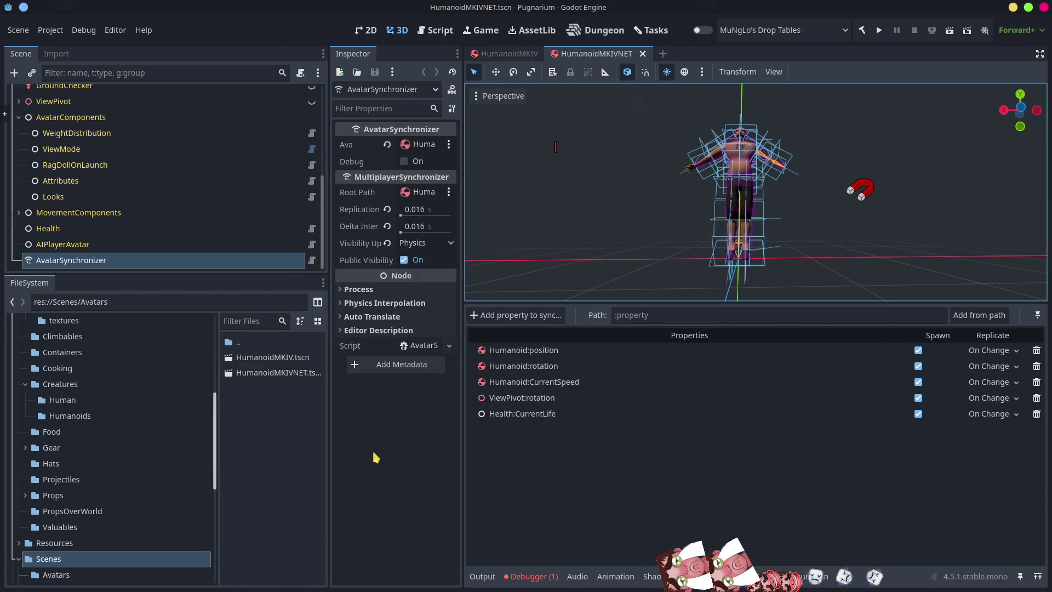
left_click(411, 504)
left_click(878, 30)
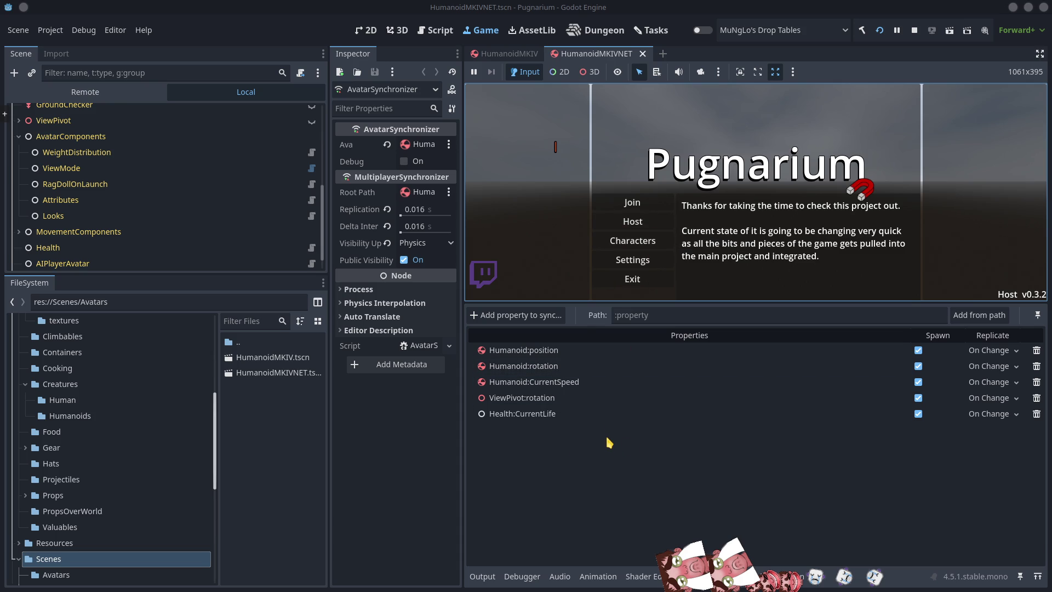
Create and save a character named 123123, then return to the main menu
left_click(647, 246)
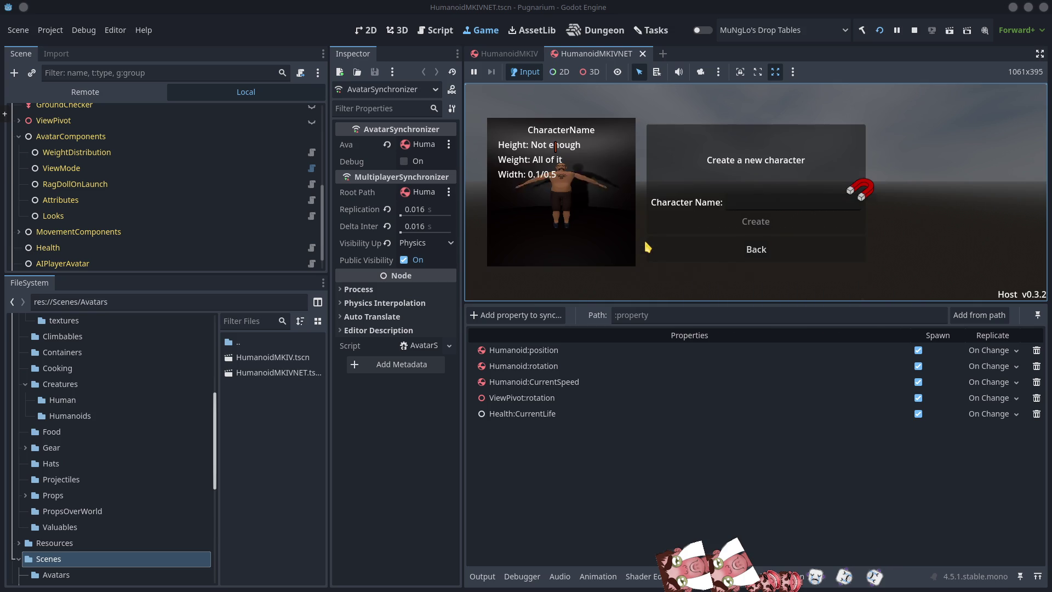
left_click(774, 206)
type("123")
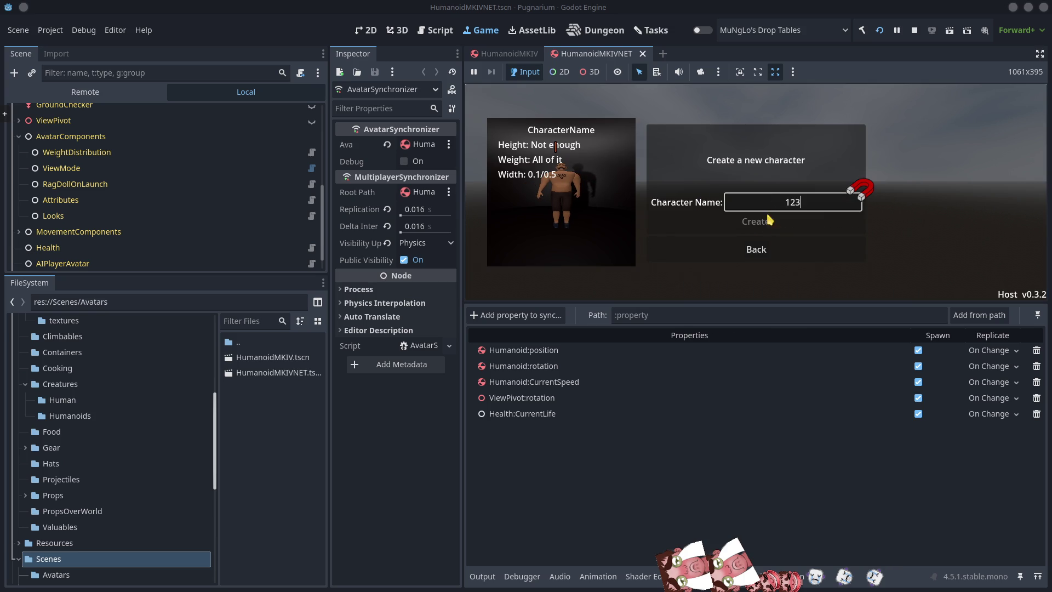
type("123")
left_click(763, 225)
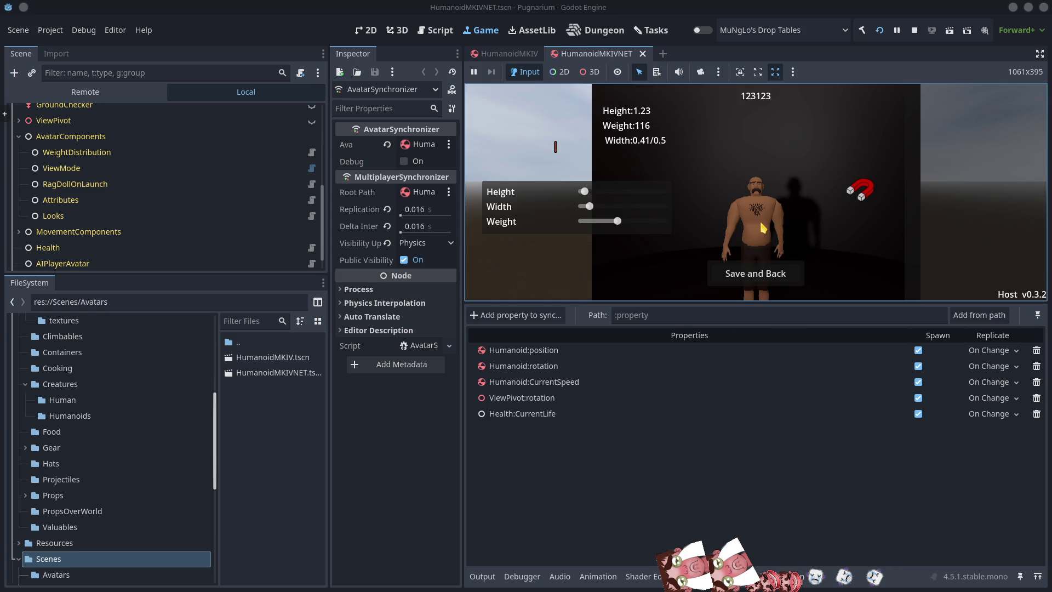
left_click(761, 274)
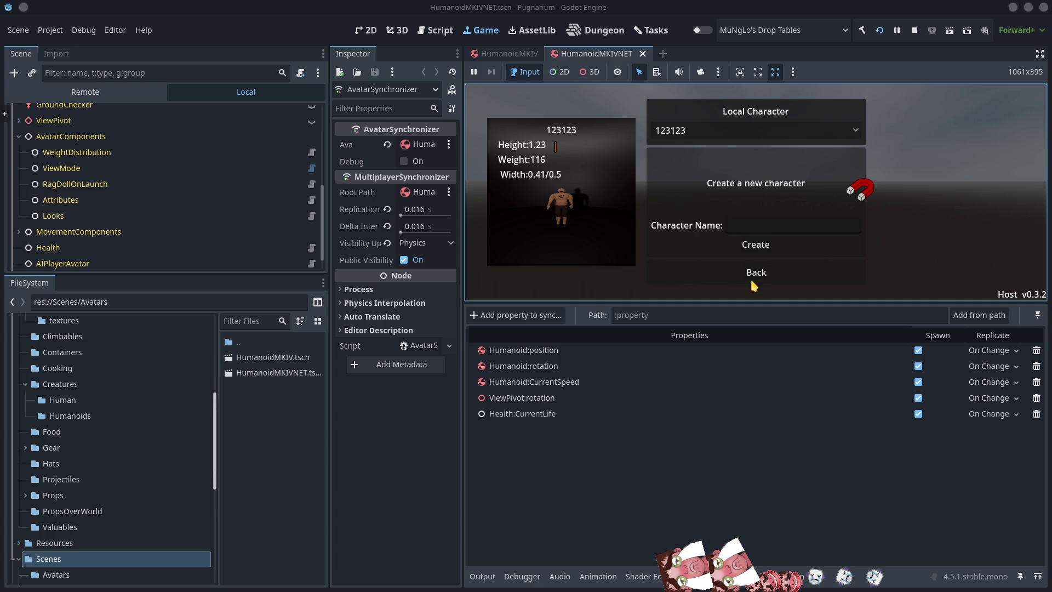
left_click(756, 272)
Host a game, play as 123123, then stop the running game
left_click(633, 225)
left_click(713, 205)
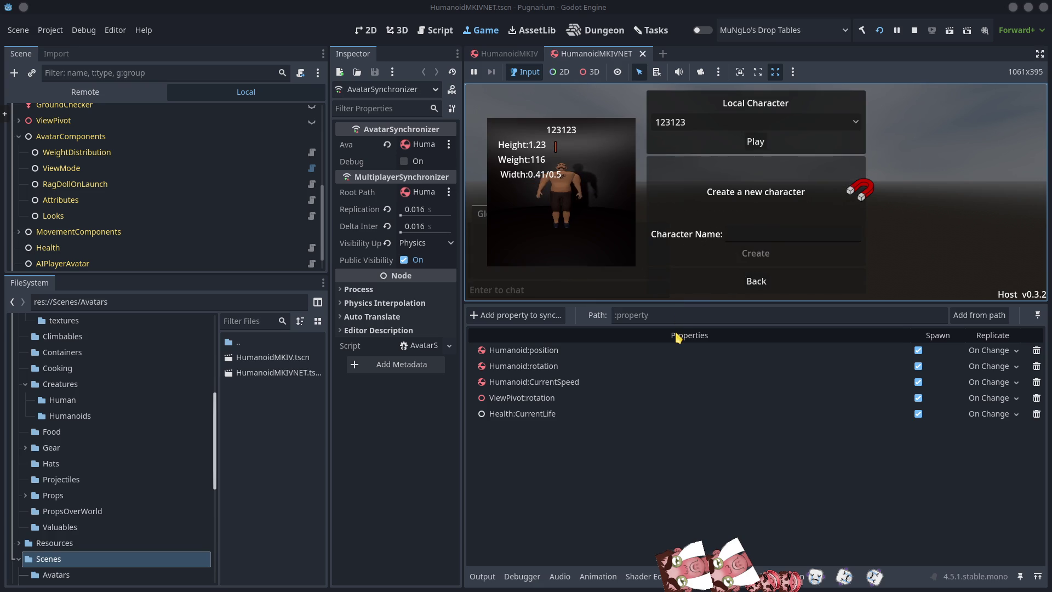
left_click(756, 141)
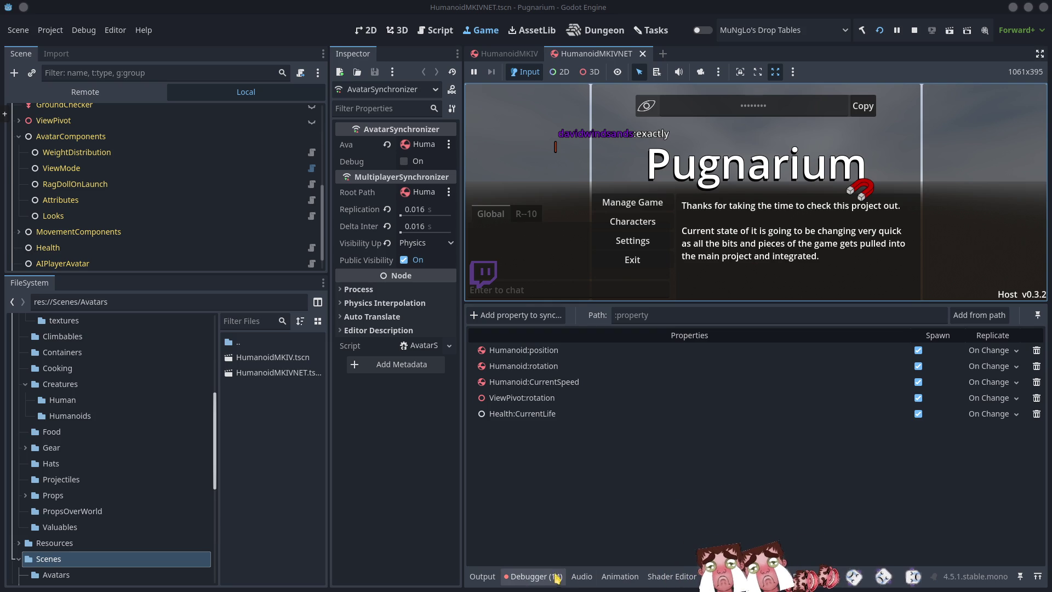
left_click(915, 31)
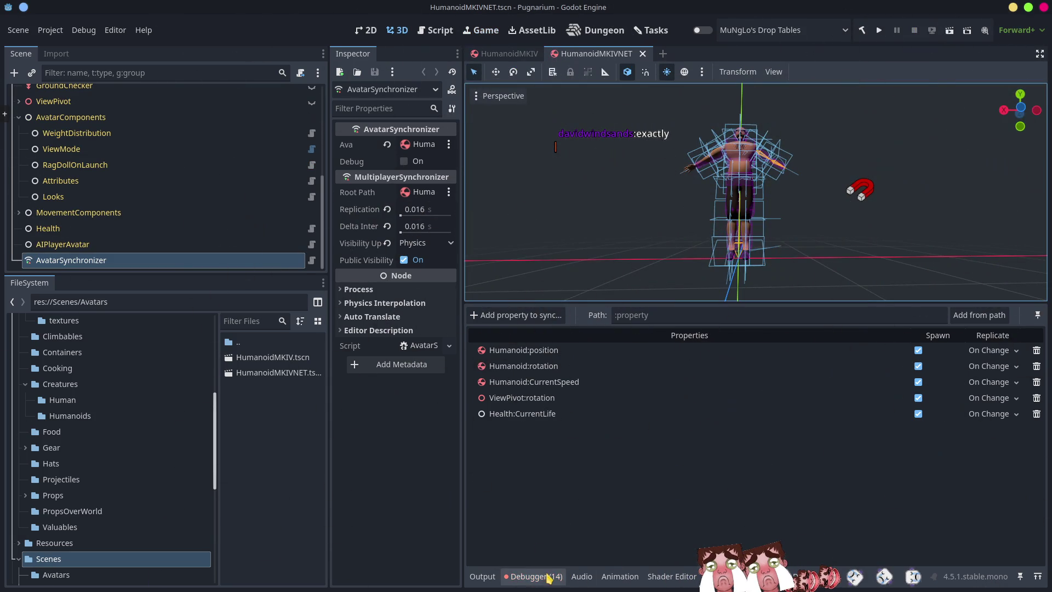
Expand the HumanoidMKIVNET.tscn.tscn error's stack trace in the Debugger Errors tab, then switch to VS Code
left_click(548, 576)
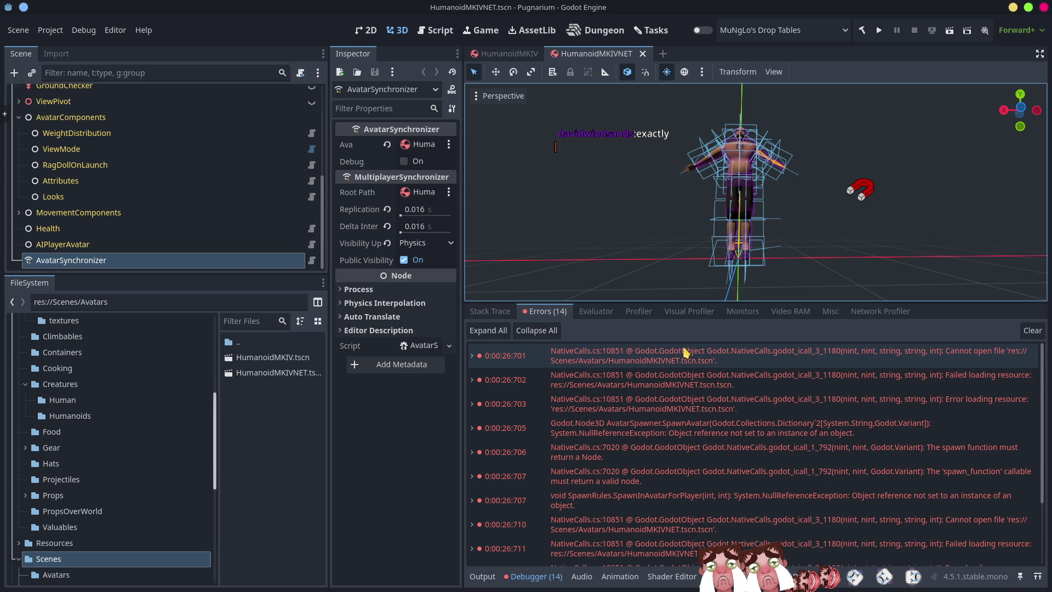
left_click(474, 356)
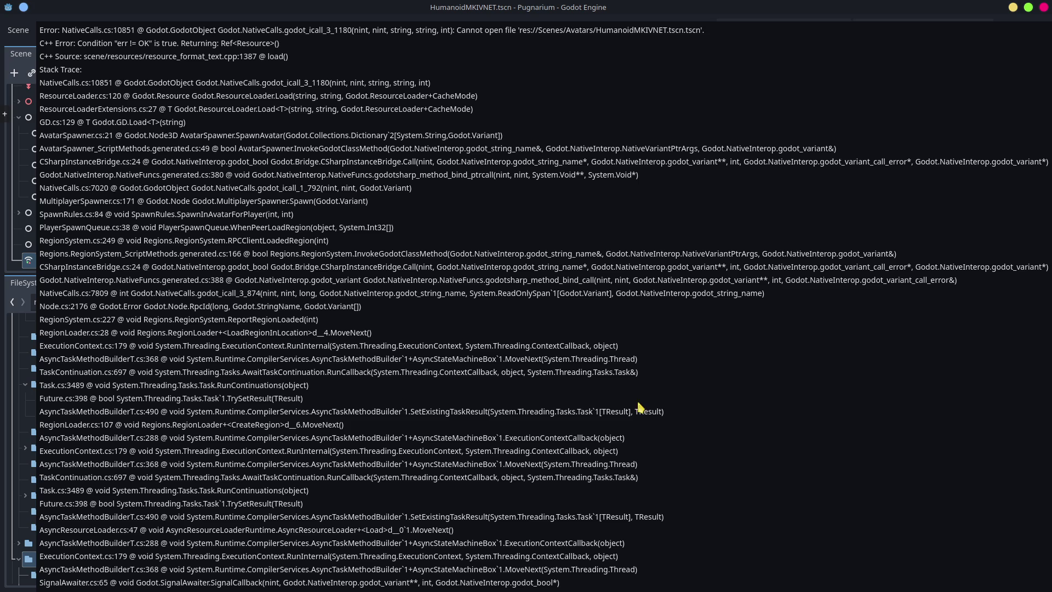
key("alt+Tab")
key("alt+Tab")
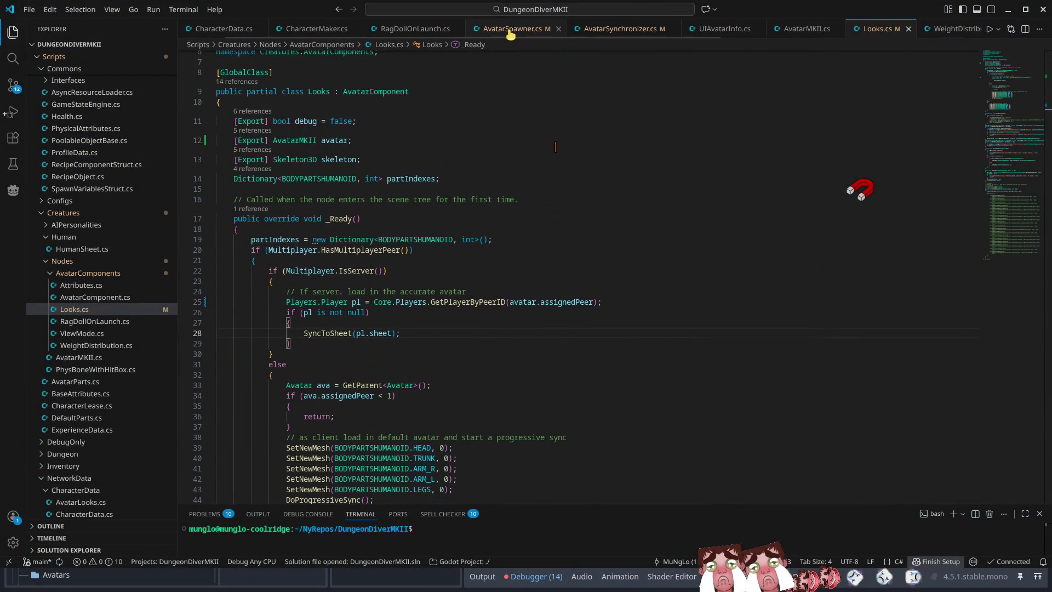
Fix the doubled .tscn extension on line 21 of AvatarSpawner.cs
left_click(511, 30)
left_click(648, 299)
key("BackSpace")
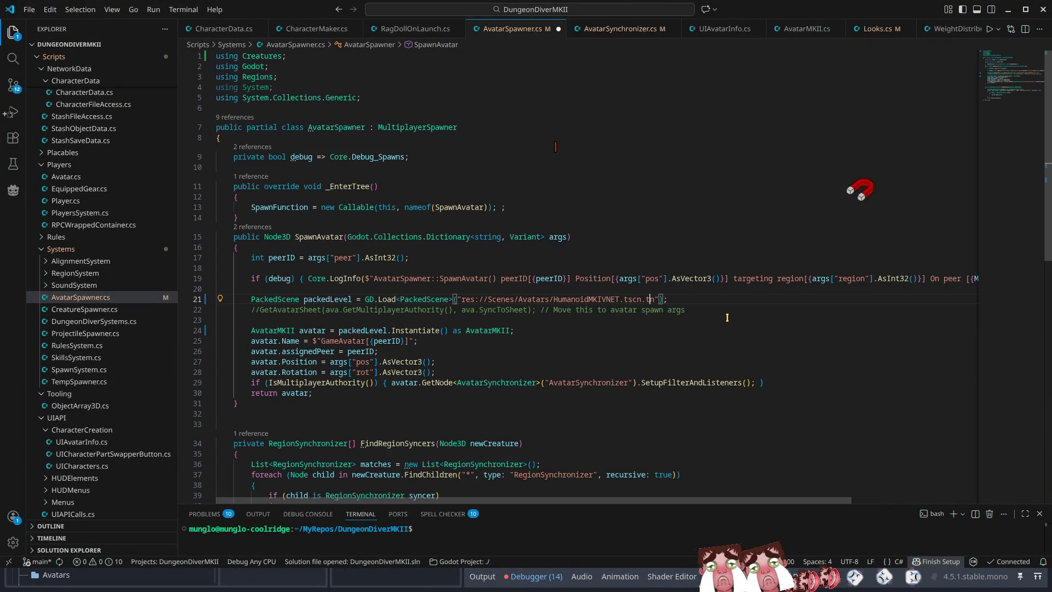
key("ctrl+z")
key("ctrl+z")
Type 'ava' on line 24 and jump to the Avatar class definition
left_click(547, 334)
type("ava")
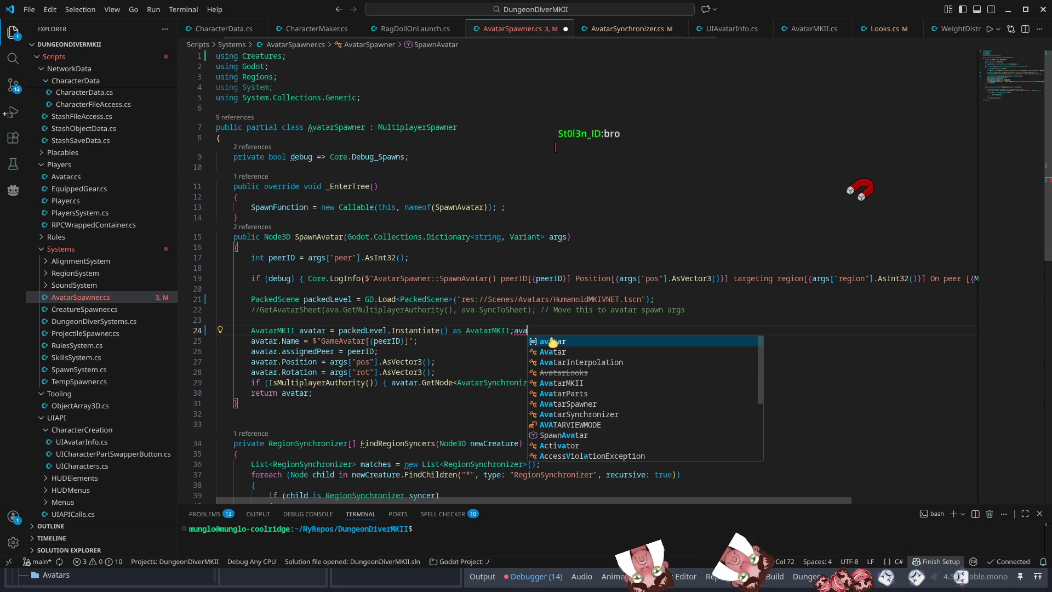
key("Down")
key("Return")
left_click(527, 331, "ctrl")
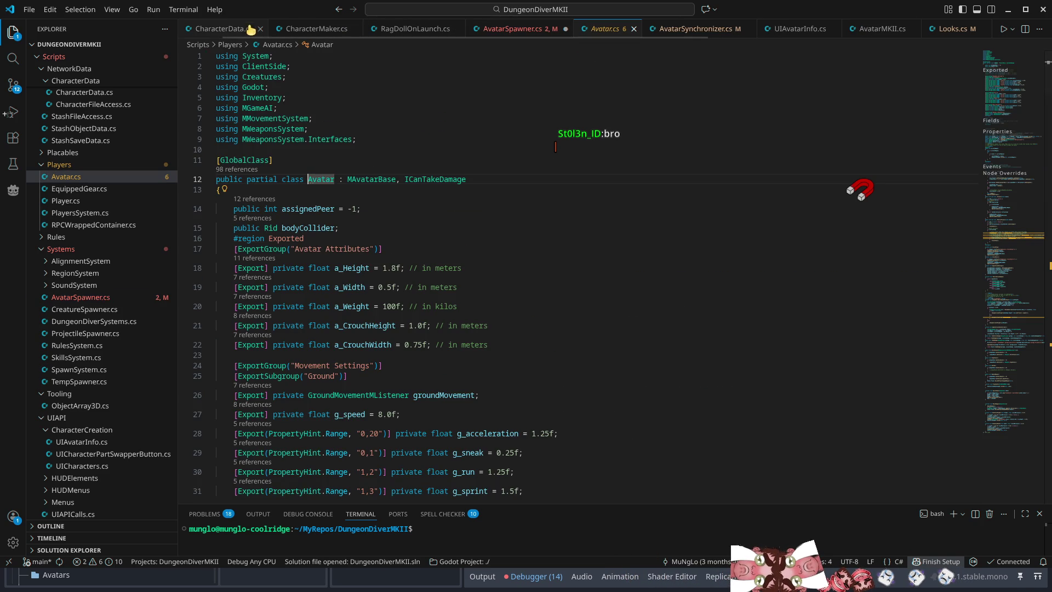
Close leftover editor tabs such as CharacterData.cs, CharacterMaker.cs and WeightDistribution.cs
middle_click(217, 31)
middle_click(218, 30)
middle_click(218, 30)
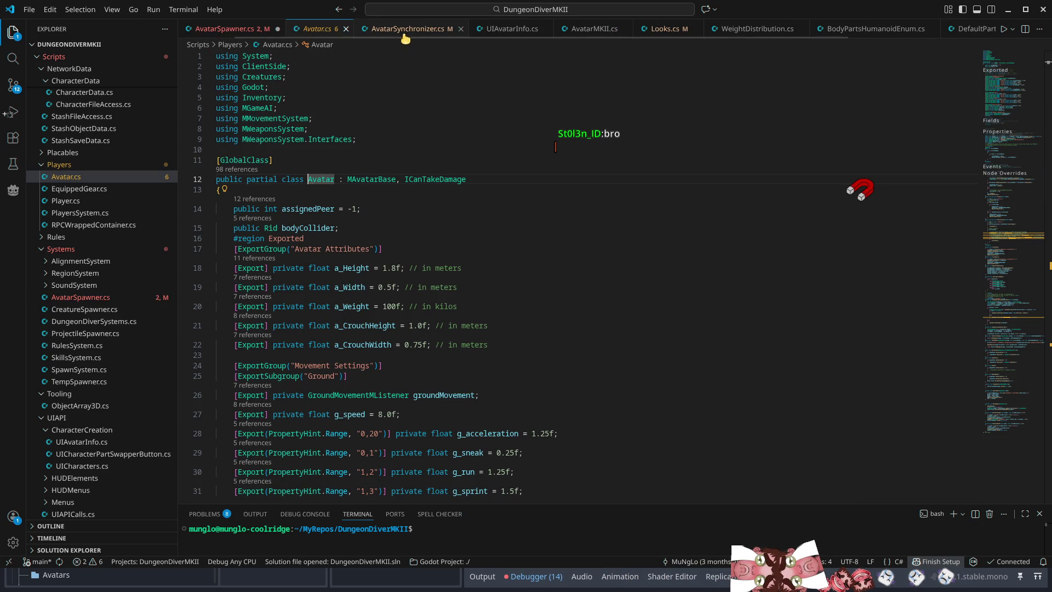
middle_click(431, 30)
middle_click(431, 30)
middle_click(432, 31)
middle_click(431, 31)
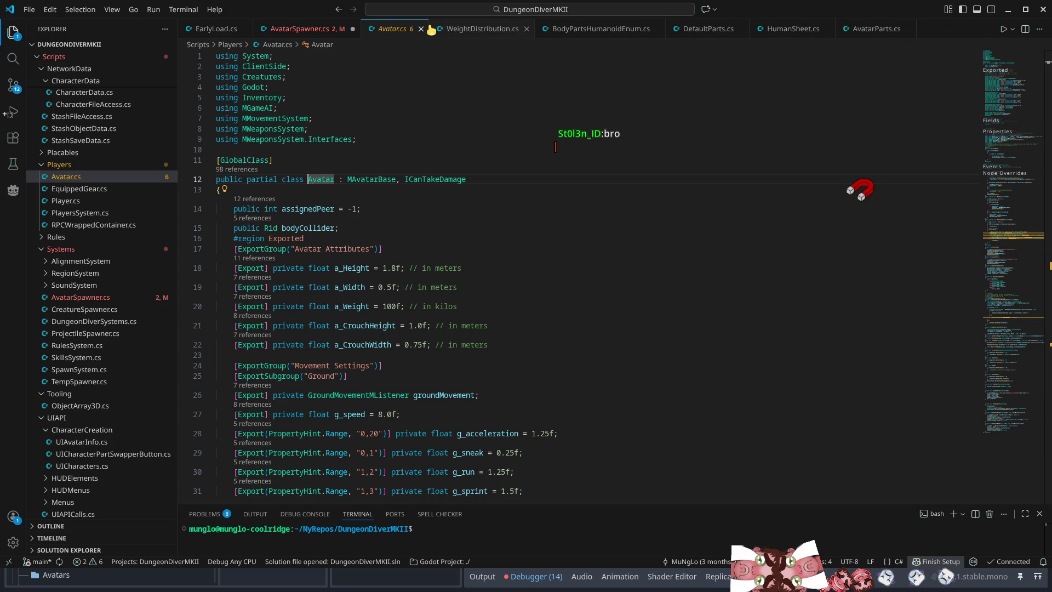
middle_click(505, 32)
middle_click(505, 32)
middle_click(505, 32)
middle_click(505, 32)
middle_click(487, 33)
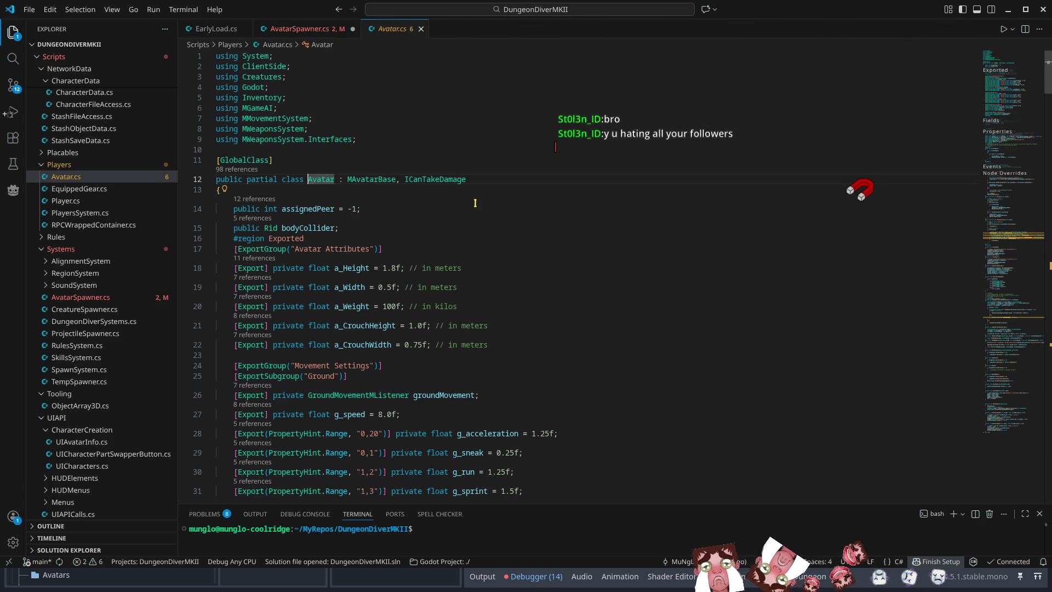
In AvatarSpawner.cs, remove the stray Avatar text and the commented-out GetAvatarSheet line
left_click(285, 29)
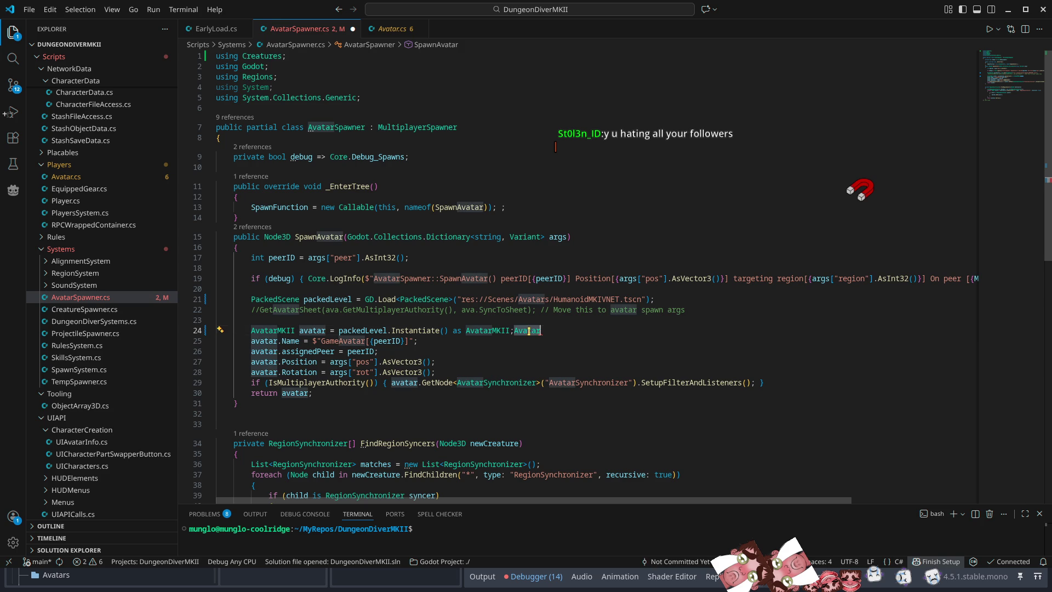
key("ctrl+BackSpace")
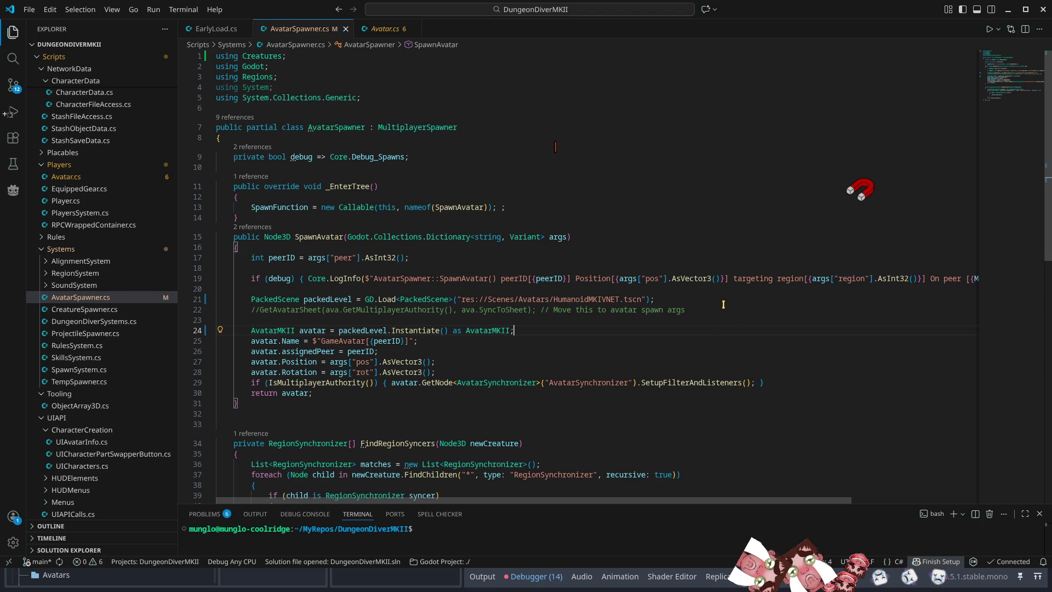
left_click(696, 310)
key("ctrl+shift+k")
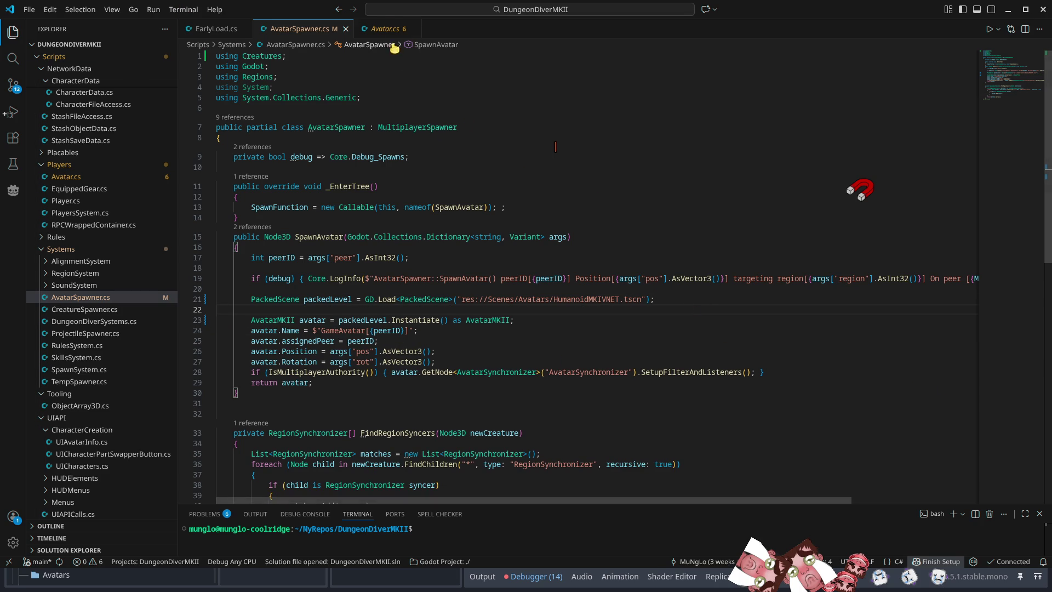
Switch to Avatar.cs and select the [GlobalClass] attribute
left_click(389, 29)
left_click(228, 208)
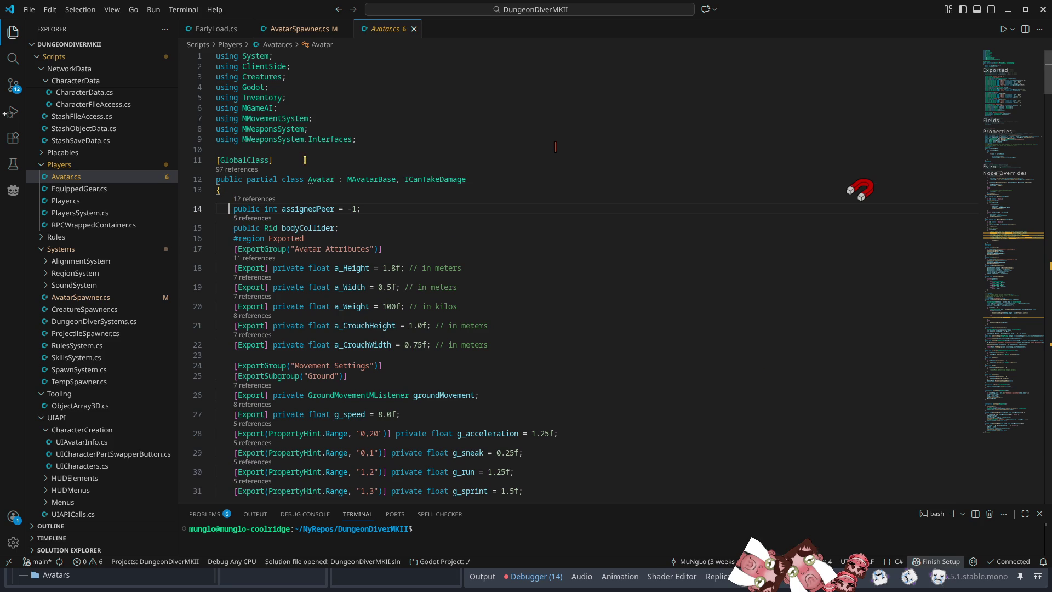
left_click(262, 159)
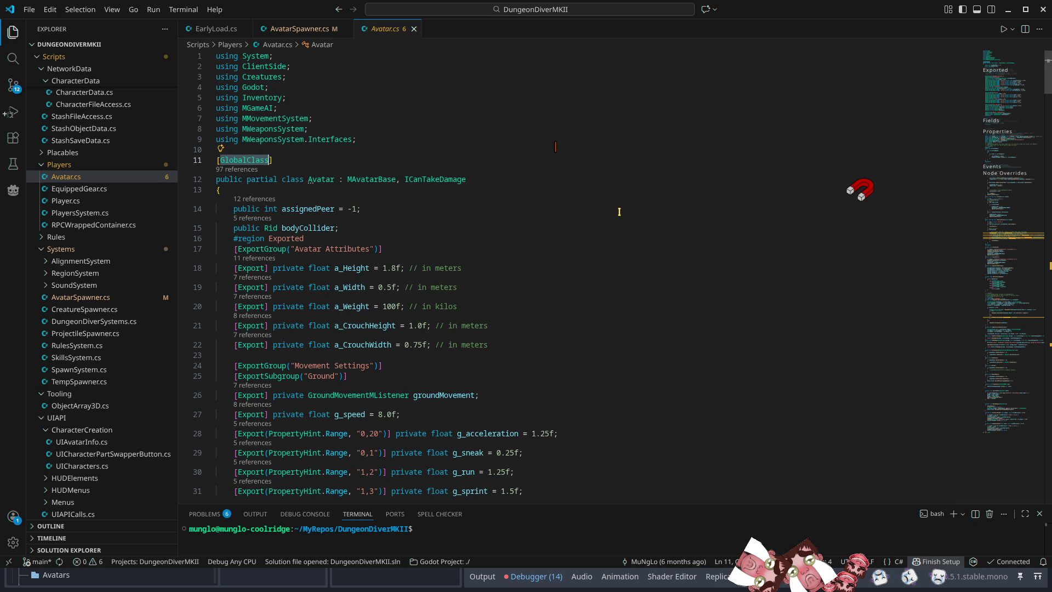
Replace [GlobalClass] with [Obsolete("AvatarMKII is replacing this")]
type("obs")
key("Tab")
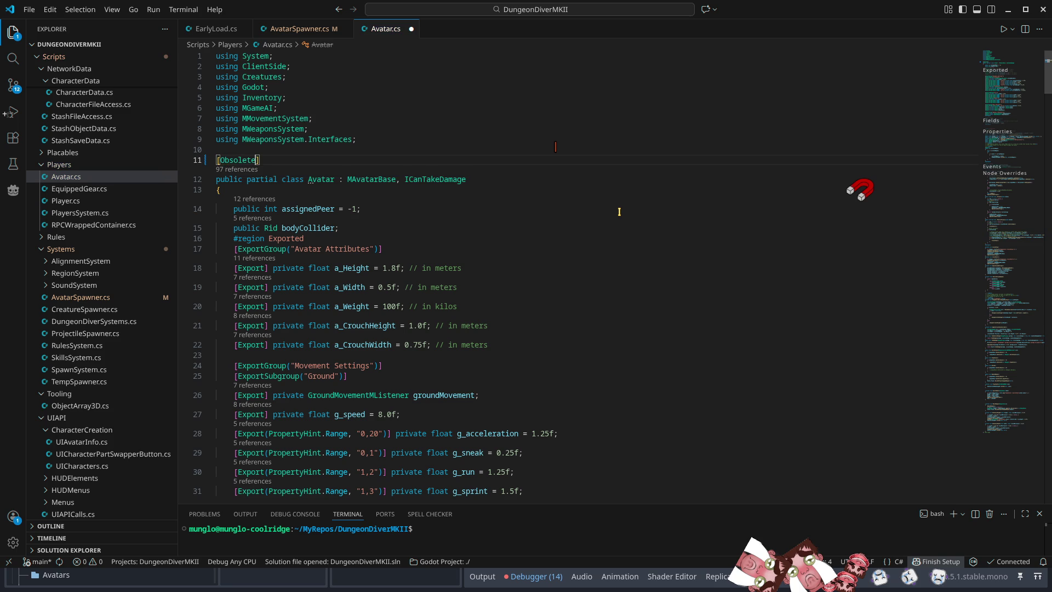
type("(\"Av")
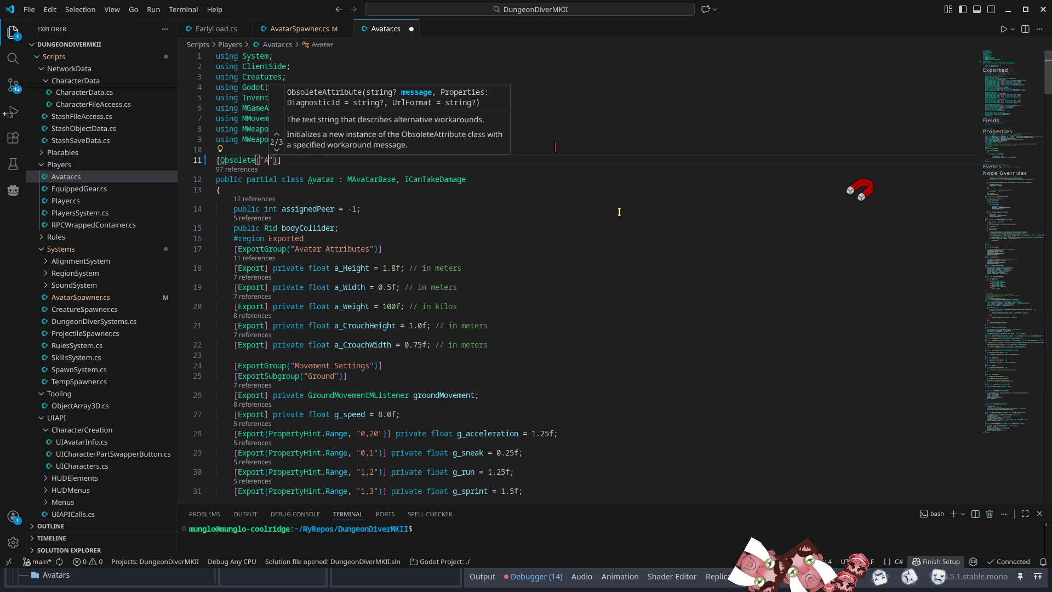
type("atarMKII ")
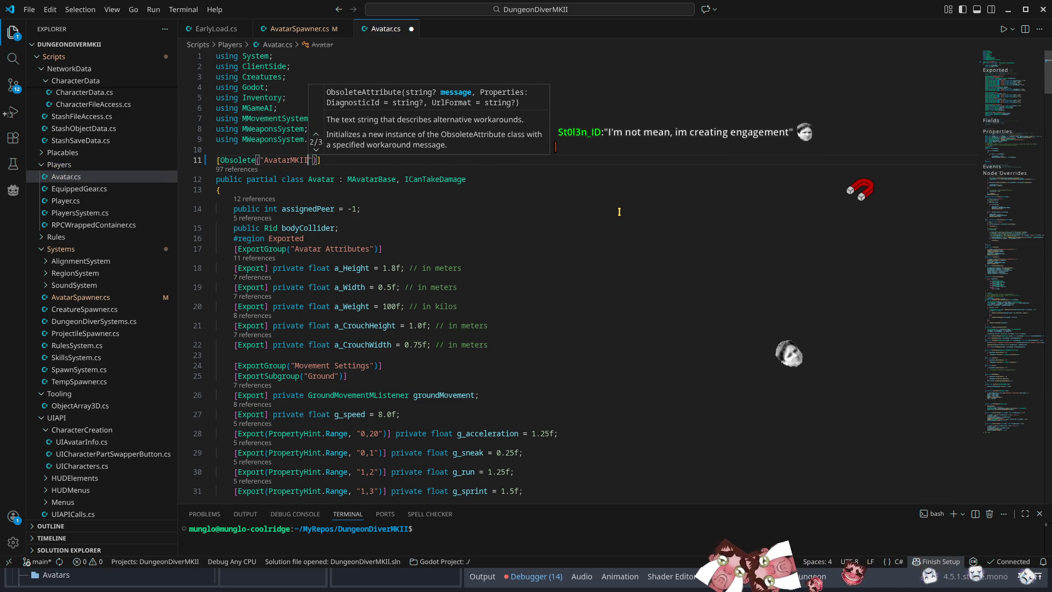
type("is replac")
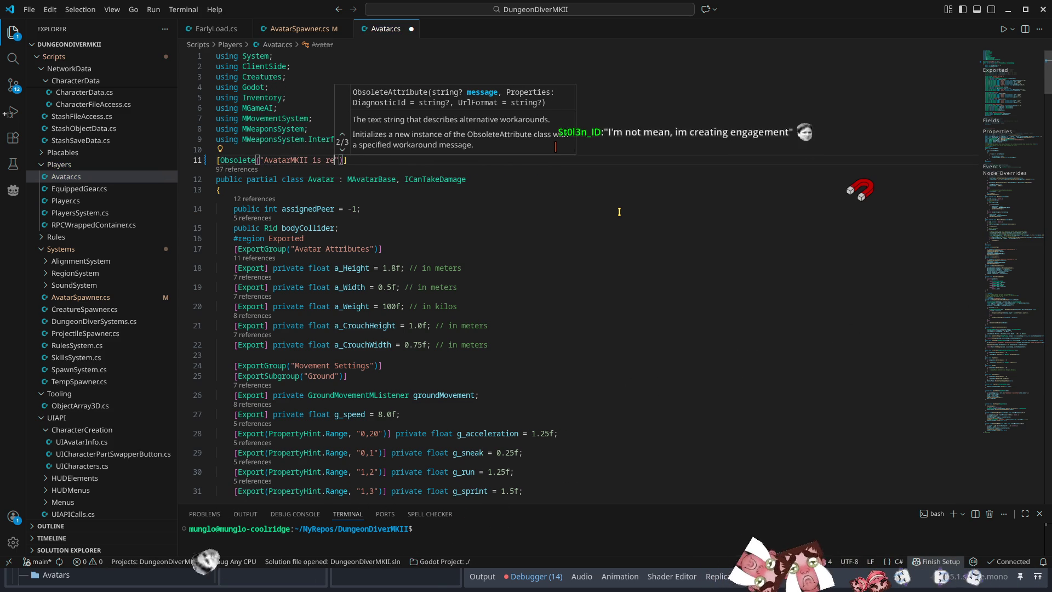
type("ing this")
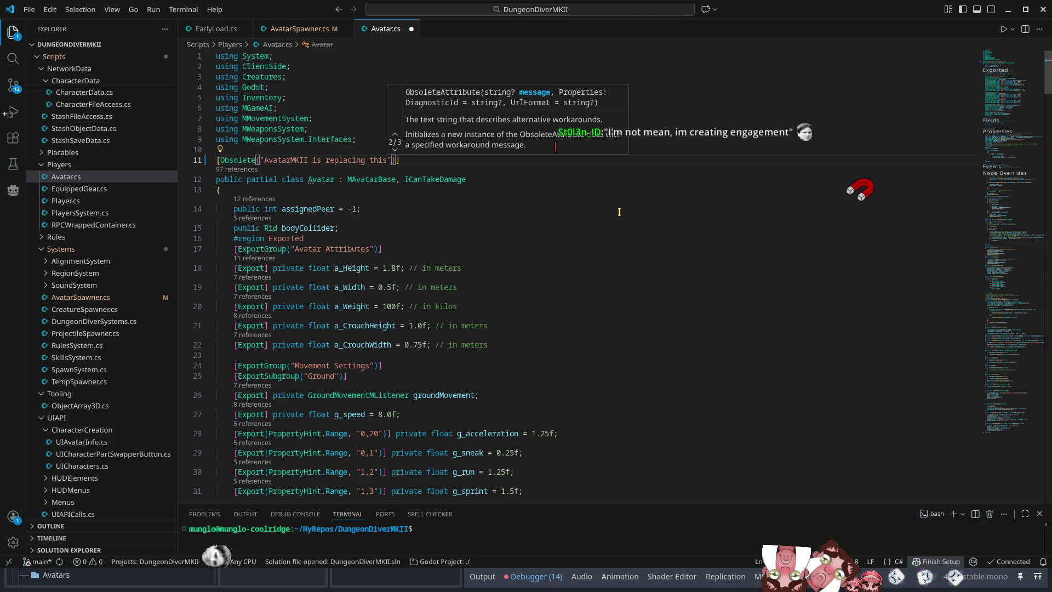
Wrap the Avatar class body in a /* */ block comment and save Avatar.cs
left_click(253, 188)
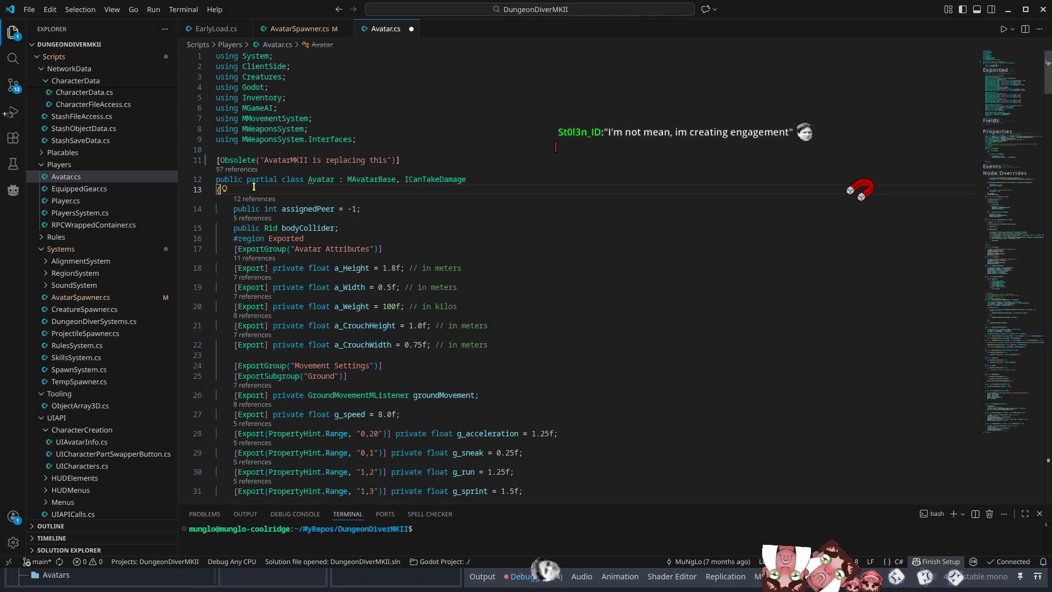
key("Return")
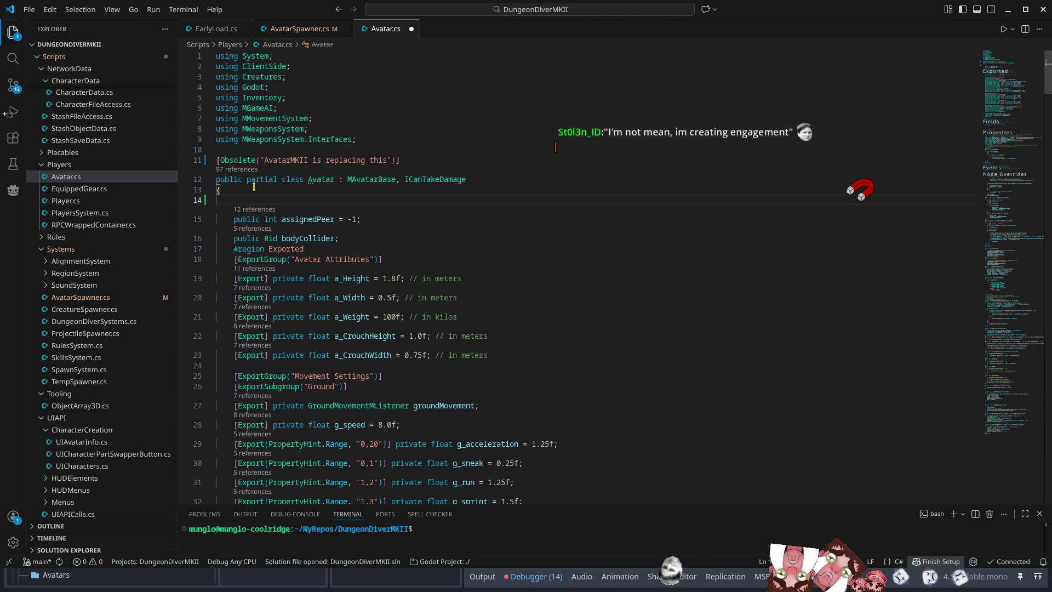
type("/*")
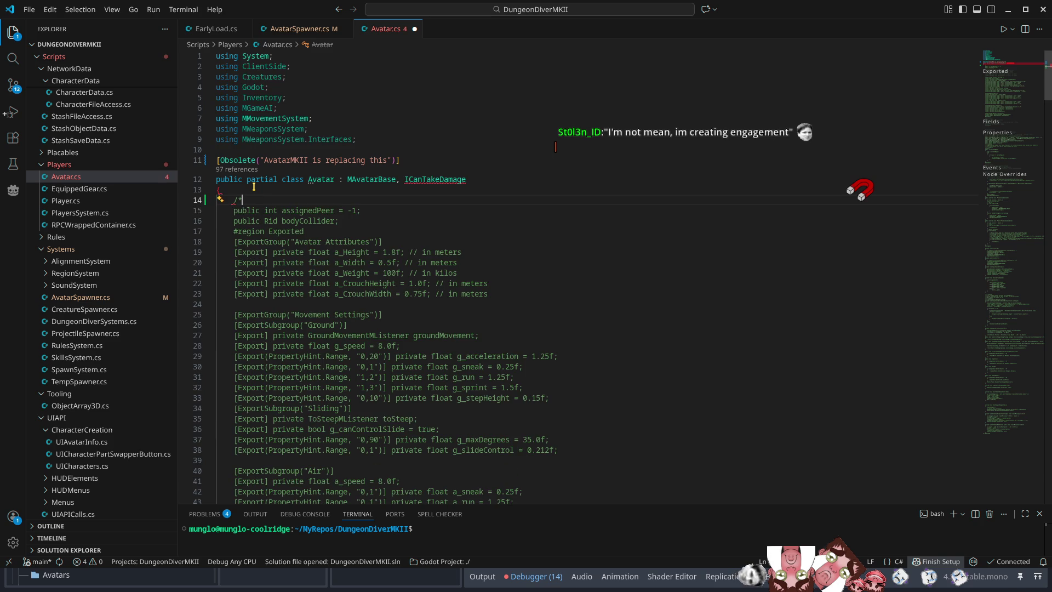
key("Page_Down")
key("Page_Down")
key("Page_Down")
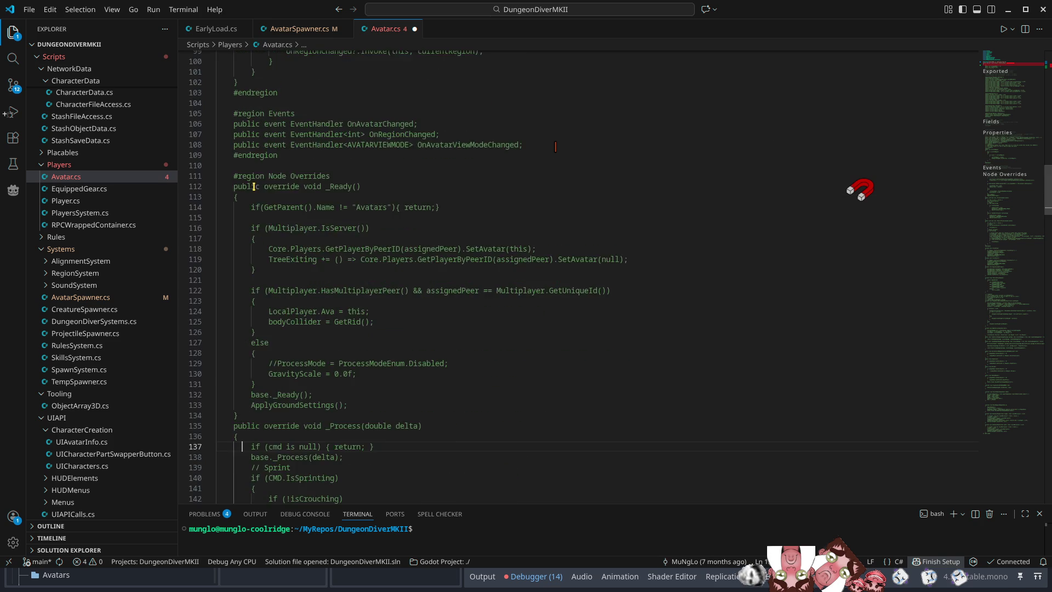
key("ctrl+shift+Return")
type("*")
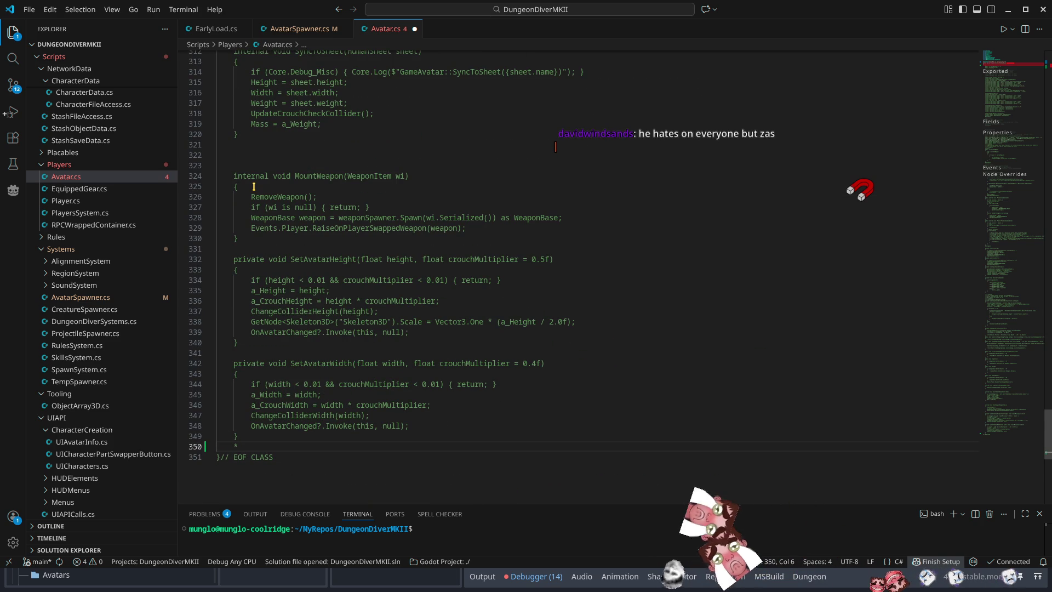
type("/")
key("ctrl+s")
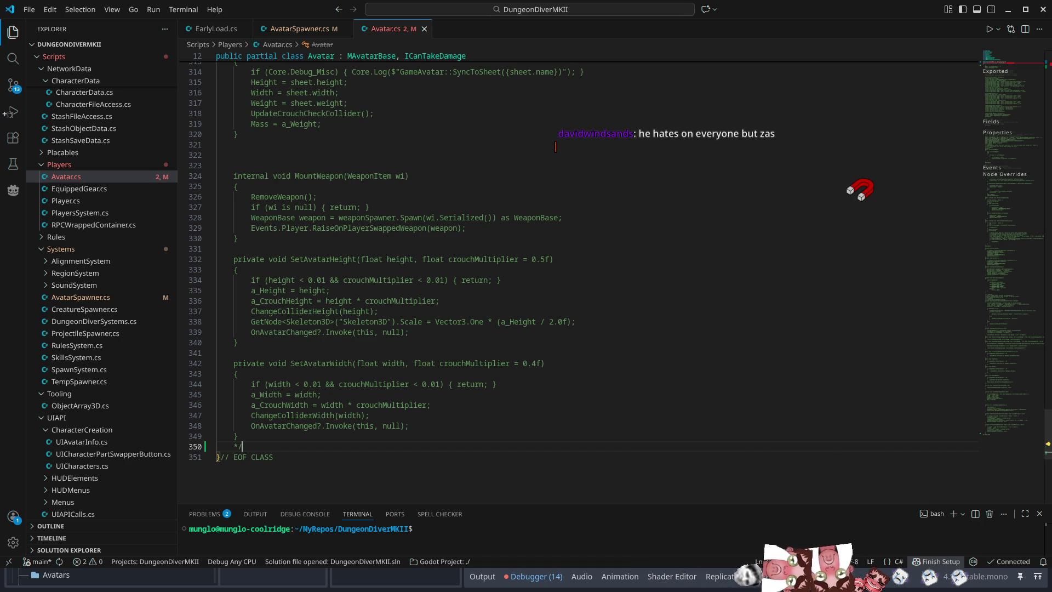
Remove ICanTakeDamage from the Avatar class declaration on line 12
left_click_drag(1045, 424, 1047, 72)
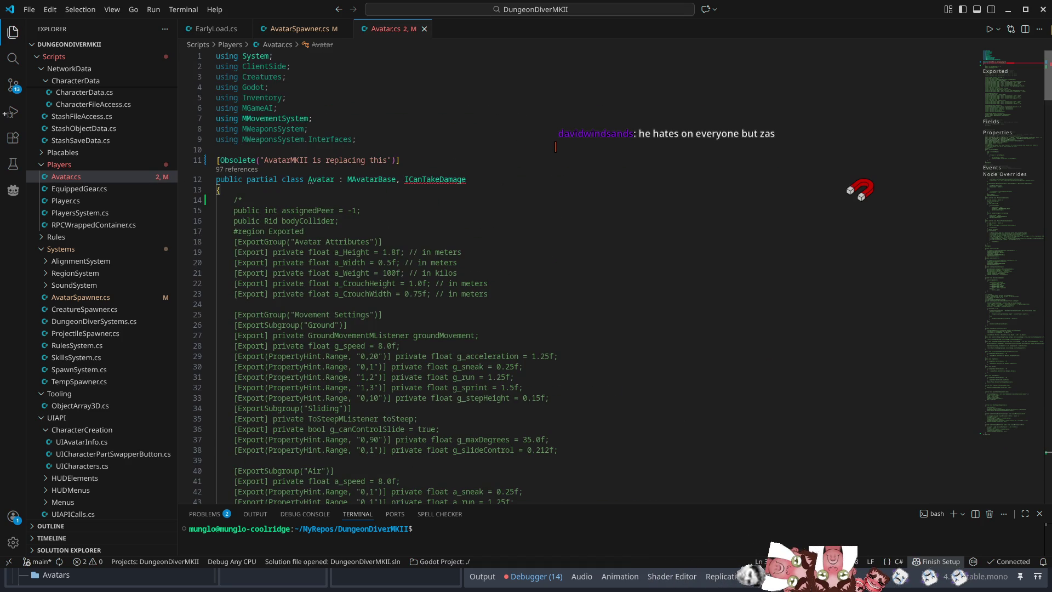
left_click(473, 180)
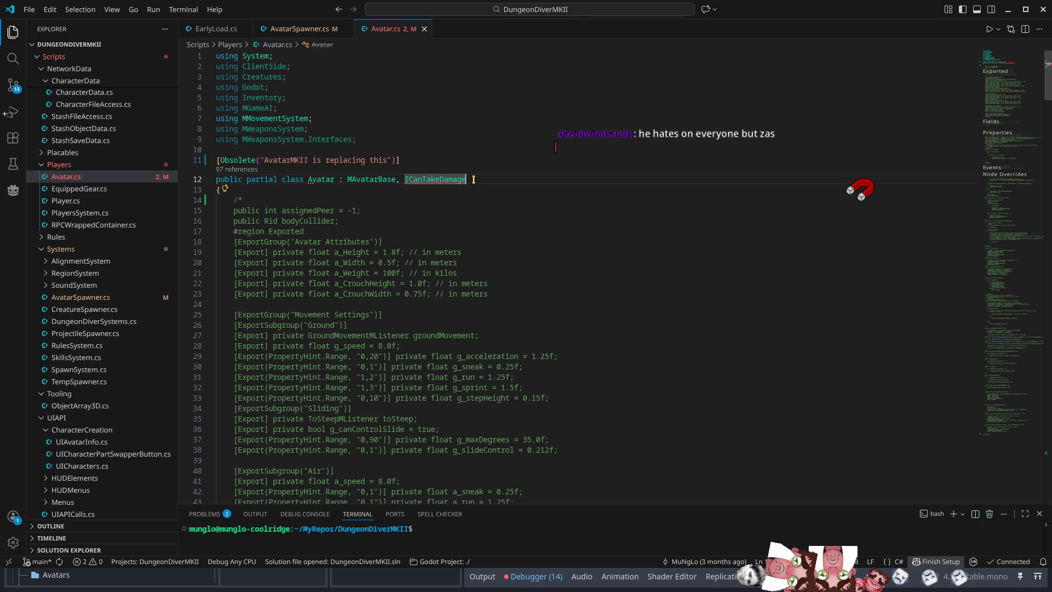
mouse_move(441, 183)
double_click(409, 180)
key("BackSpace")
key("BackSpace")
key("BackSpace")
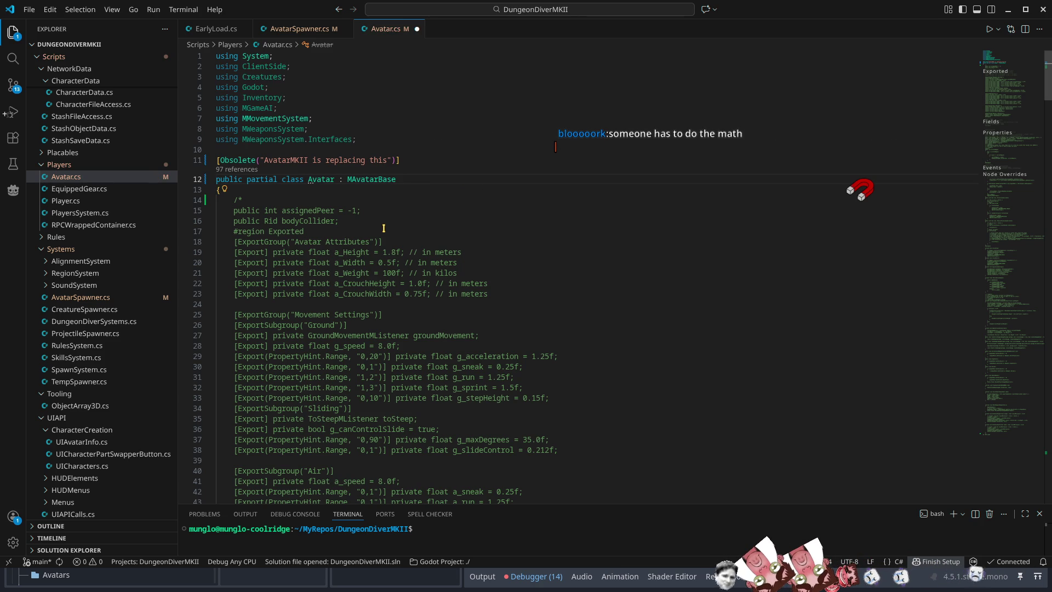
Replace the MAvatarBase base class with Node and check the Avatar class's references
double_click(379, 178)
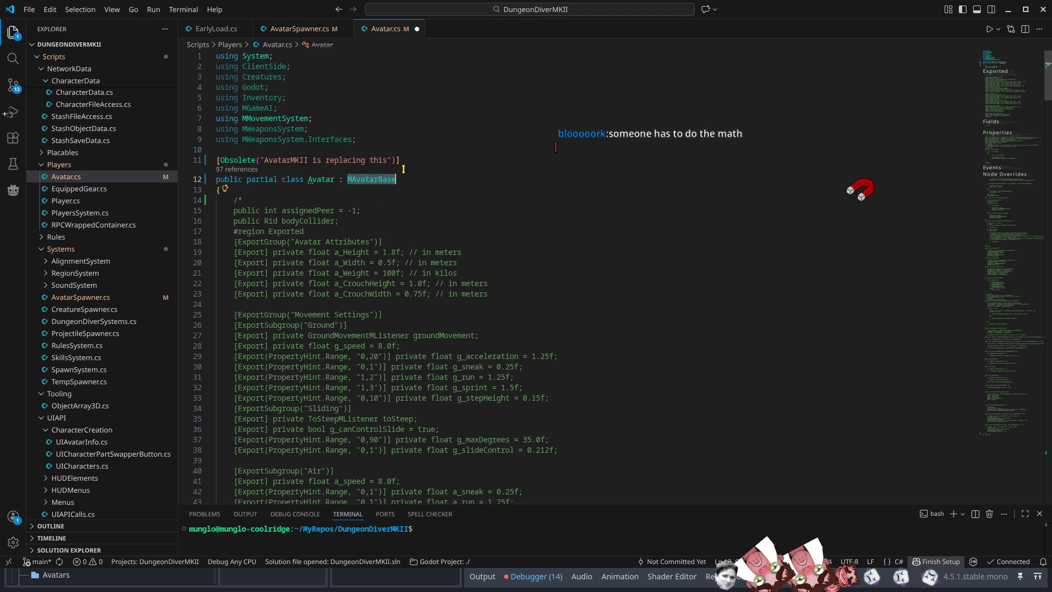
type("Node")
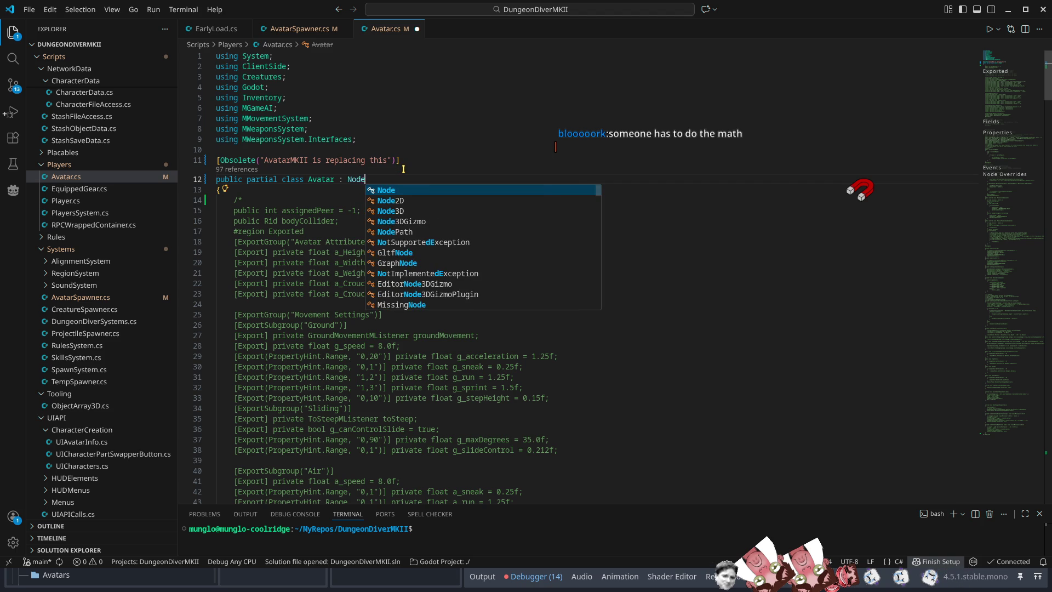
key("Escape")
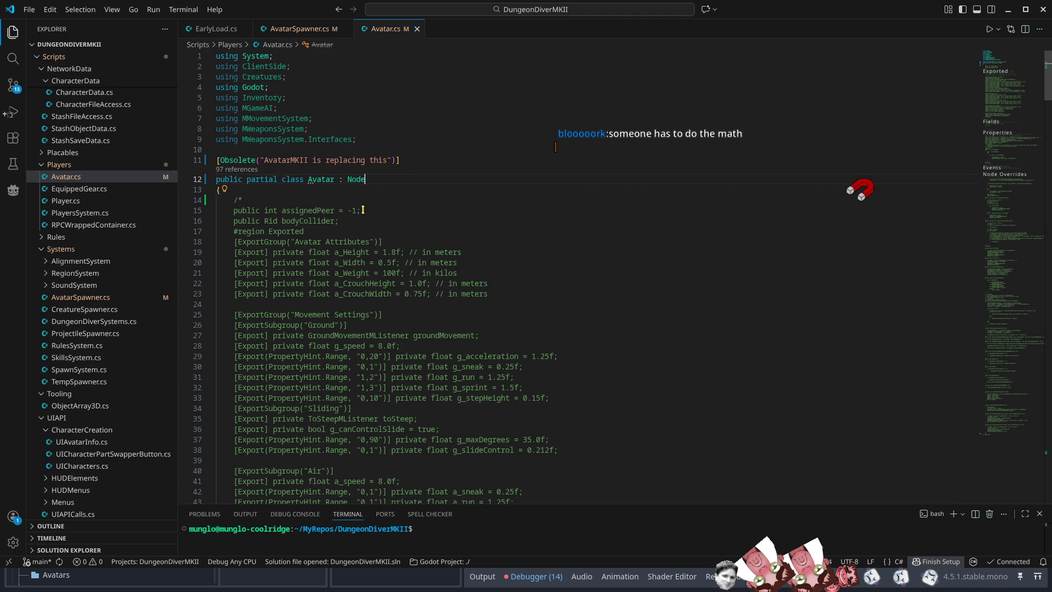
double_click(318, 180)
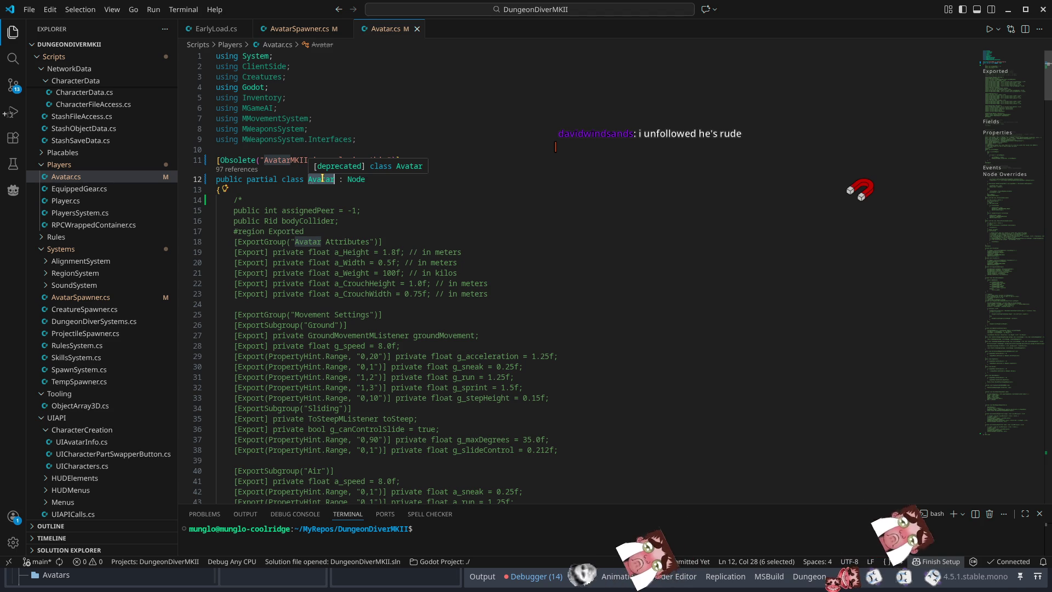
left_click(642, 250)
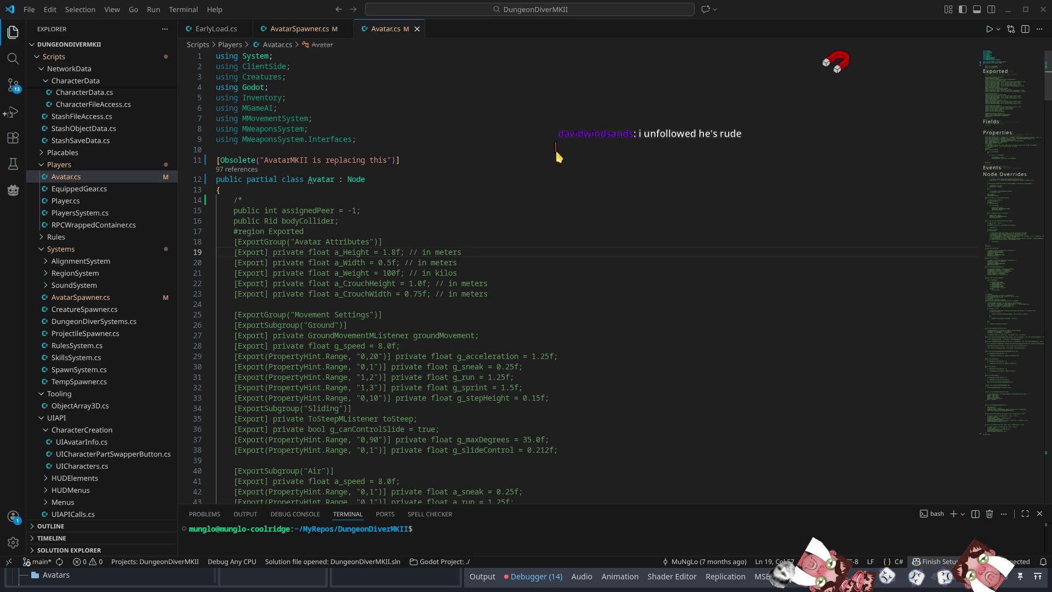
In Godot, collapse the expanded error and clear the Errors list
left_click(1008, 9)
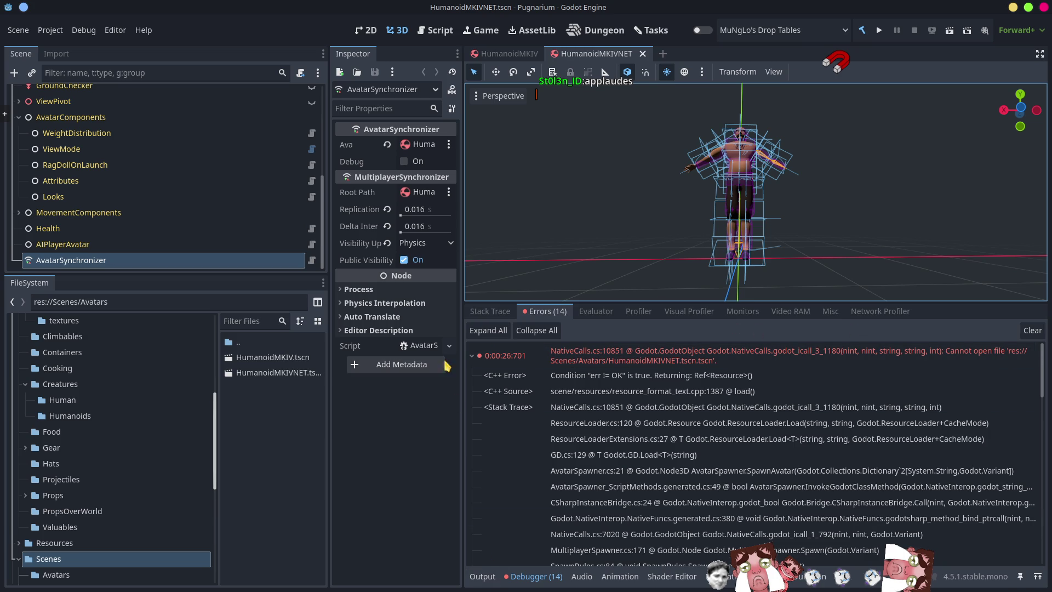
left_click(472, 356)
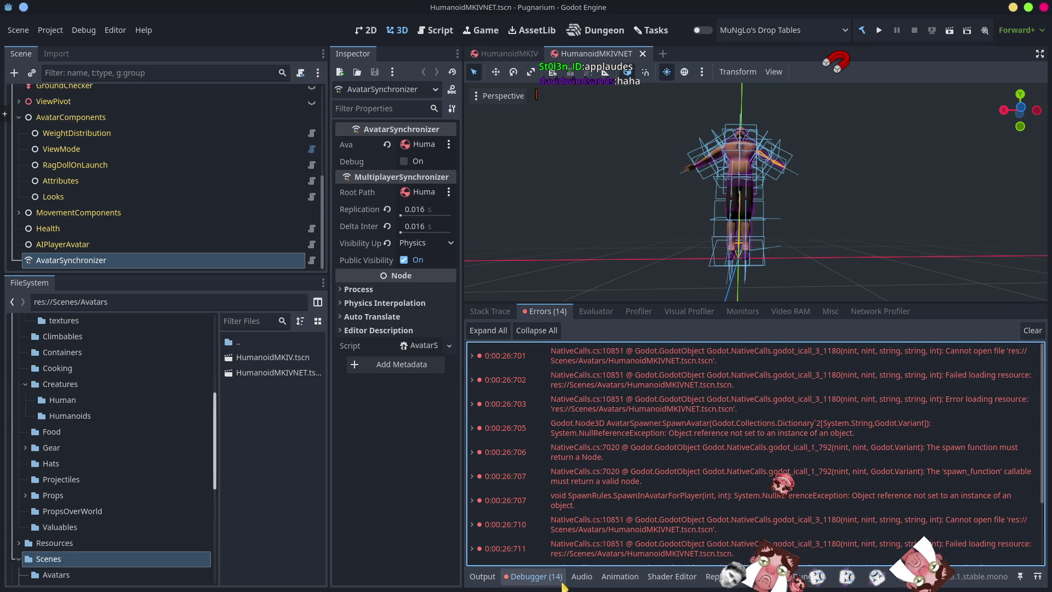
left_click(1033, 331)
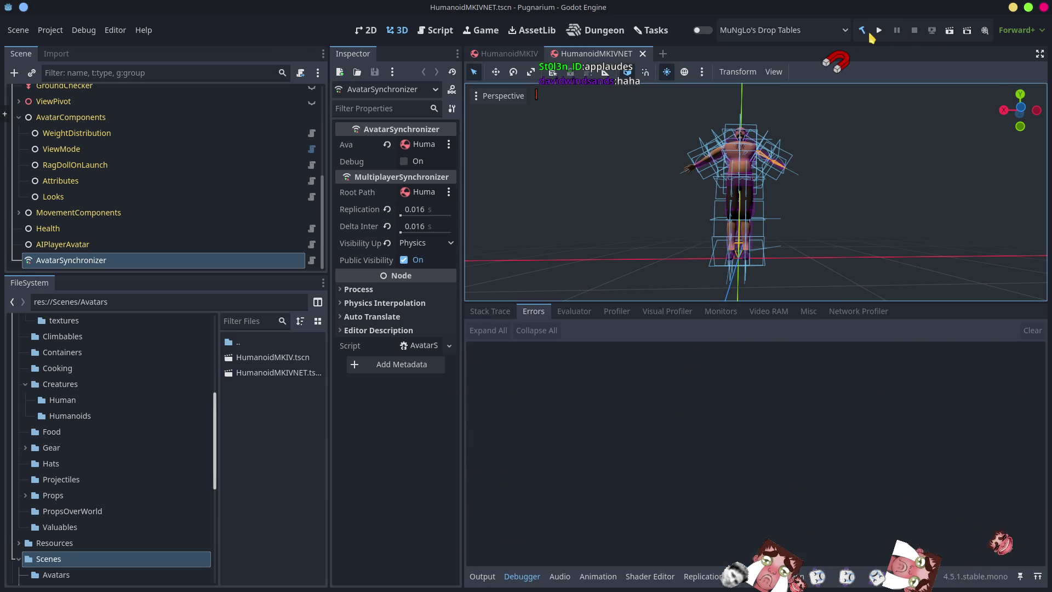
Run the project, dismiss the build failure, show only errors, and open the missing State error
left_click(877, 32)
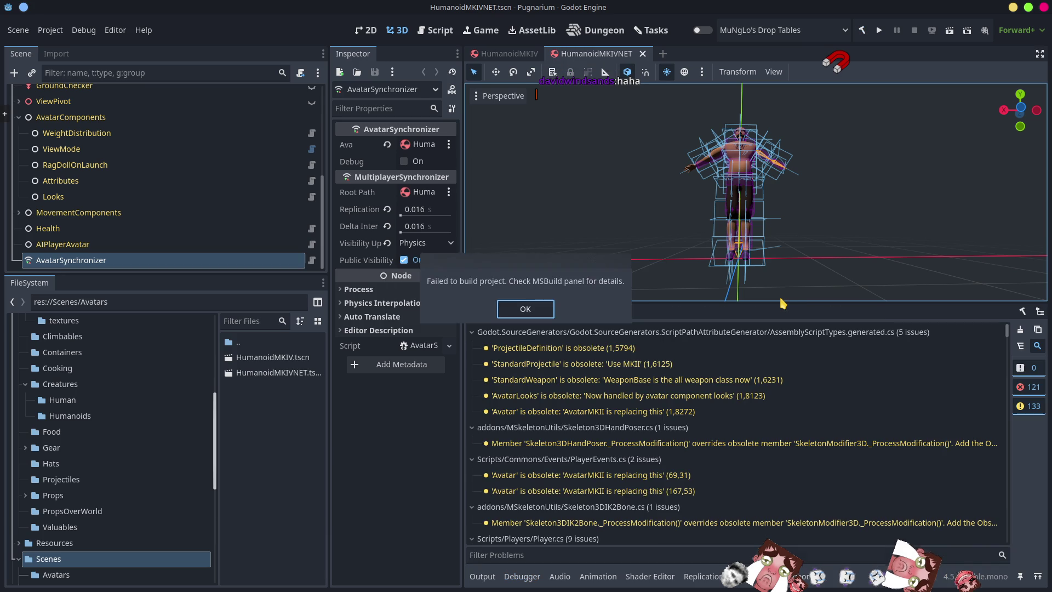
left_click(526, 310)
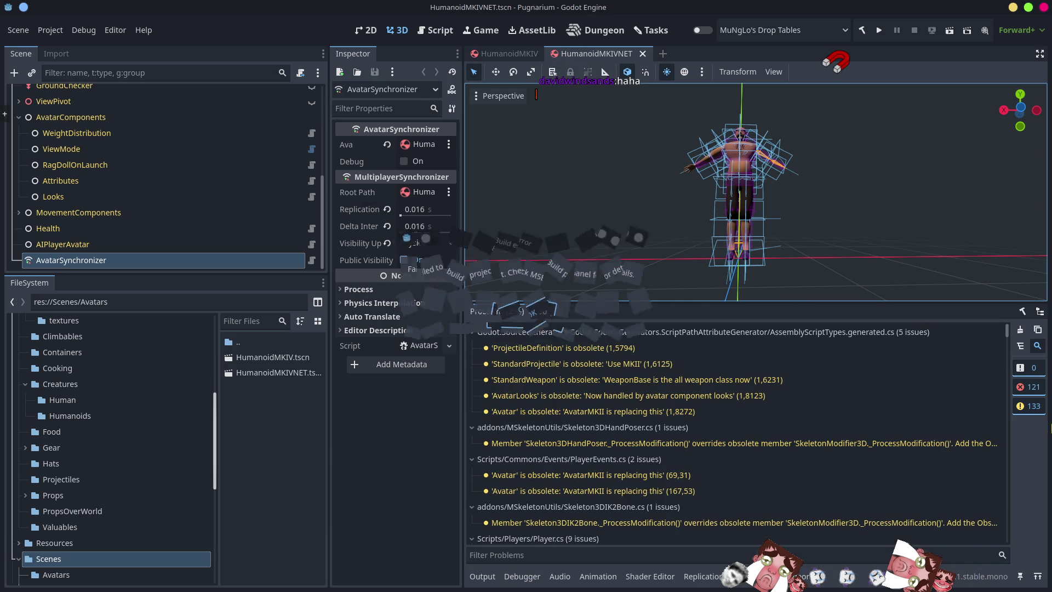
left_click(1029, 406)
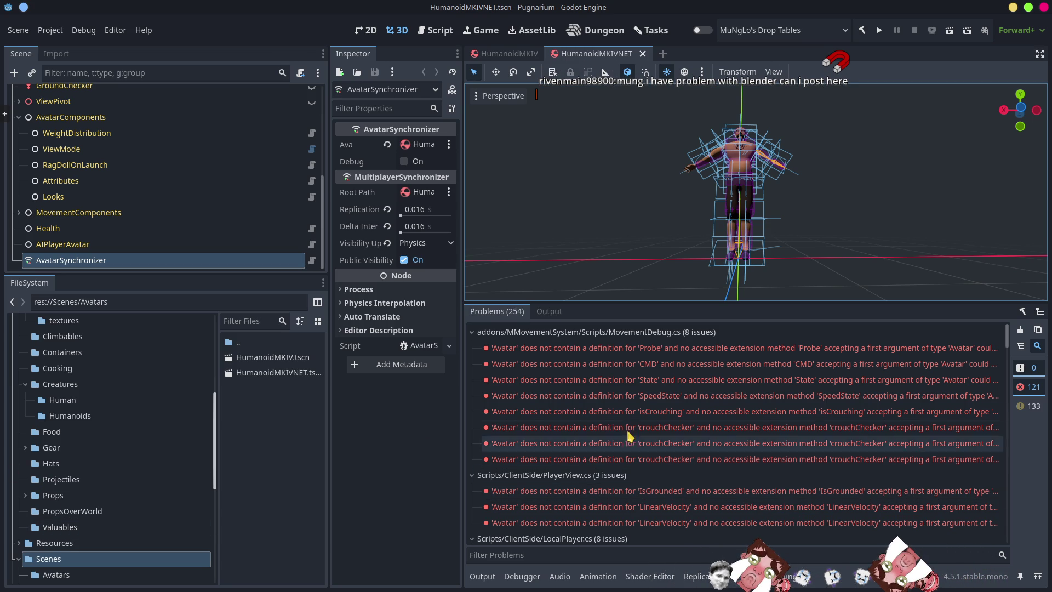
left_click(626, 385)
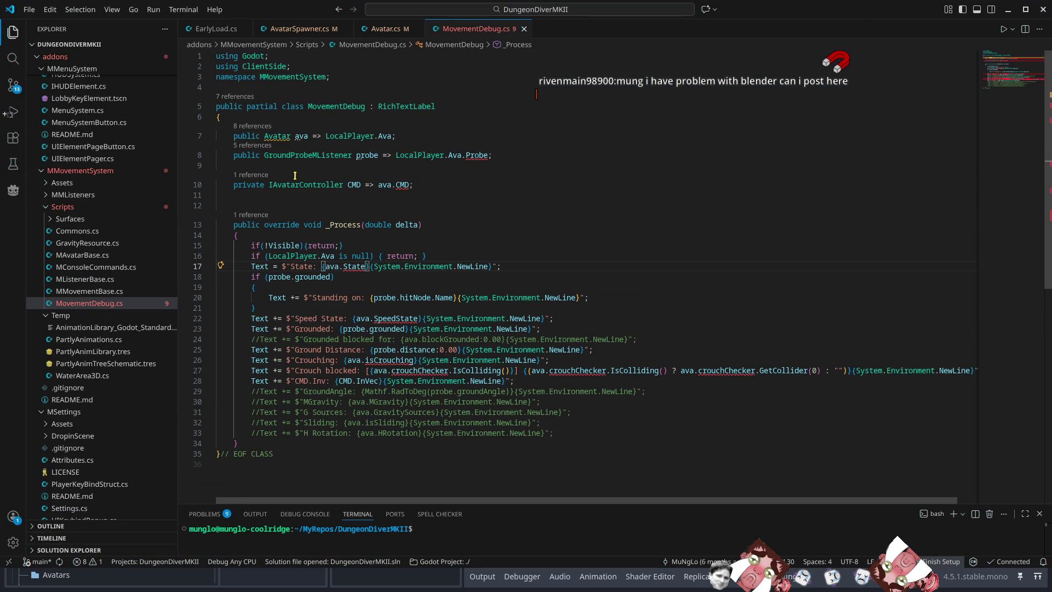
Change the ava property's type in MovementDebug.cs to AvatarMKII
left_click(294, 137)
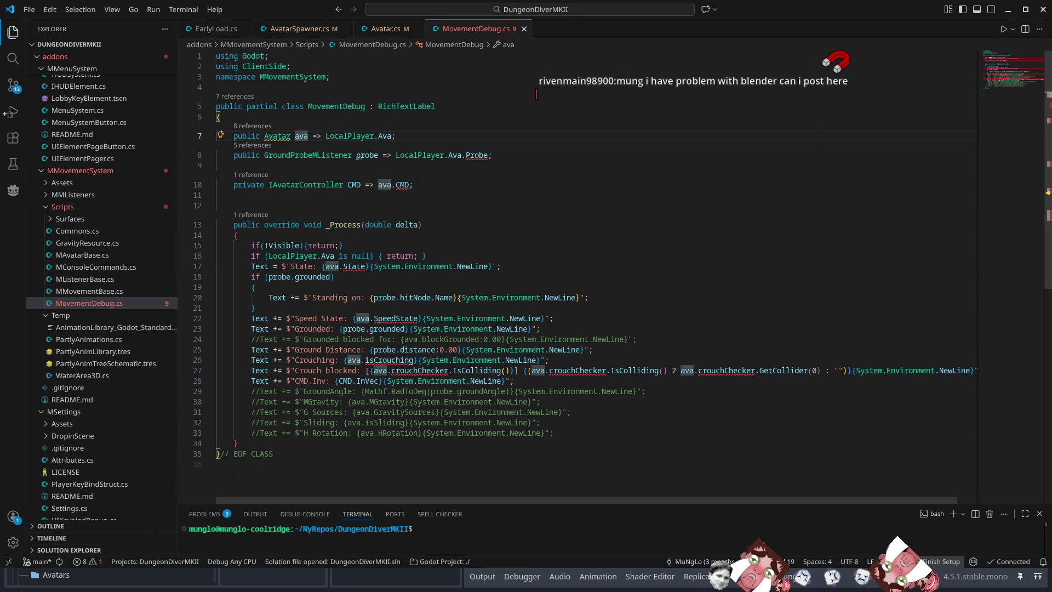
left_click(291, 136)
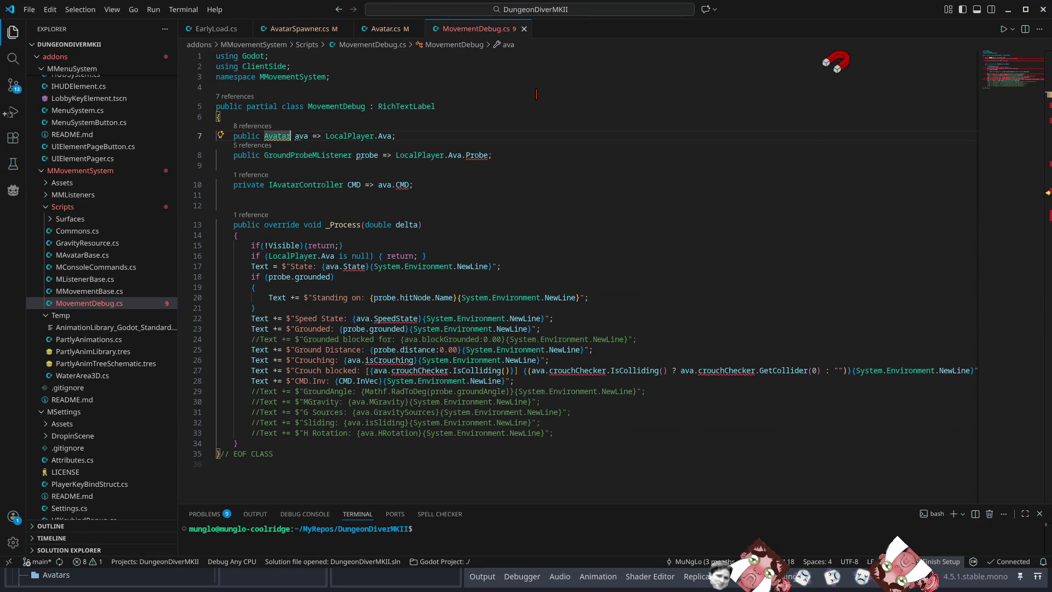
type("MKII")
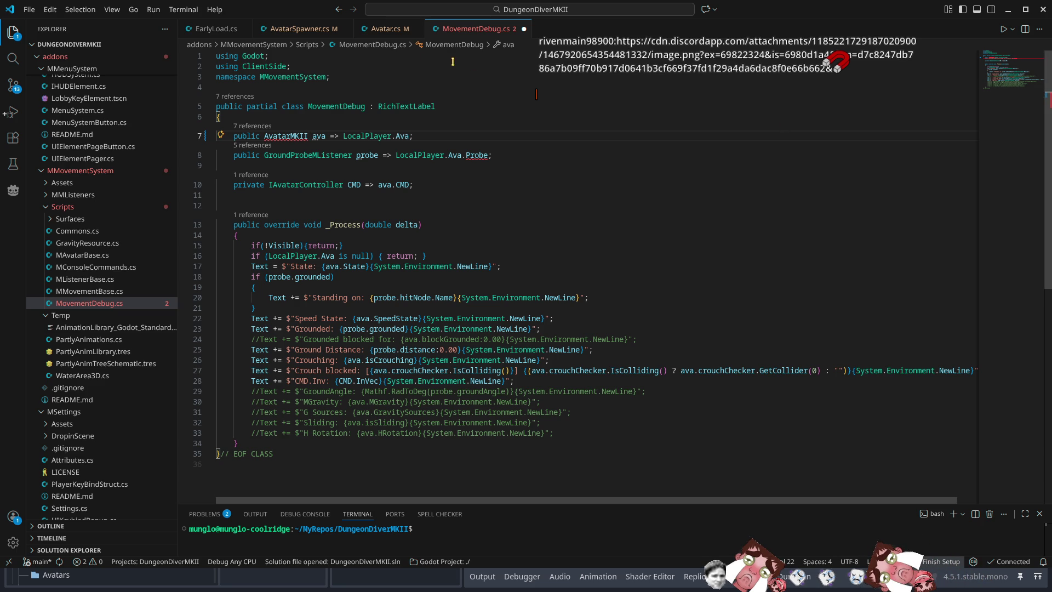
Add 'using Creatures;' via Quick Fix and go to LocalPlayer.Ava's private ava field
mouse_move(287, 136)
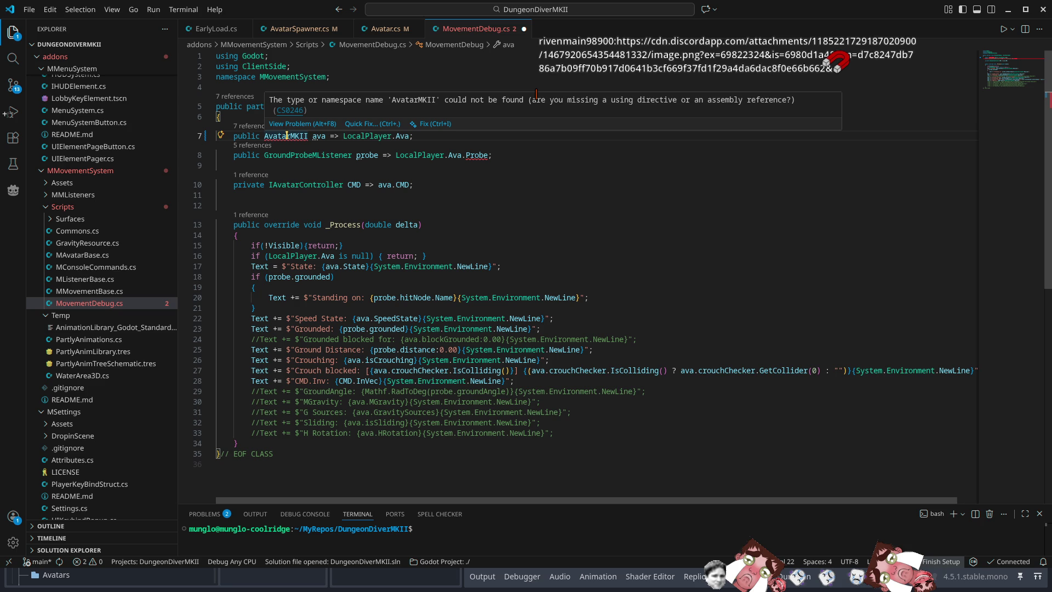
left_click(357, 124)
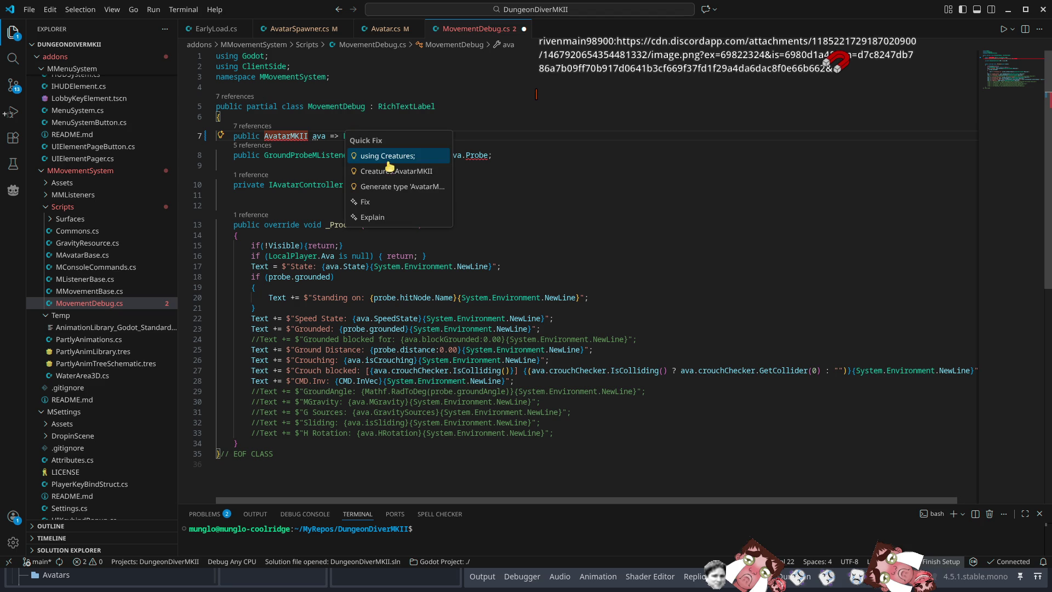
left_click(381, 158)
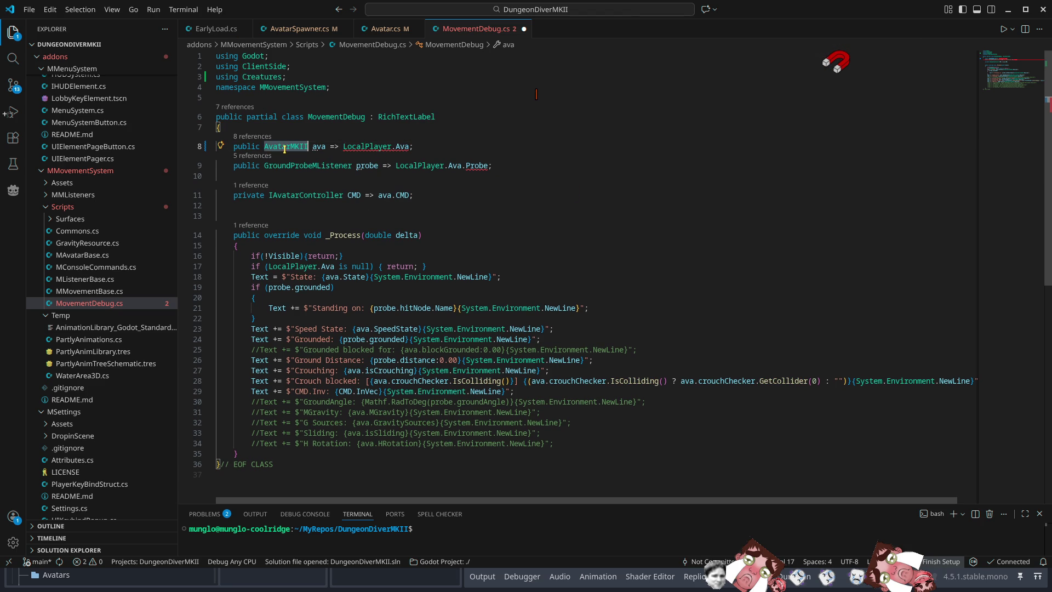
left_click(405, 147, "ctrl")
left_click(295, 182)
Retype LocalPlayer's ava field and Ava property as AvatarMKII and add the namespace import
type("MKII ava;")
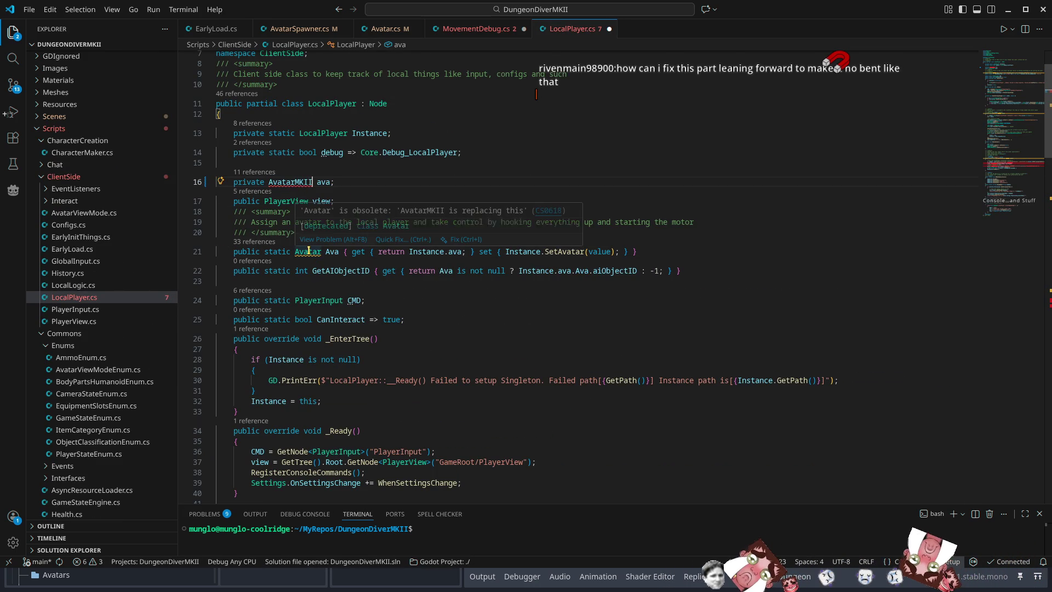
double_click(309, 251)
type("AvatarMKII")
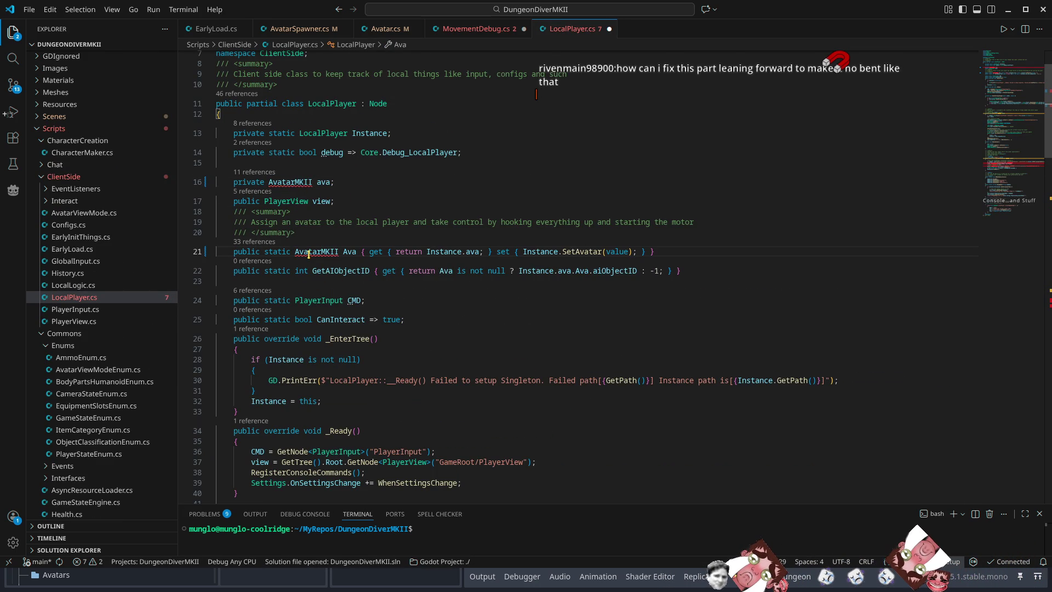
mouse_move(308, 254)
left_click(402, 240)
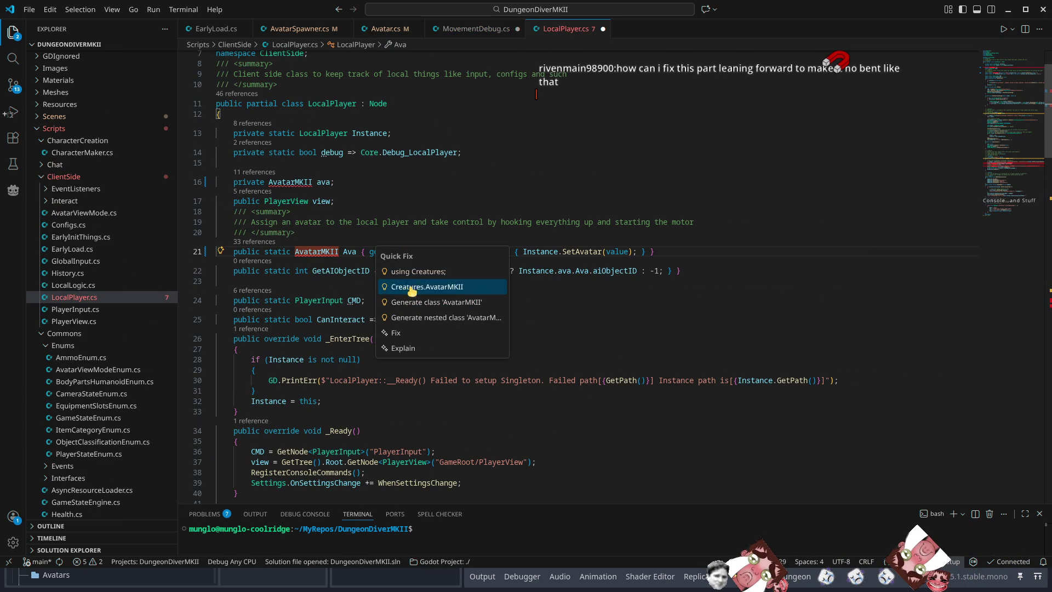
left_click(384, 256)
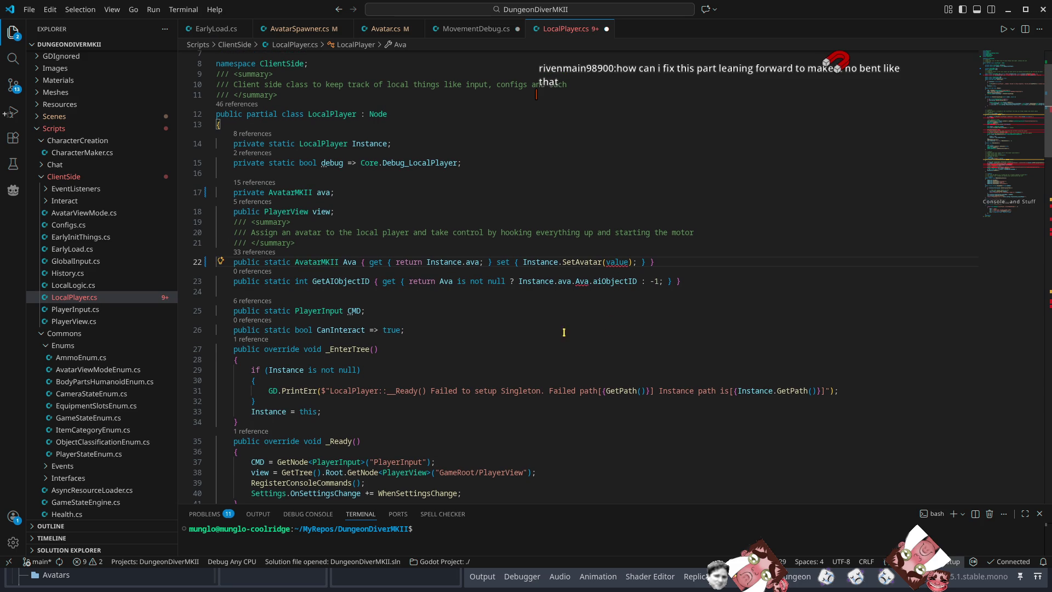
Change the SetAvatar and AttachViewToAvatar parameters to AvatarMKII
left_click(578, 263, "ctrl")
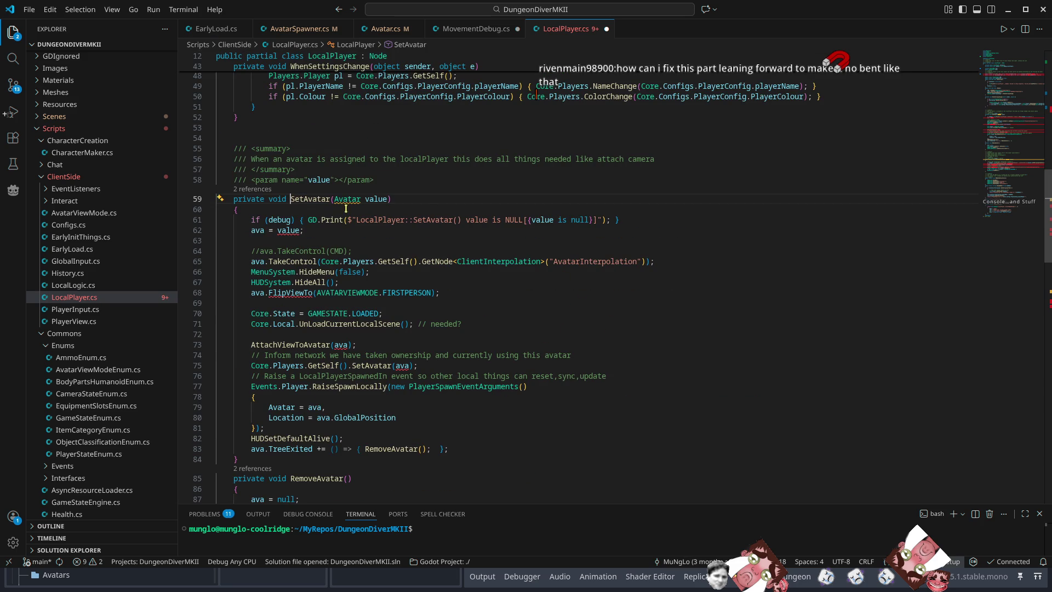
type("MKII")
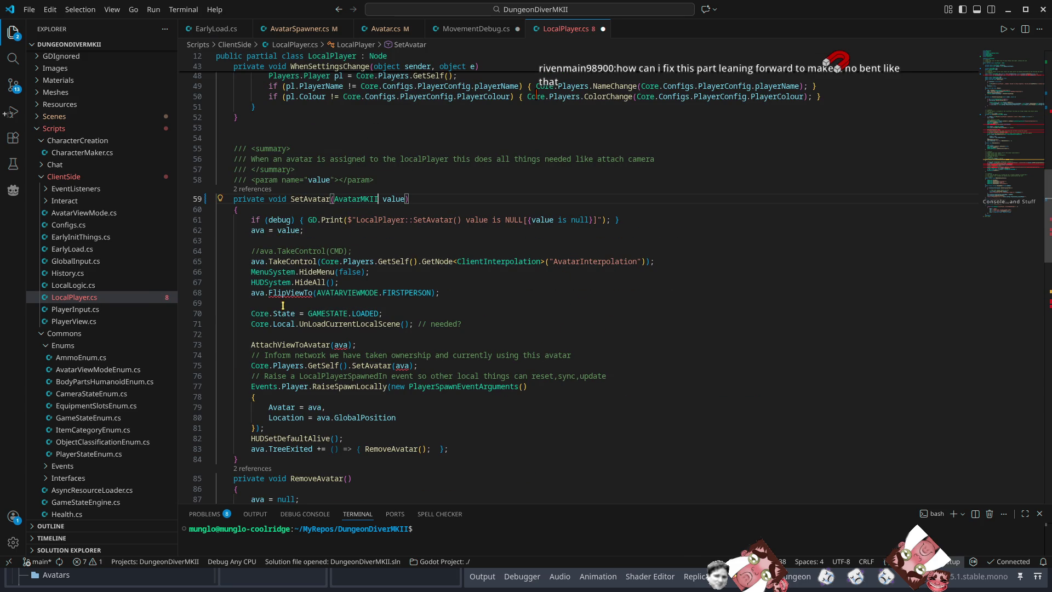
mouse_move(303, 297)
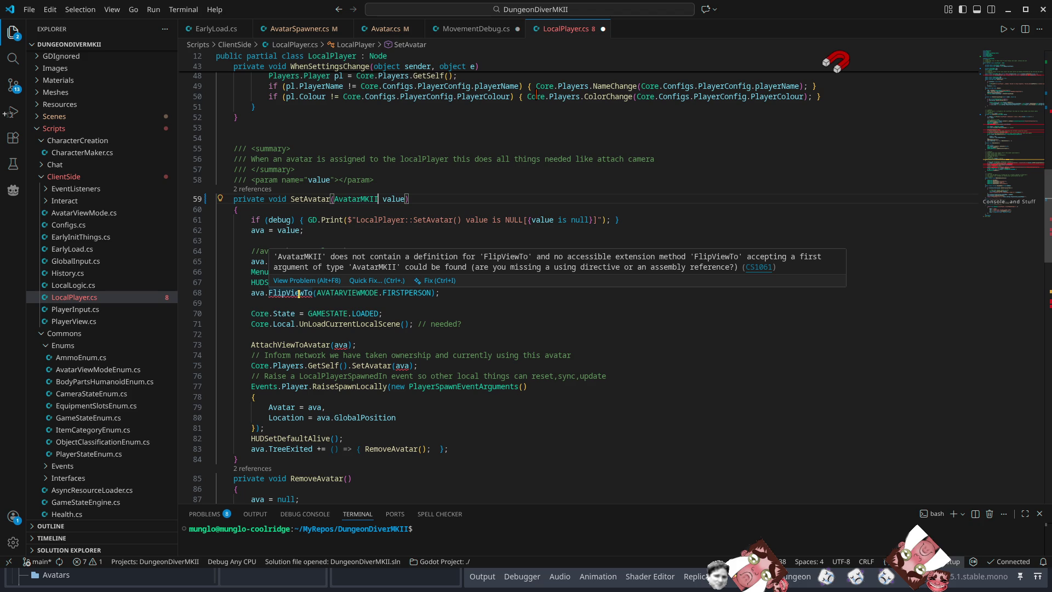
left_click(292, 344, "ctrl")
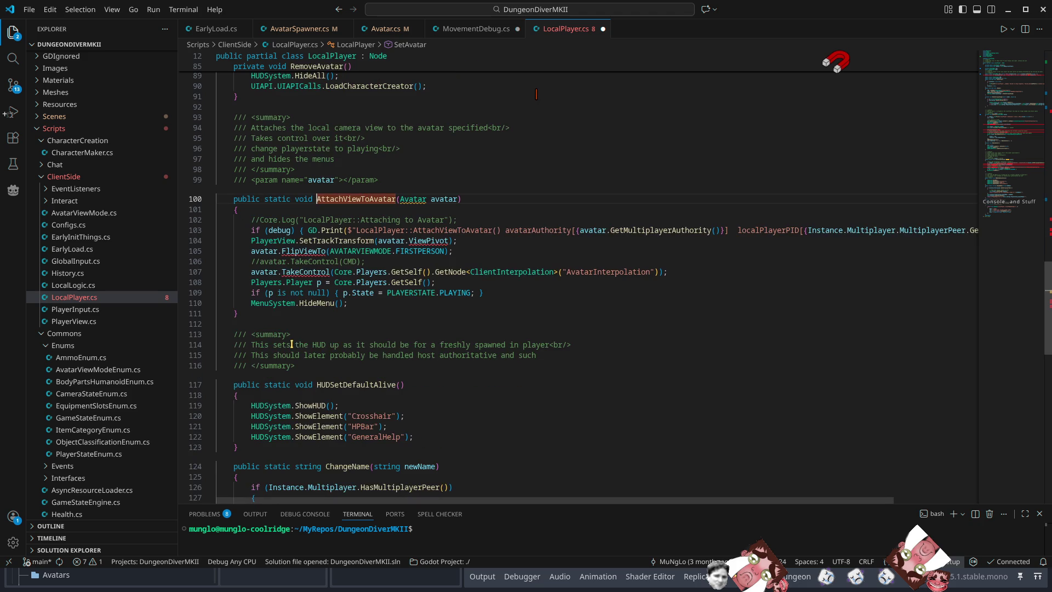
type("MKII")
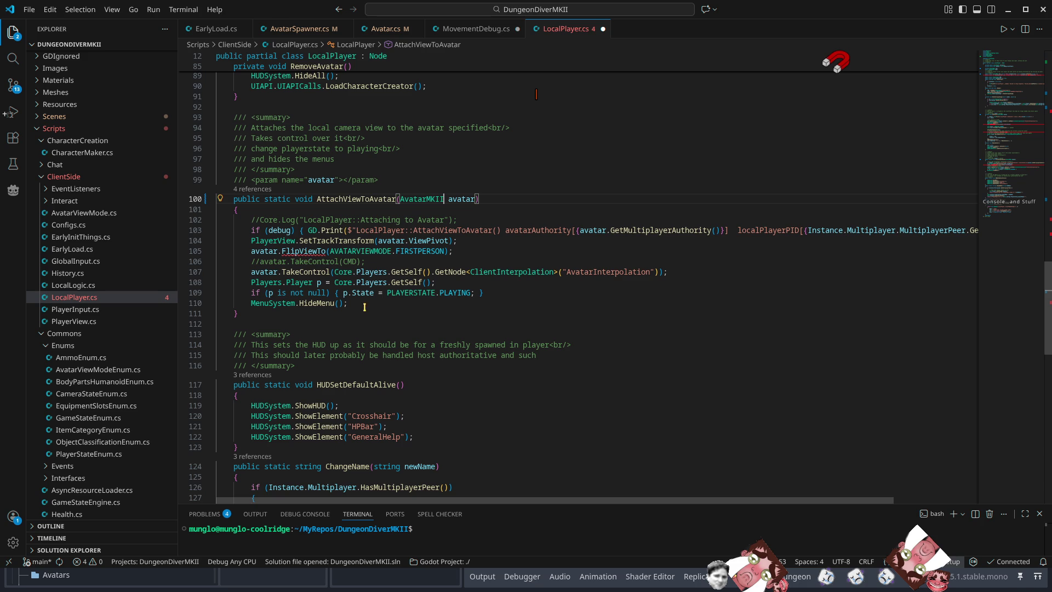
scroll(463, 433, "down", 5)
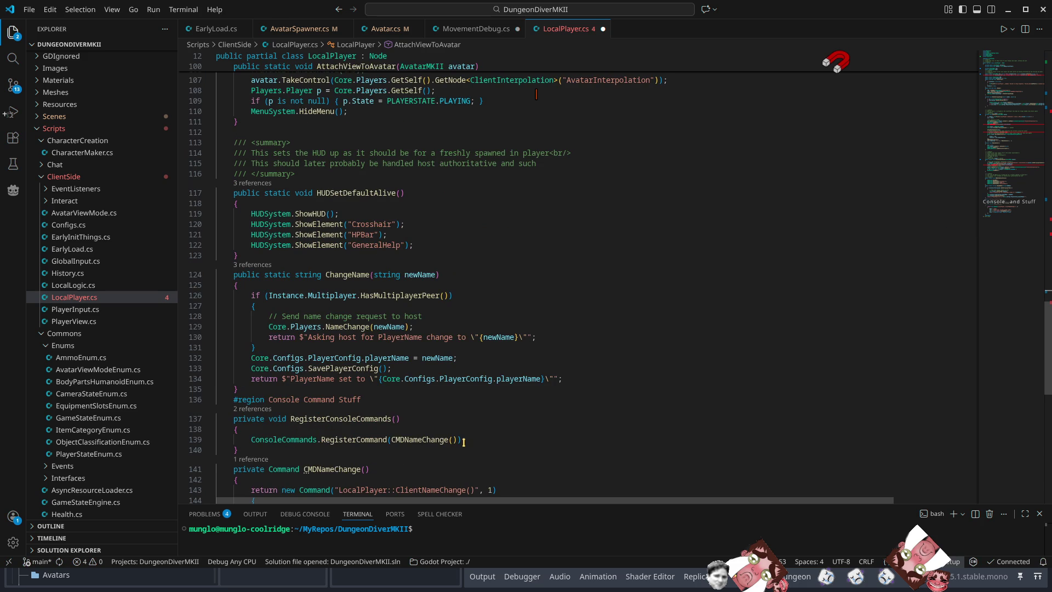
Close the LocalPlayer.cs, MovementDebug.cs and Avatar.cs tabs
middle_click(564, 32)
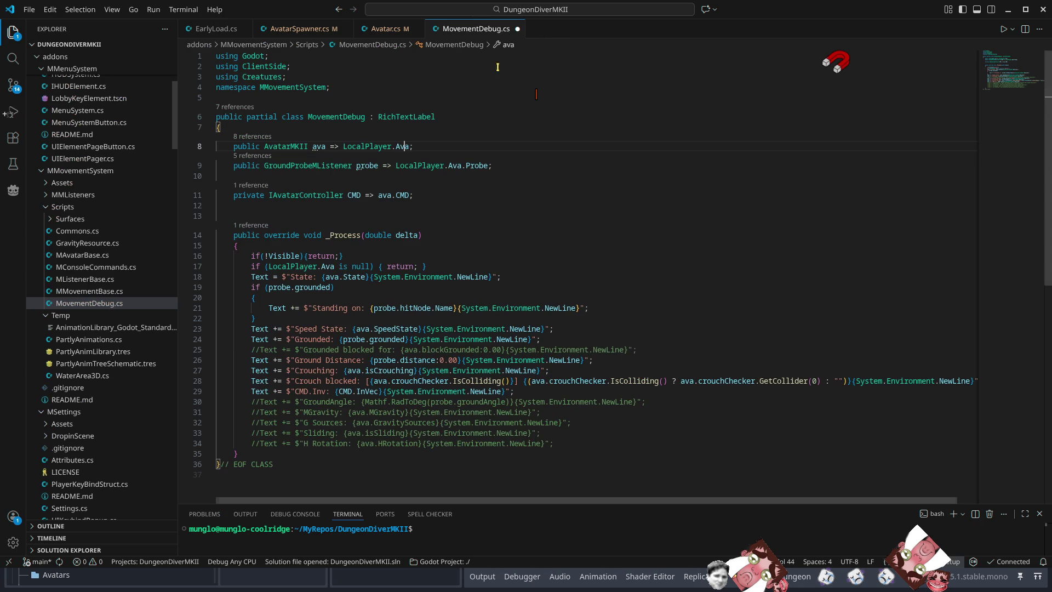
middle_click(460, 30)
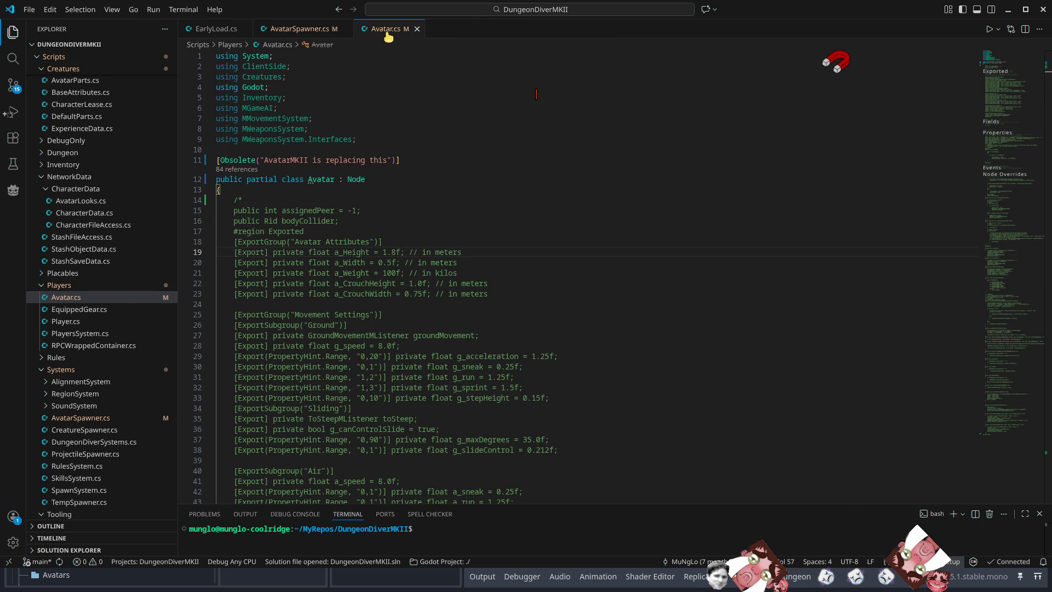
middle_click(388, 34)
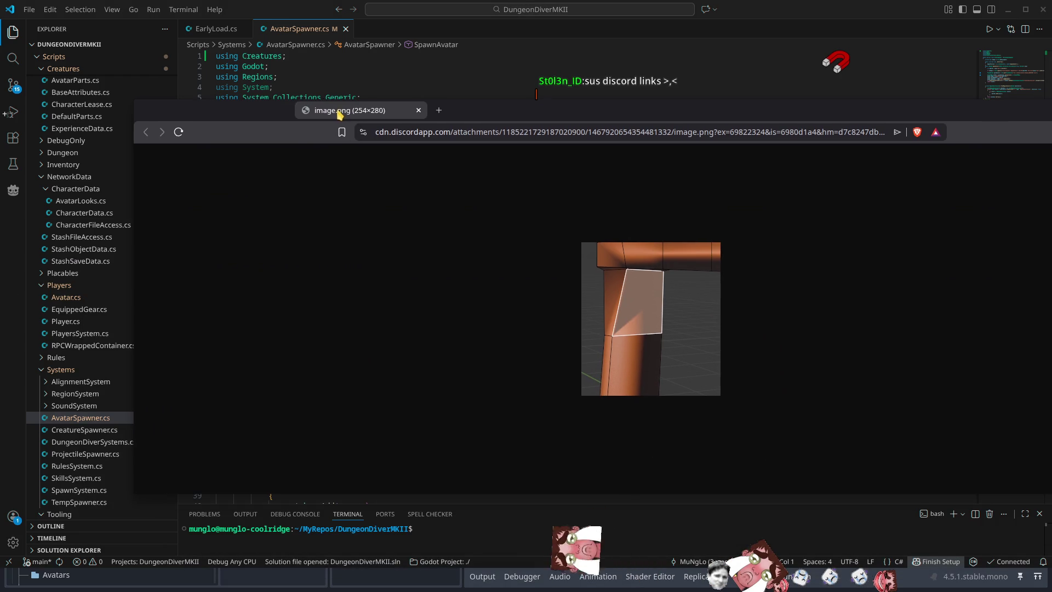
Move the Brave window showing the orange bent-pipe reference image.png into view
left_click_drag(342, 114, 323, 107)
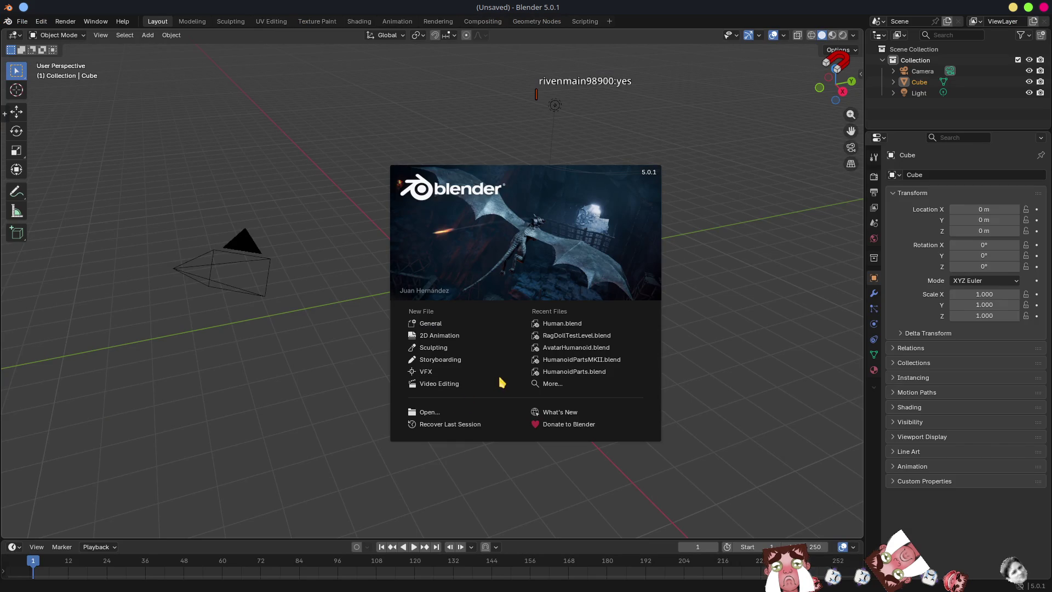
Dismiss the splash, delete the Camera and Light, and enter Edit Mode on the cube
left_click(323, 301)
left_click_drag(510, 241, 544, 234)
scroll(570, 235, "down", 5)
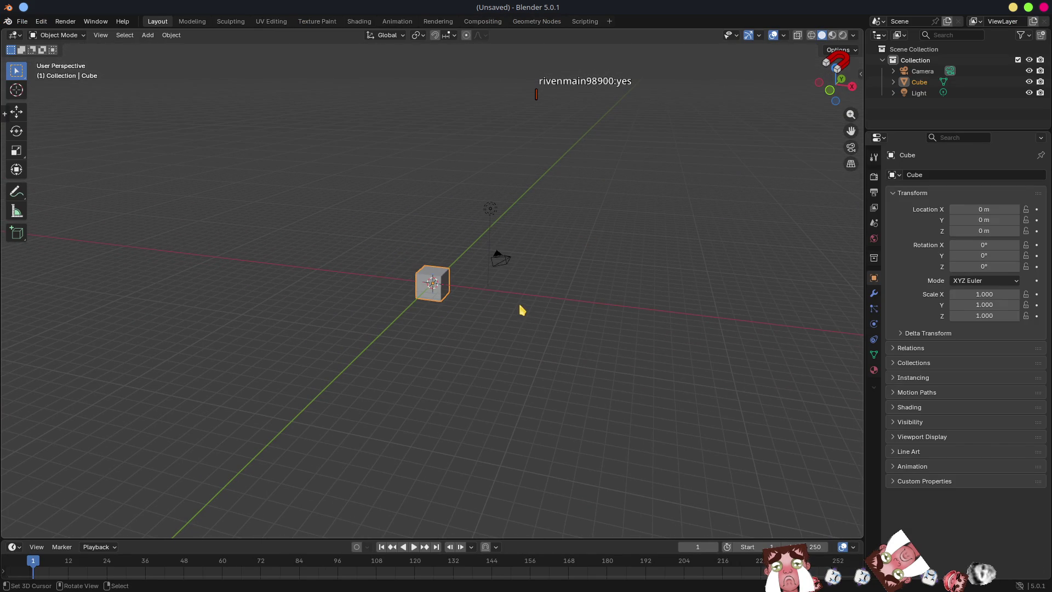
key("Delete")
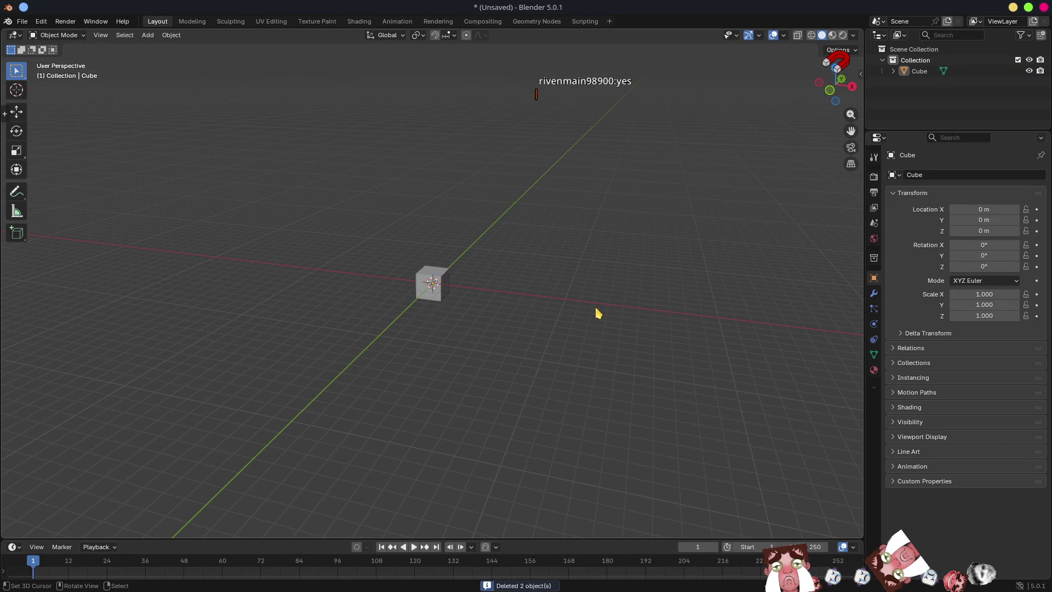
key("Tab")
Stretch the cube's top face up along Z into a tall pillar, then extrude it upward twice
mouse_move(482, 263)
left_mouse_down()
mouse_move(527, 265)
mouse_move(457, 272)
mouse_move(559, 329)
left_mouse_up()
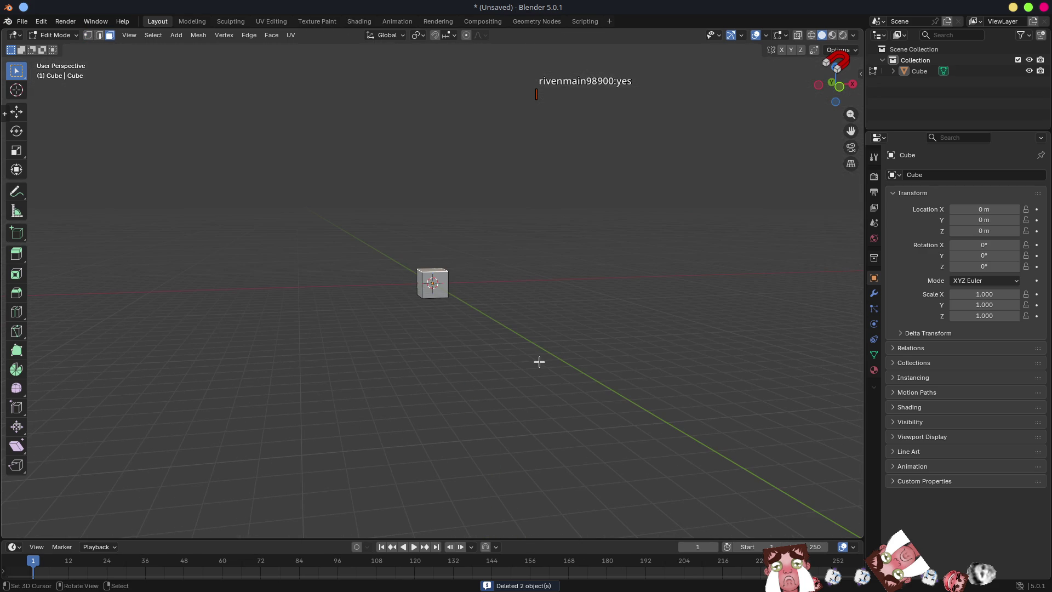
key("g")
key("z")
left_click(531, 242)
mouse_move(531, 241)
left_mouse_down()
mouse_move(531, 343)
mouse_move(520, 276)
left_mouse_up()
scroll(524, 277, "up", 2)
key("e")
left_click(531, 265)
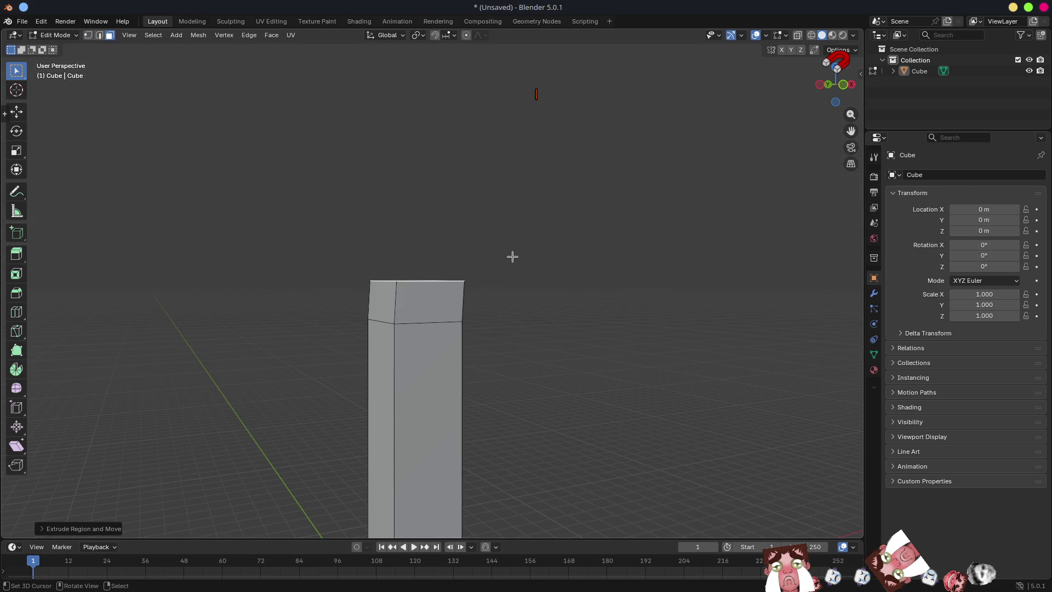
key("e")
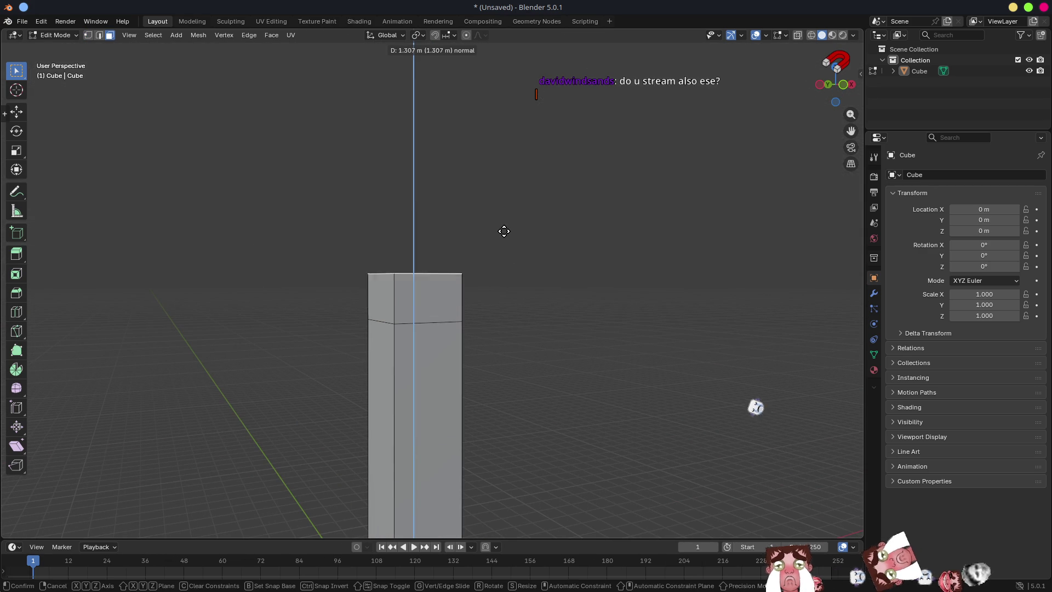
left_click(498, 246)
Extrude the top segment's side face to the right and its front-left face outward
left_click(427, 296)
mouse_move(427, 296)
left_mouse_down()
mouse_move(589, 331)
mouse_move(571, 373)
mouse_move(622, 379)
left_mouse_up()
key("e")
left_click(655, 371)
left_click(462, 328, "shift")
left_click(533, 339, "shift")
left_click(540, 333, "shift")
left_click_drag(587, 348, 617, 364)
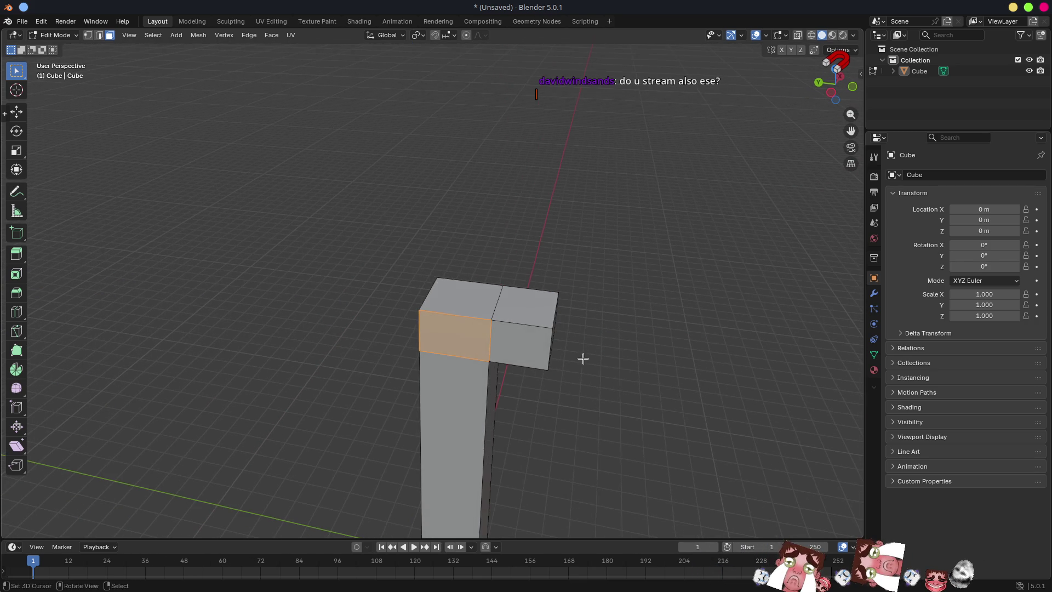
key("e")
mouse_move(683, 380)
left_mouse_down()
mouse_move(652, 397)
mouse_move(385, 327)
mouse_move(495, 316)
left_mouse_up()
left_click(642, 392)
Extrude the top block's front and right faces sideways into a long crossbar forming a T
left_click(346, 326)
left_click(465, 287, "shift")
key("e")
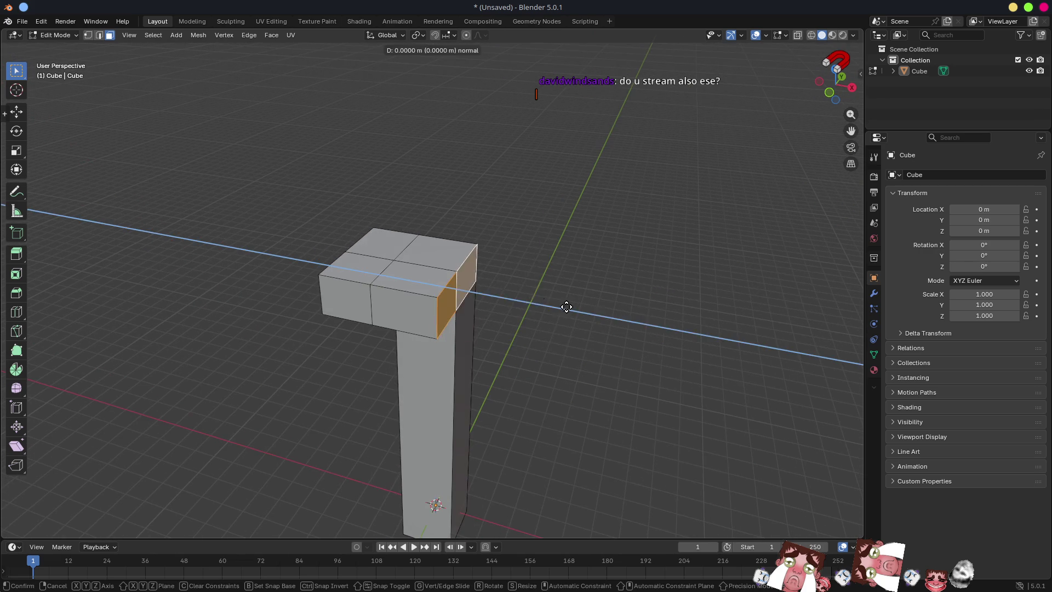
left_click(822, 348)
scroll(705, 360, "down", 3)
mouse_move(705, 360)
left_mouse_down()
mouse_move(694, 307)
mouse_move(672, 352)
left_mouse_up()
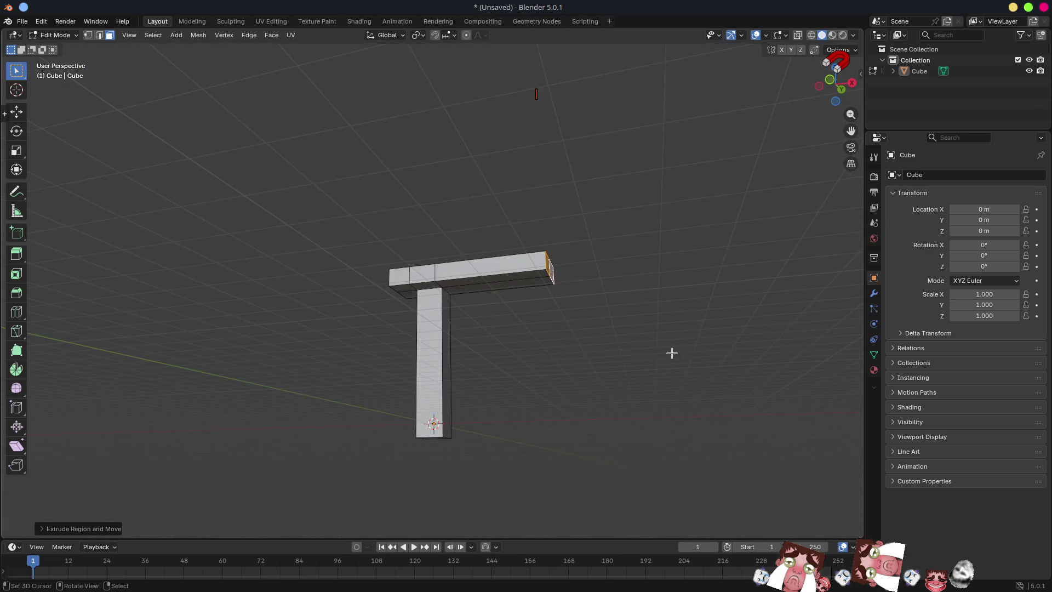
key("alt+Tab")
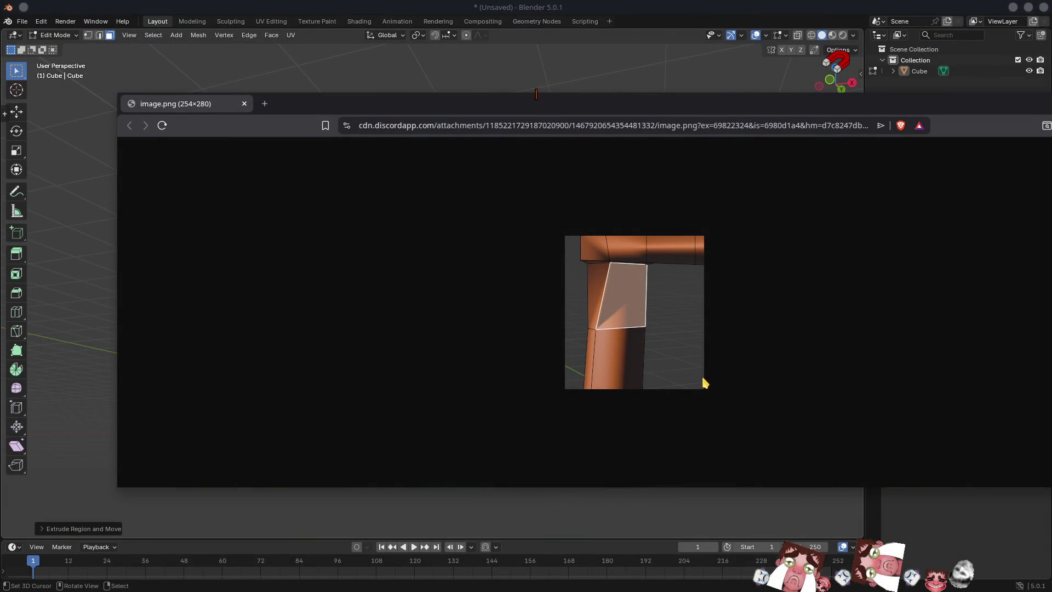
Add an edge loop across the vertical post and hide the viewport grid floor
key("alt+Tab")
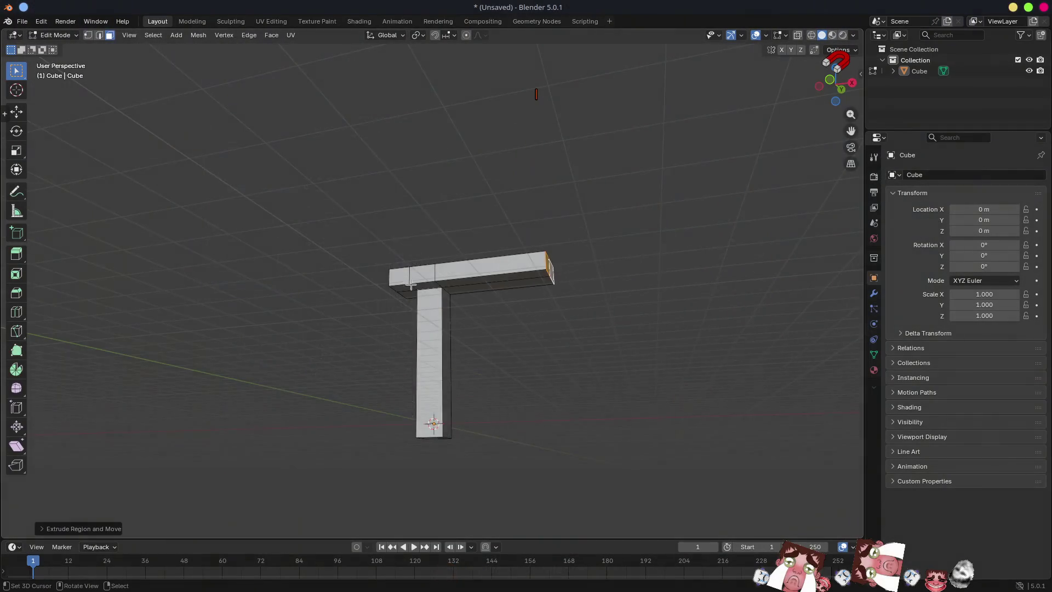
scroll(470, 425, "up", 3)
key("ctrl+r")
left_click(465, 453)
left_click(445, 390)
mouse_move(445, 391)
left_mouse_down()
mouse_move(518, 319)
mouse_move(476, 301)
left_mouse_up()
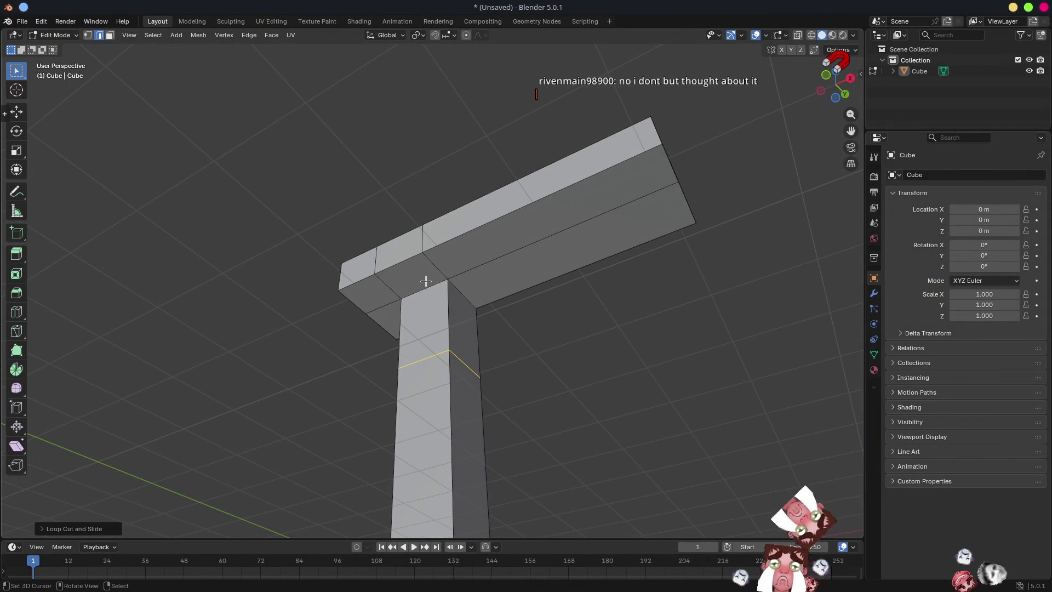
left_click(434, 265)
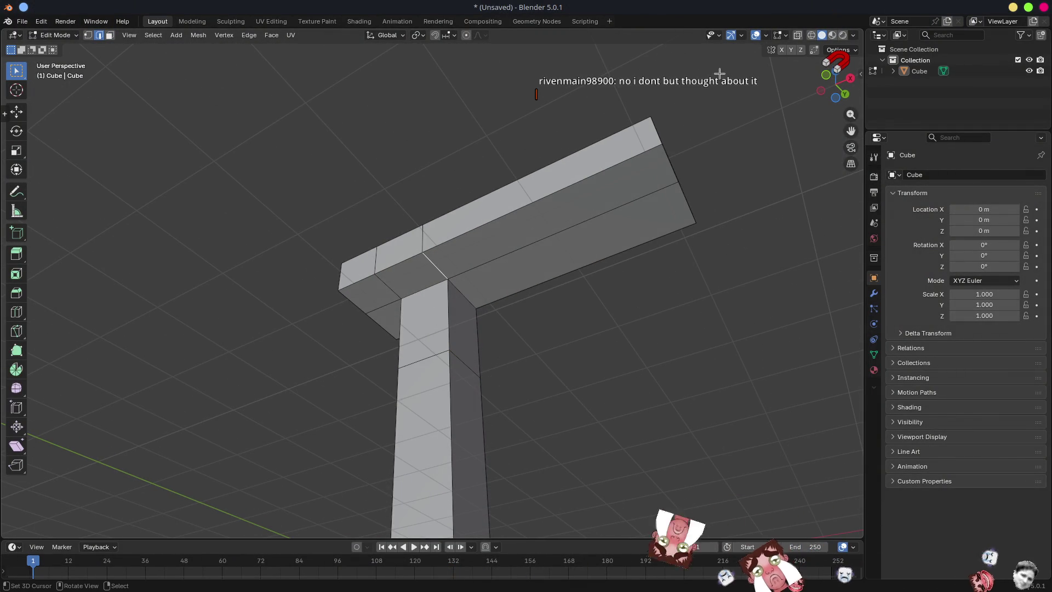
left_click(765, 35)
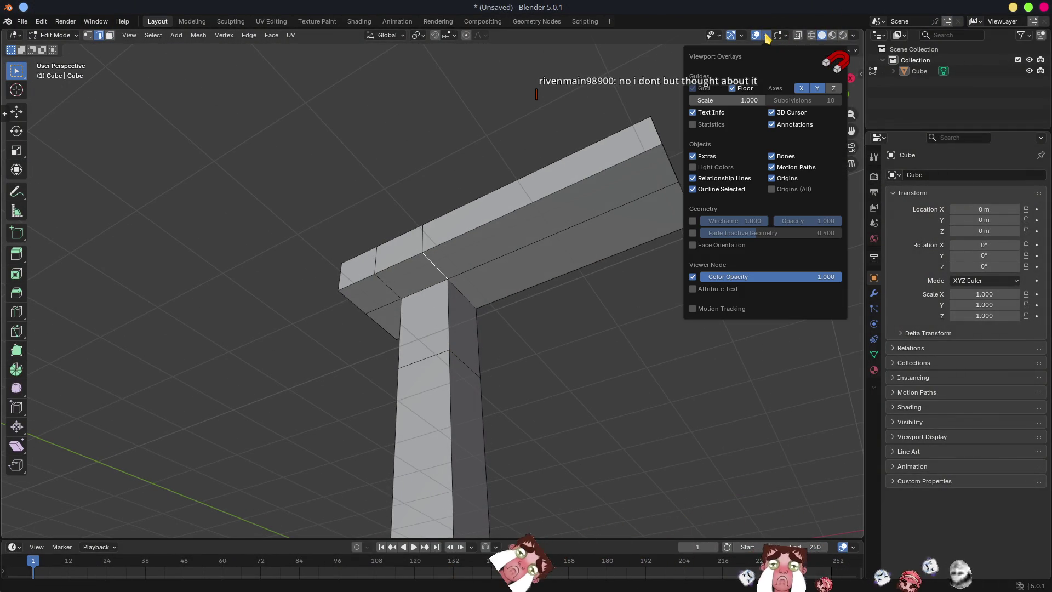
left_click(732, 88)
mouse_move(543, 314)
left_mouse_down()
mouse_move(568, 321)
mouse_move(449, 287)
mouse_move(500, 268)
mouse_move(500, 287)
left_mouse_up()
Vertex-slide the inner corner vertex along the arm edge, then compare against the reference
key("1")
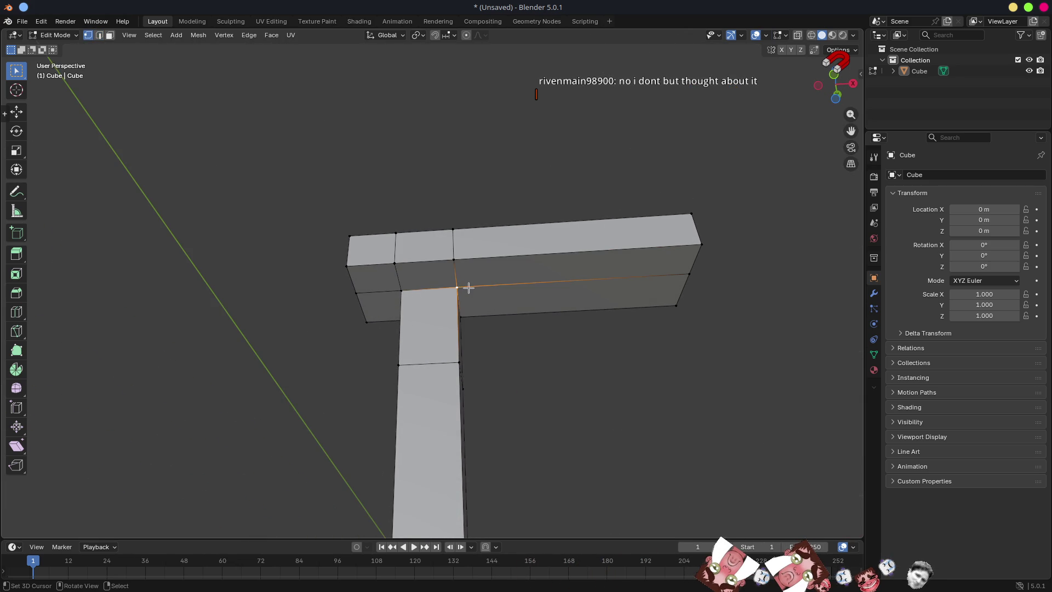
key("shift+v")
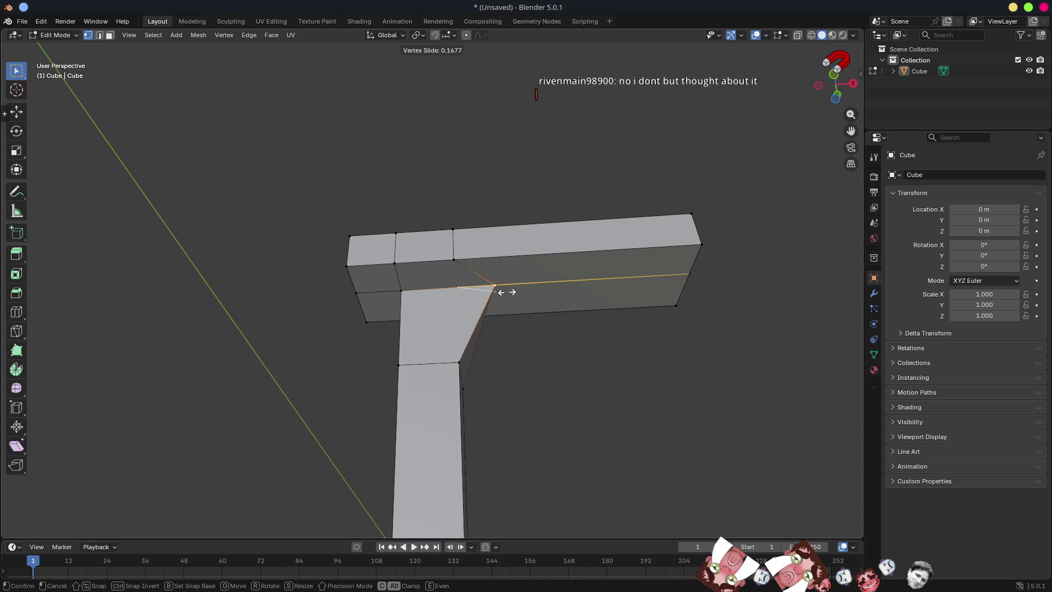
left_click(503, 291)
mouse_move(496, 294)
left_mouse_down()
mouse_move(484, 363)
mouse_move(442, 353)
mouse_move(477, 346)
mouse_move(411, 325)
mouse_move(501, 321)
left_mouse_up()
key("alt+Tab")
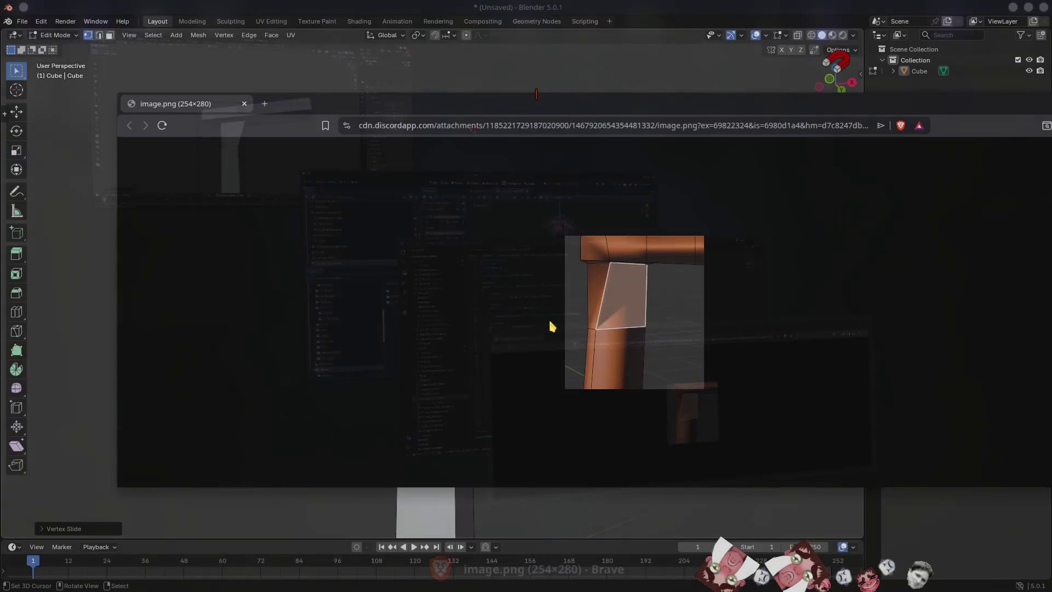
key("alt+Tab")
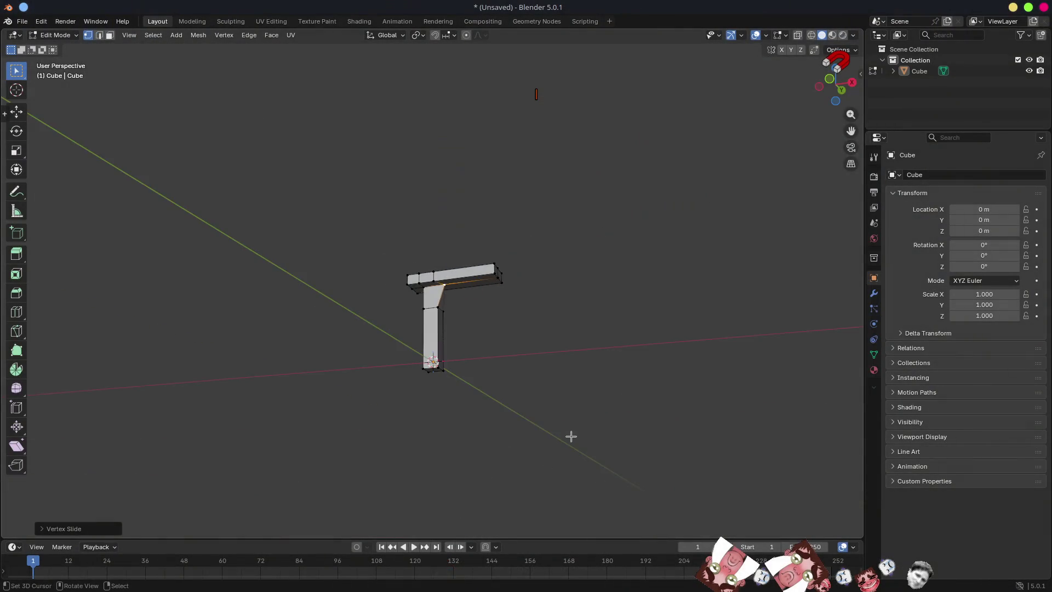
Move the pipe's bottom face along the Y axis, then bring up the Brave reference image
key("2")
mouse_move(514, 408)
left_mouse_down()
mouse_move(465, 376)
mouse_move(471, 384)
left_mouse_up()
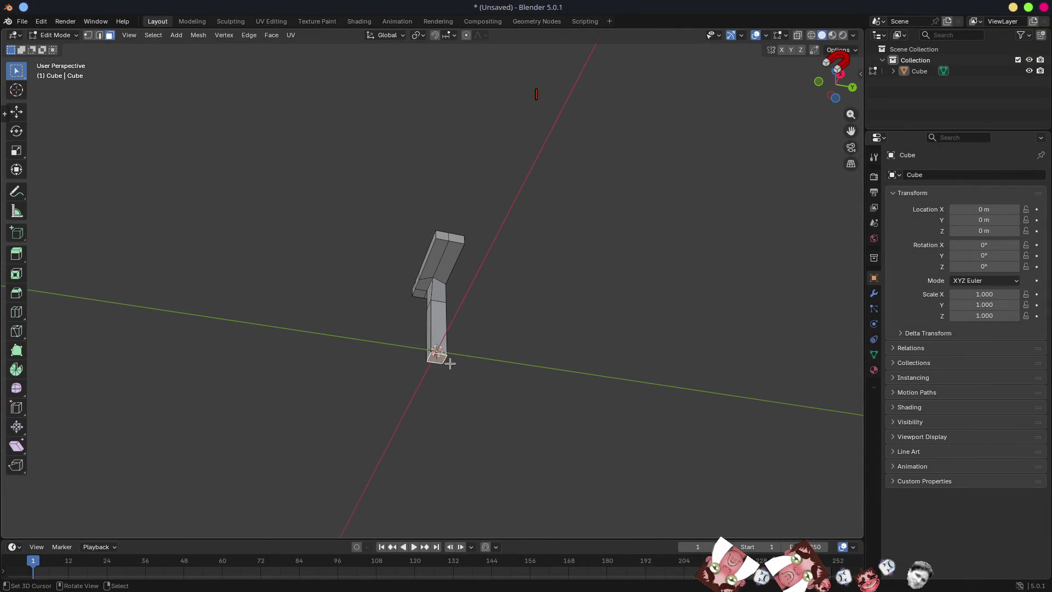
key("g")
key("y")
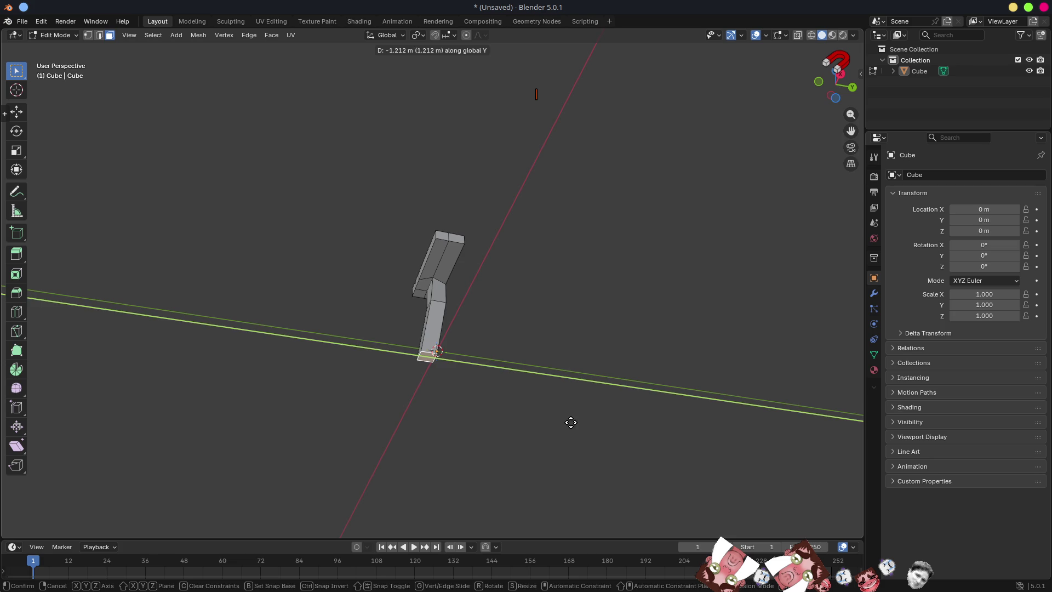
left_click(570, 422)
left_click_drag(524, 285, 551, 293)
scroll(552, 294, "up", 6)
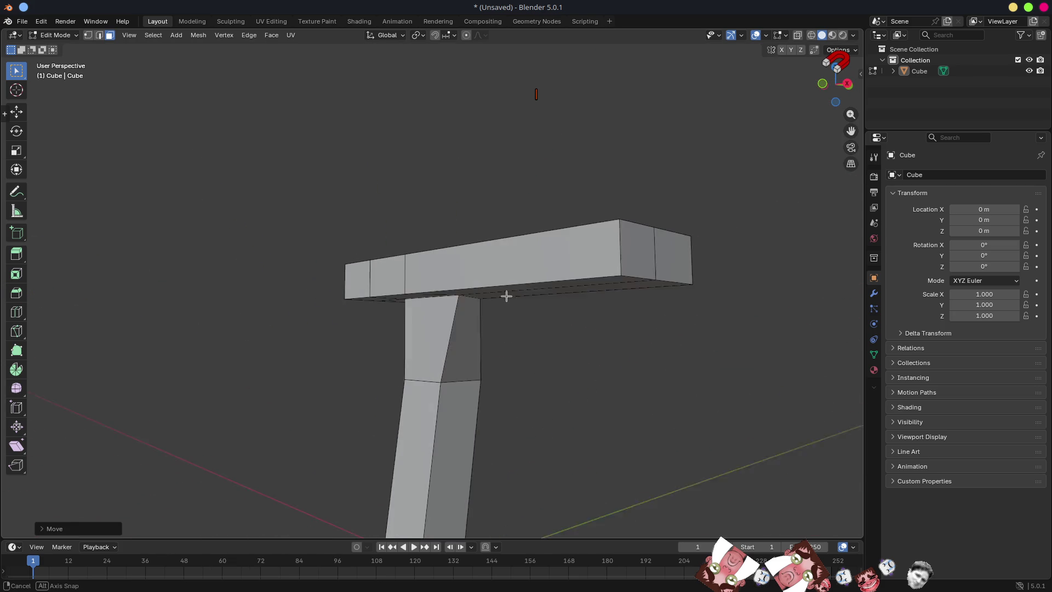
left_click_drag(492, 339, 487, 278)
key("alt+Tab")
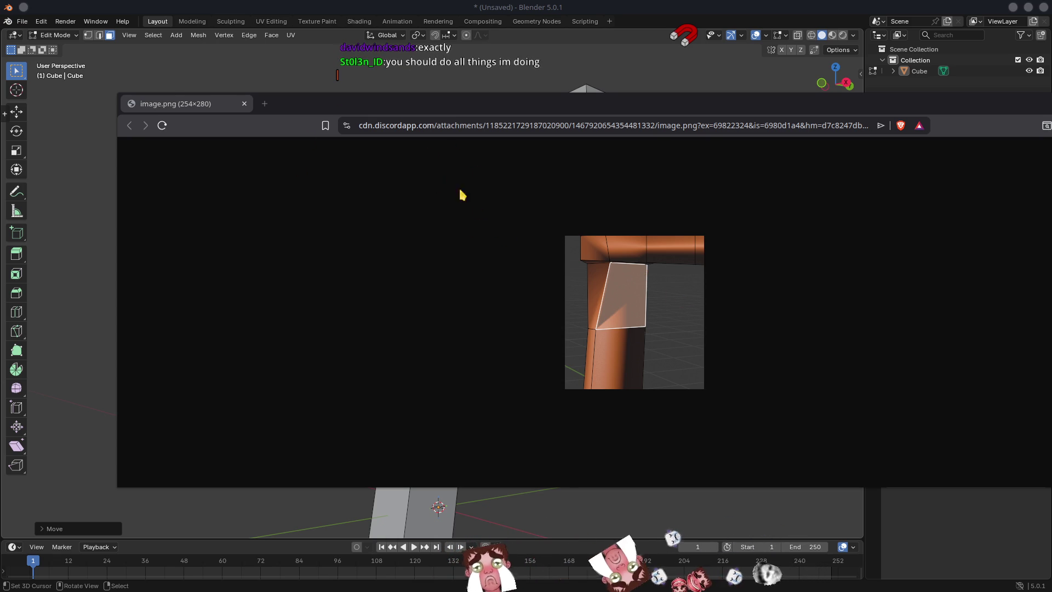
Close the reference, select the arm's bottom edge loop, raise it along Z, and tilt it
middle_click(193, 104)
mouse_move(481, 240)
left_mouse_down()
mouse_move(481, 228)
mouse_move(442, 228)
mouse_move(498, 218)
mouse_move(466, 213)
mouse_move(440, 251)
mouse_move(446, 228)
mouse_move(643, 241)
mouse_move(526, 244)
mouse_move(660, 258)
mouse_move(542, 244)
mouse_move(648, 244)
mouse_move(521, 199)
mouse_move(533, 211)
mouse_move(493, 213)
left_mouse_up()
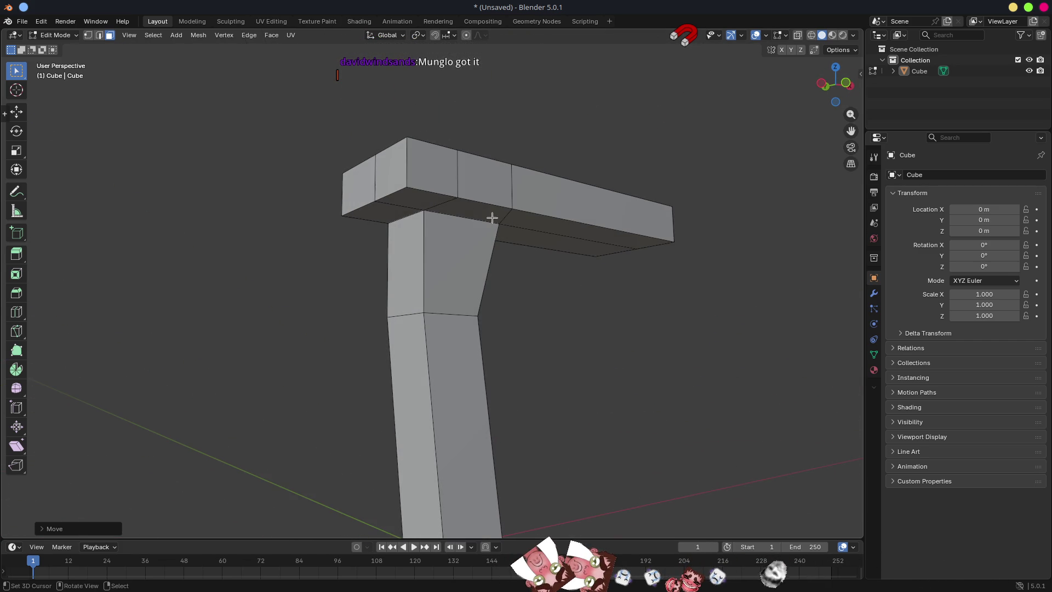
key("2")
double_click(551, 214)
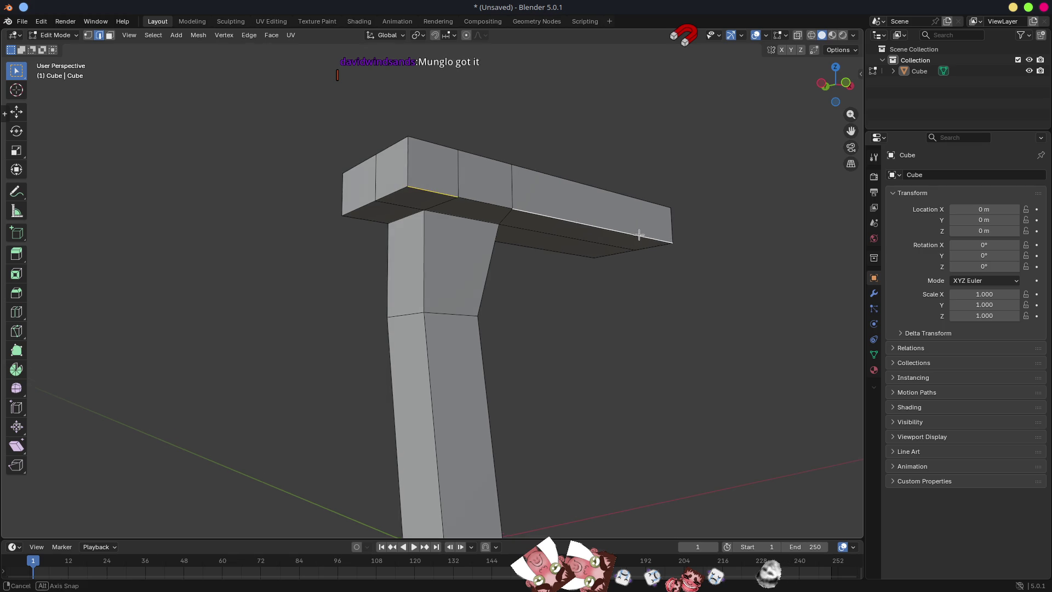
mouse_move(472, 190)
left_mouse_down()
mouse_move(589, 291)
mouse_move(622, 299)
left_mouse_up()
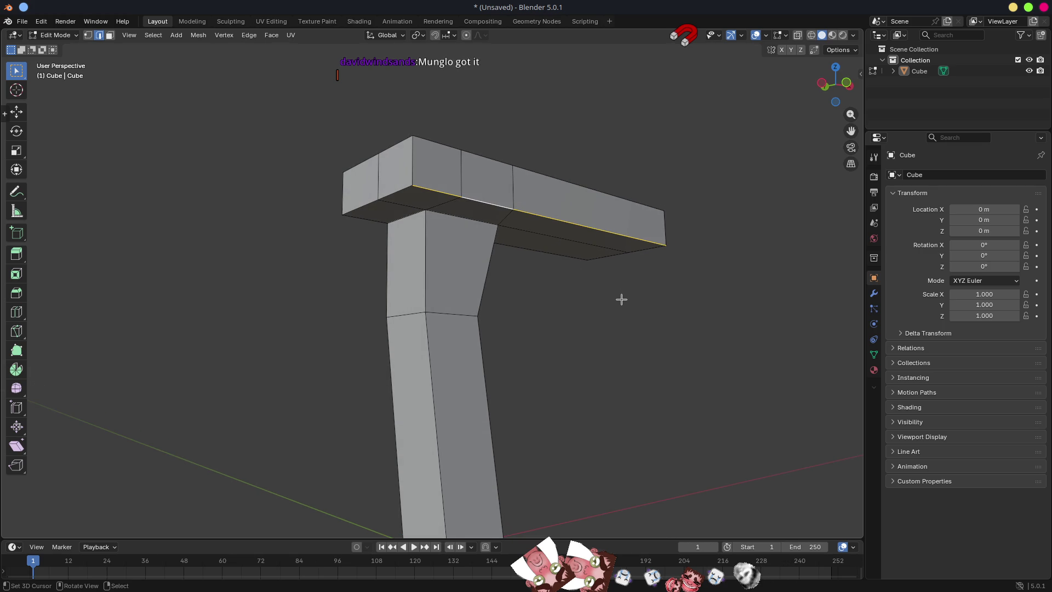
key("g")
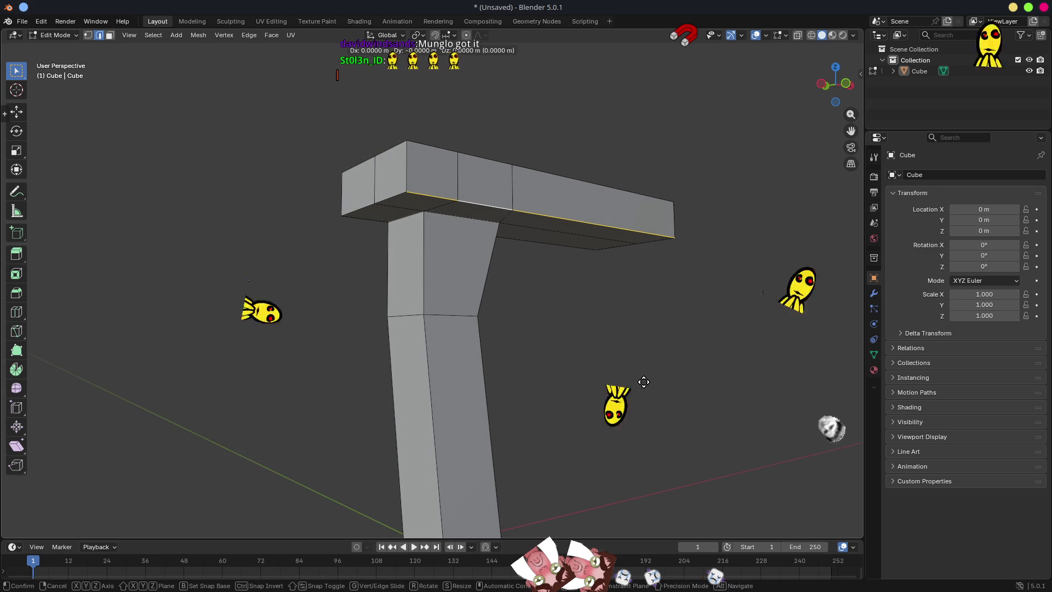
key("z")
left_click(653, 365)
mouse_move(653, 365)
left_mouse_down()
mouse_move(618, 315)
mouse_move(543, 261)
mouse_move(562, 314)
mouse_move(648, 324)
left_mouse_up()
key("r")
left_click(658, 287)
mouse_move(657, 287)
left_mouse_down()
mouse_move(481, 247)
mouse_move(542, 225)
mouse_move(501, 197)
left_mouse_up()
Move the top corner vertex to a new position, then select the lower leg's face
key("1")
left_click(495, 178)
key("g")
left_click(458, 223)
scroll(609, 308, "down", 5)
mouse_move(609, 307)
left_mouse_down()
mouse_move(719, 294)
mouse_move(589, 336)
mouse_move(663, 343)
mouse_move(626, 332)
left_mouse_up()
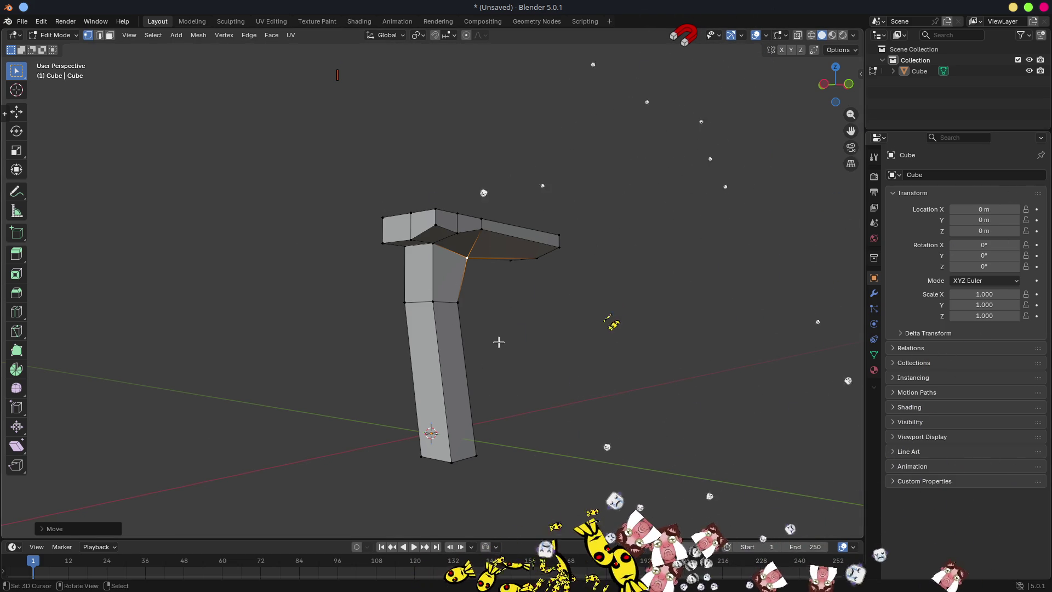
key("3")
left_click(460, 349)
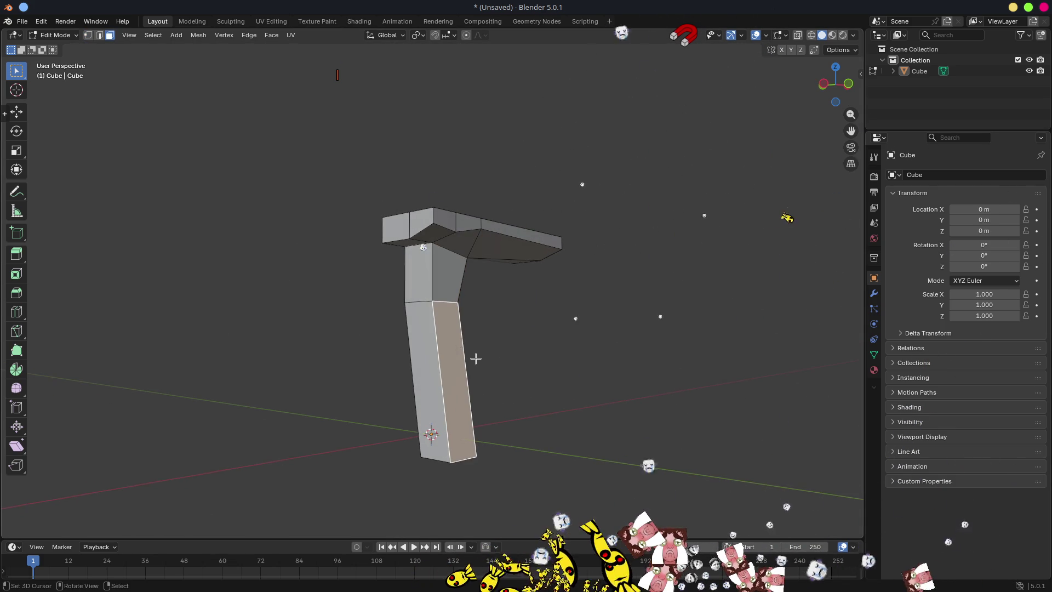
left_click_drag(466, 352, 525, 350)
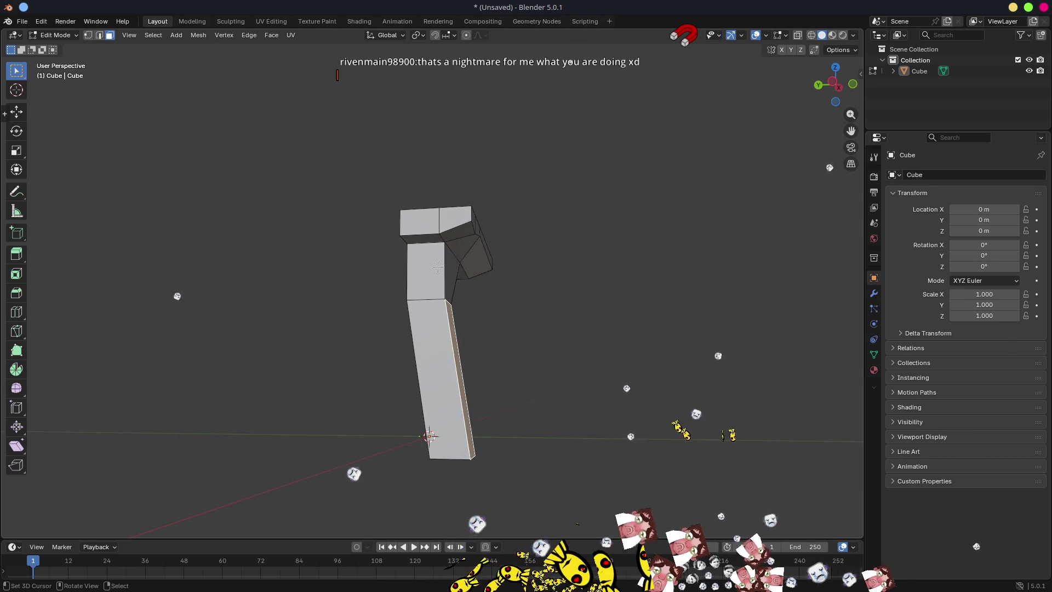
mouse_move(524, 300)
left_mouse_down()
mouse_move(500, 281)
mouse_move(348, 265)
mouse_move(445, 235)
left_mouse_up()
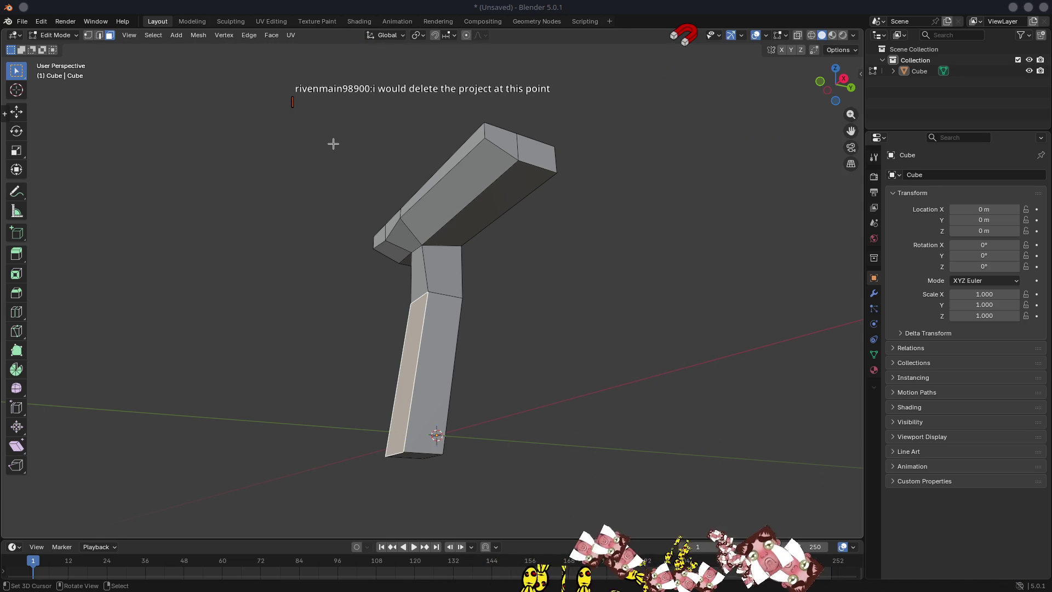
left_click_drag(371, 173, 484, 212)
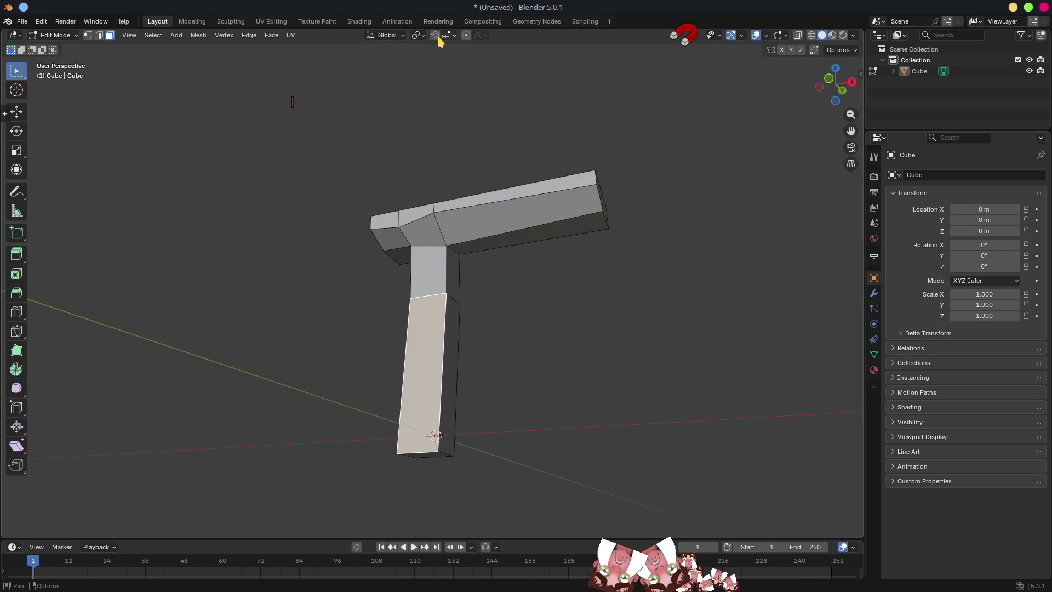
mouse_move(420, 100)
left_mouse_down()
mouse_move(549, 121)
mouse_move(464, 206)
left_mouse_up()
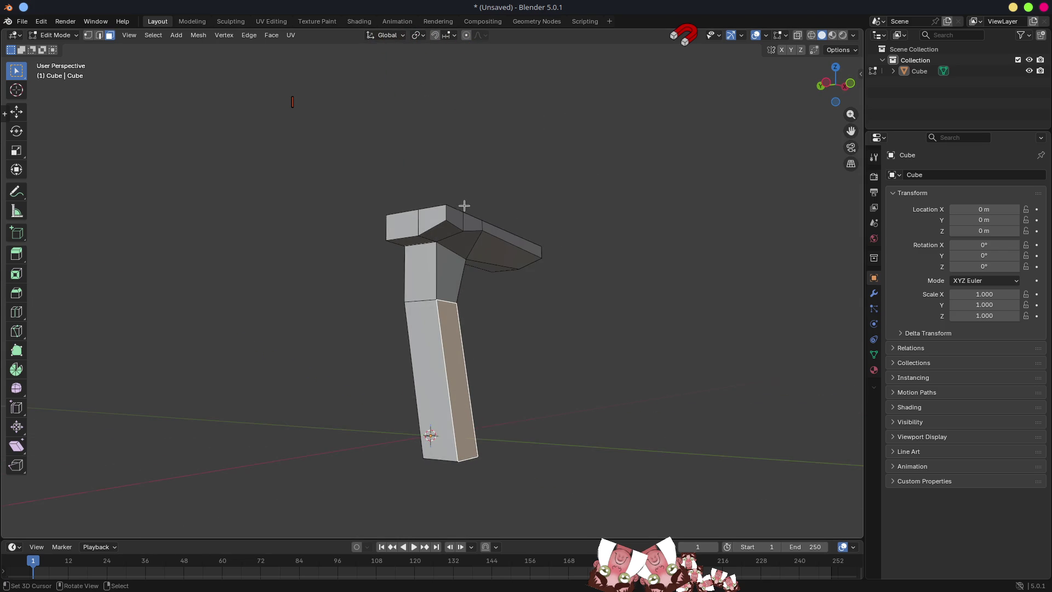
scroll(488, 267, "up", 5)
left_click_drag(336, 263, 395, 267)
scroll(477, 313, "down", 5)
mouse_move(477, 312)
left_mouse_down()
mouse_move(477, 301)
mouse_move(479, 322)
mouse_move(470, 307)
mouse_move(484, 261)
mouse_move(562, 252)
mouse_move(432, 263)
left_mouse_up()
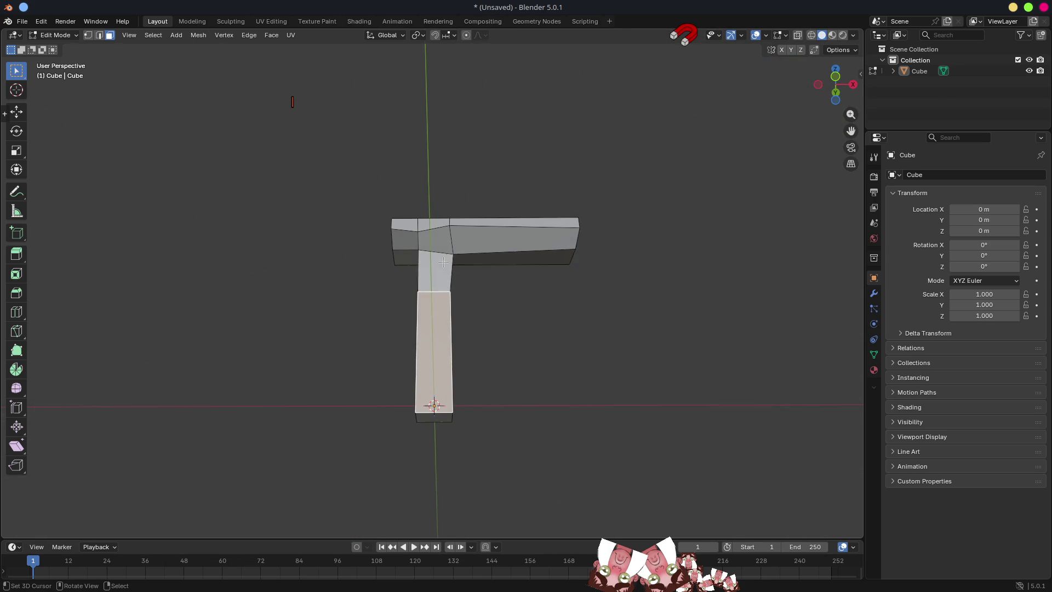
scroll(448, 262, "up", 3)
key("1")
left_click(422, 225)
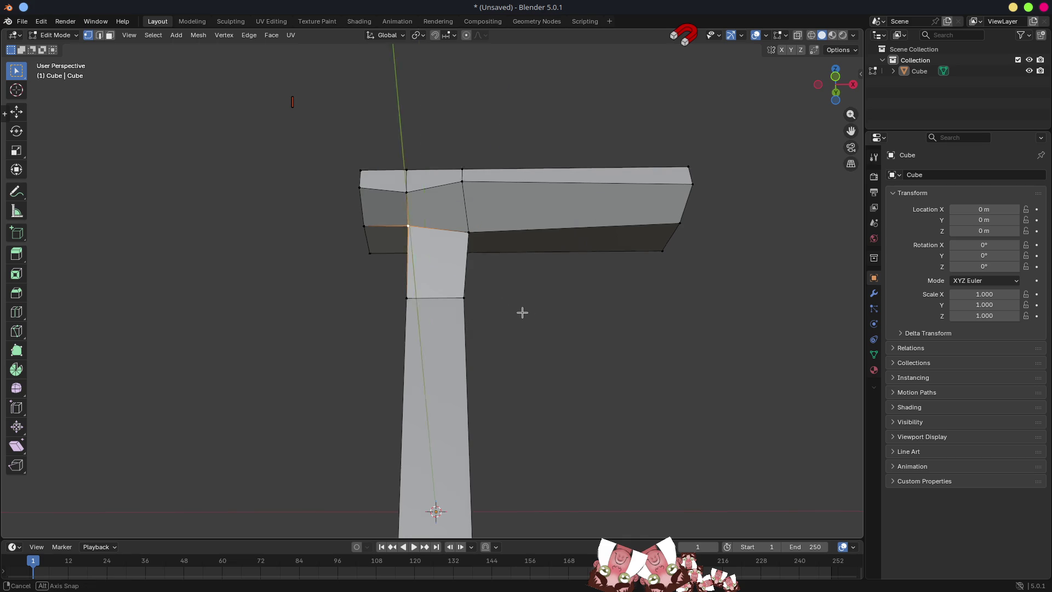
left_click_drag(522, 313, 495, 332)
left_click_drag(432, 311, 460, 348)
key("3")
left_click(460, 349)
scroll(500, 378, "down", 2)
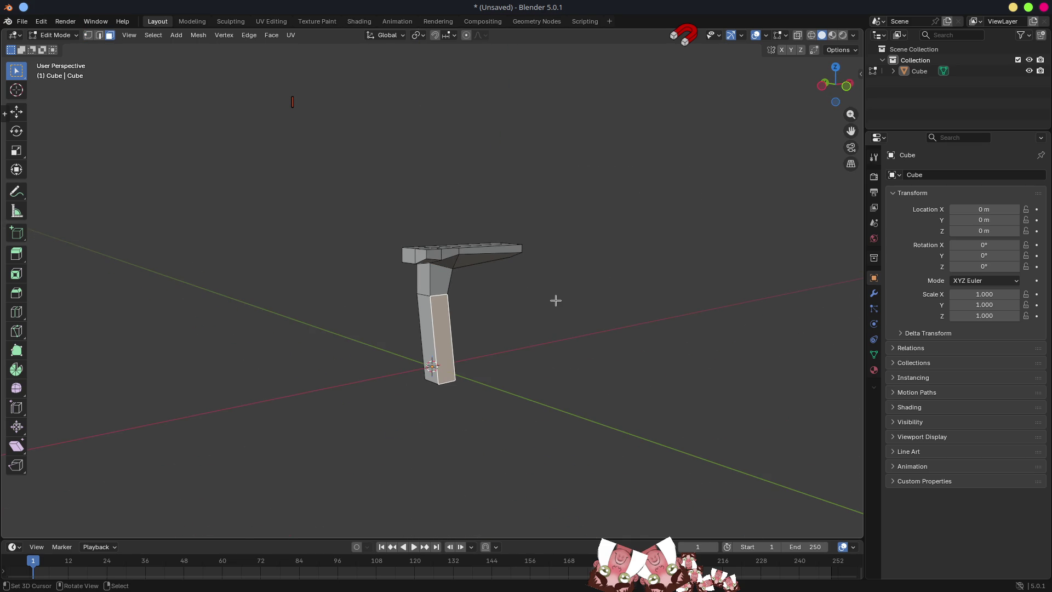
scroll(557, 301, "up", 5)
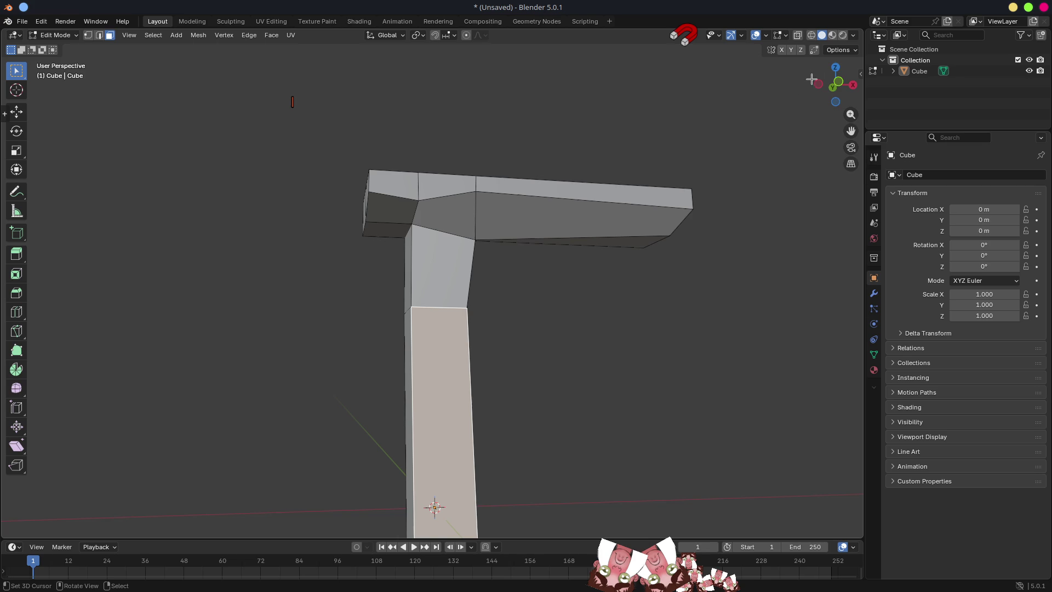
mouse_move(656, 343)
left_mouse_down()
mouse_move(667, 378)
mouse_move(657, 356)
mouse_move(369, 284)
left_mouse_up()
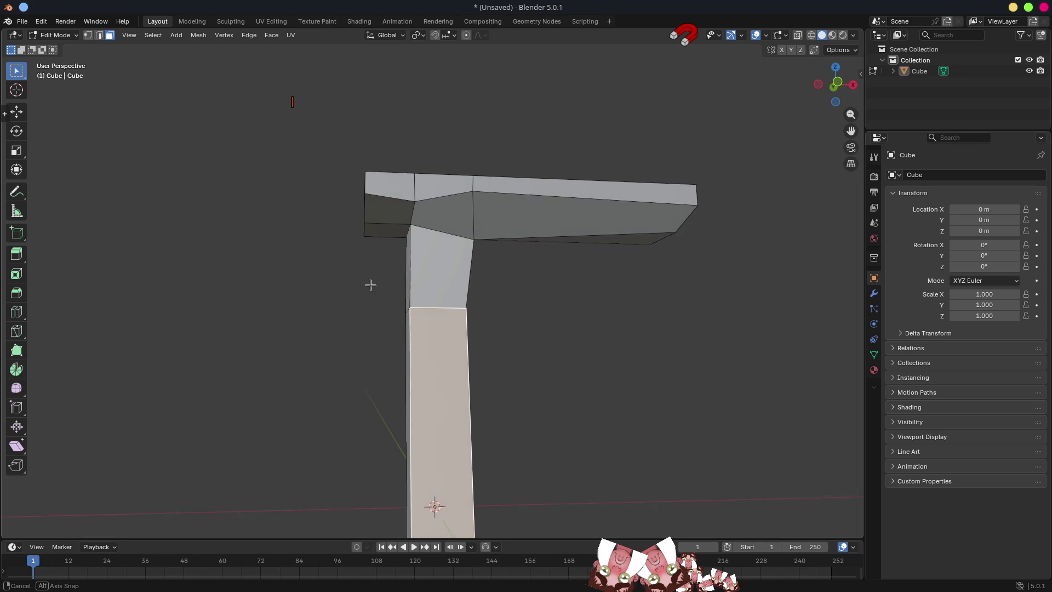
Turn on snapping to vertices, snapping from the active element
left_click(435, 36)
left_click(446, 36)
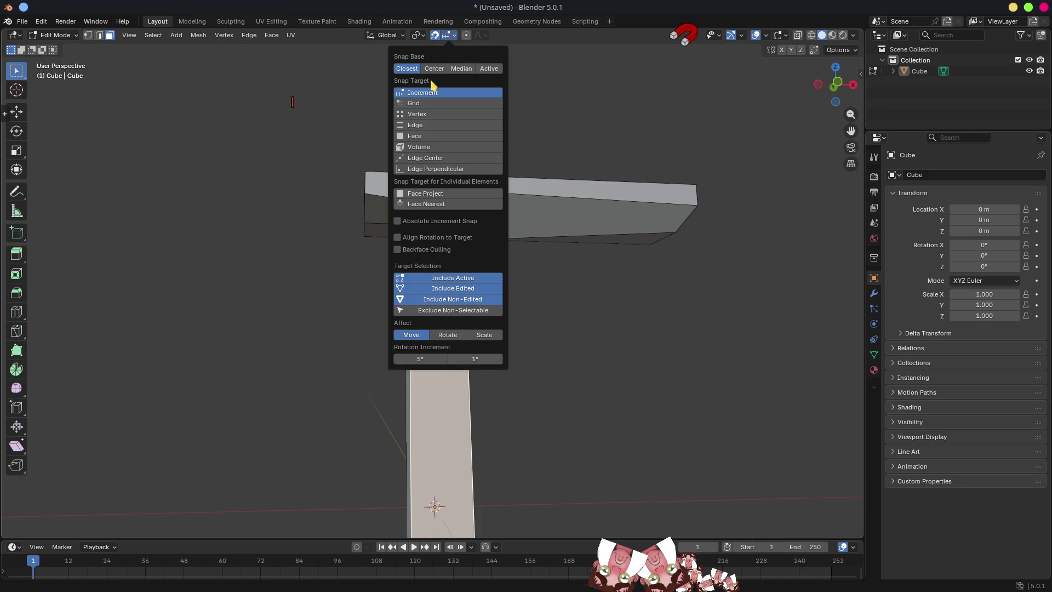
left_click(418, 115)
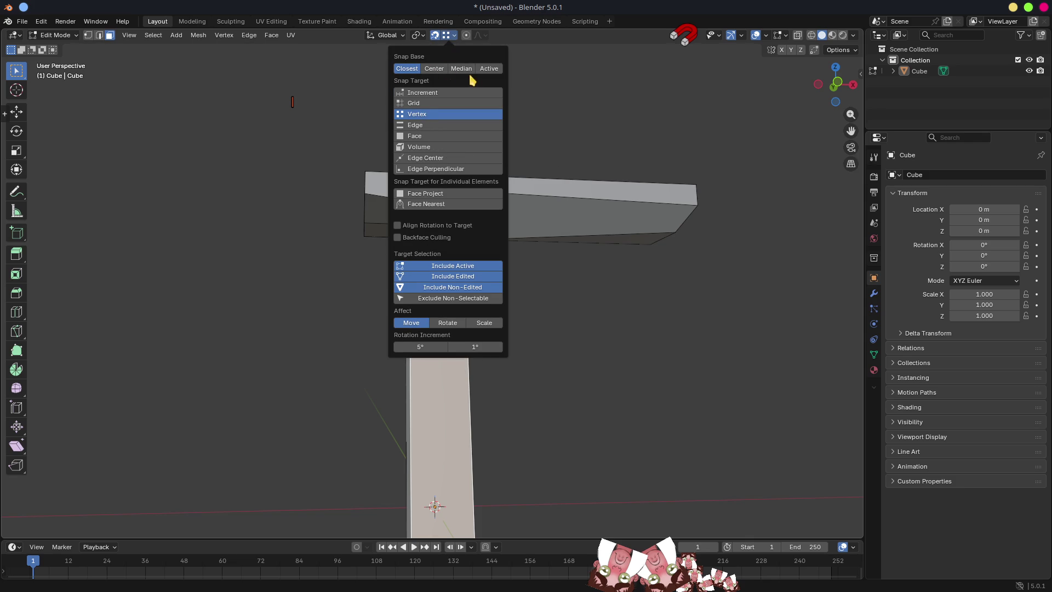
left_click(489, 70)
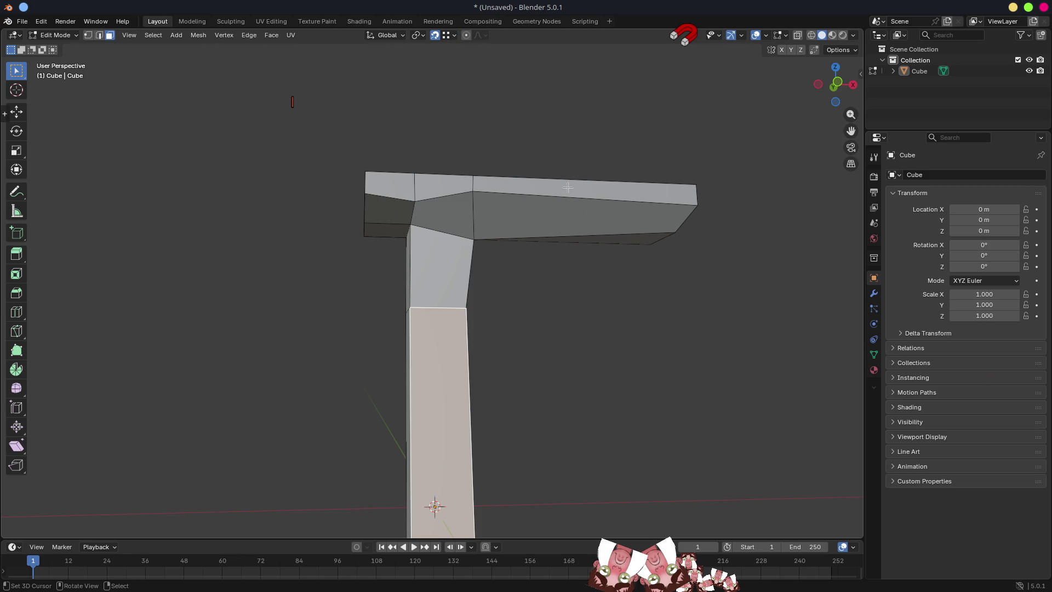
Select the arm's top-edge and bend vertices and show their Global median (11.036 m height)
key("1")
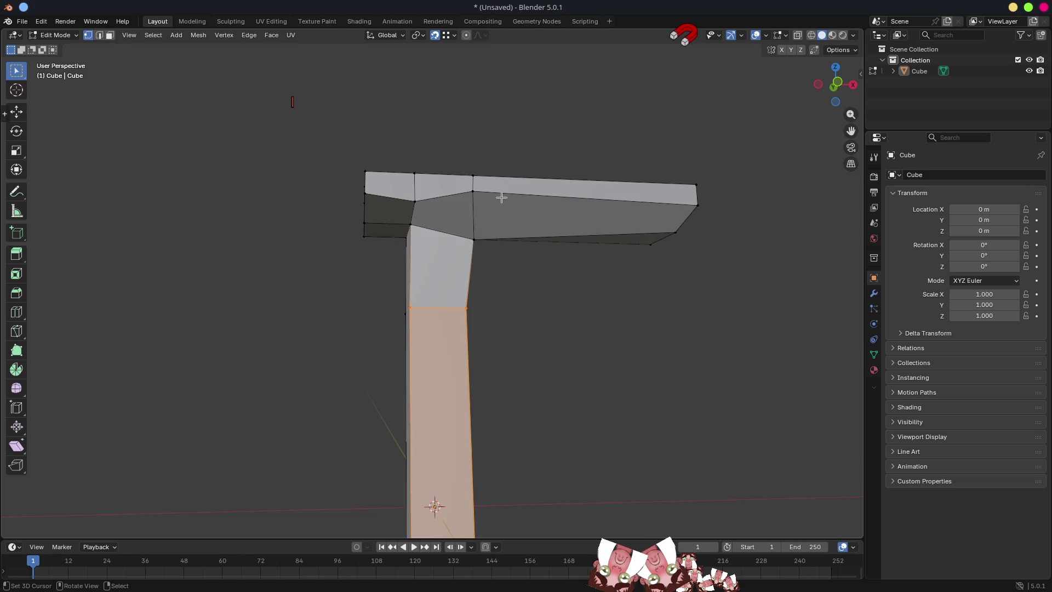
left_click(473, 197)
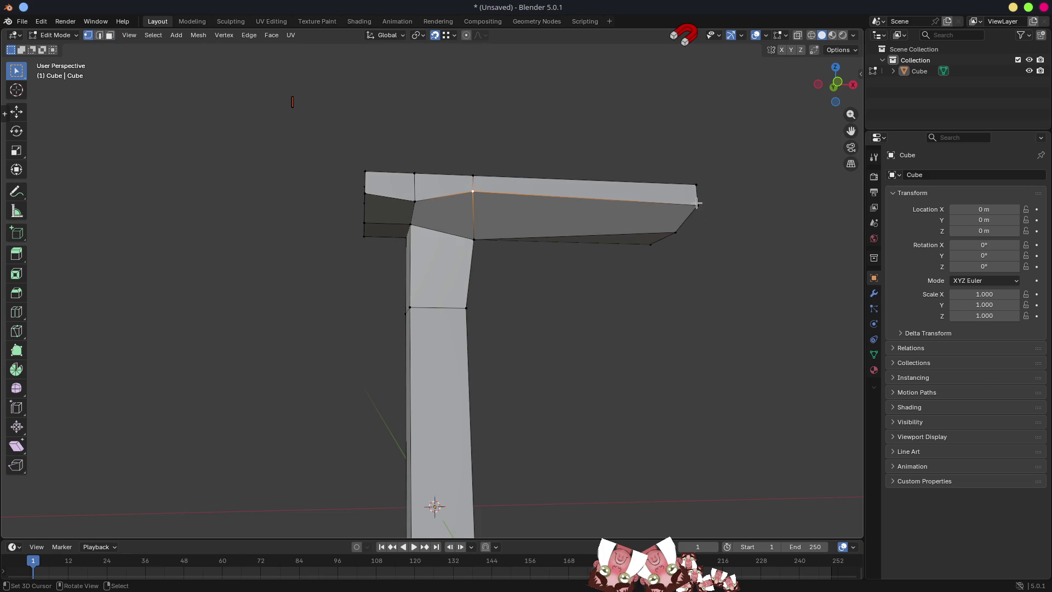
left_click(475, 174)
left_click(473, 190, "shift")
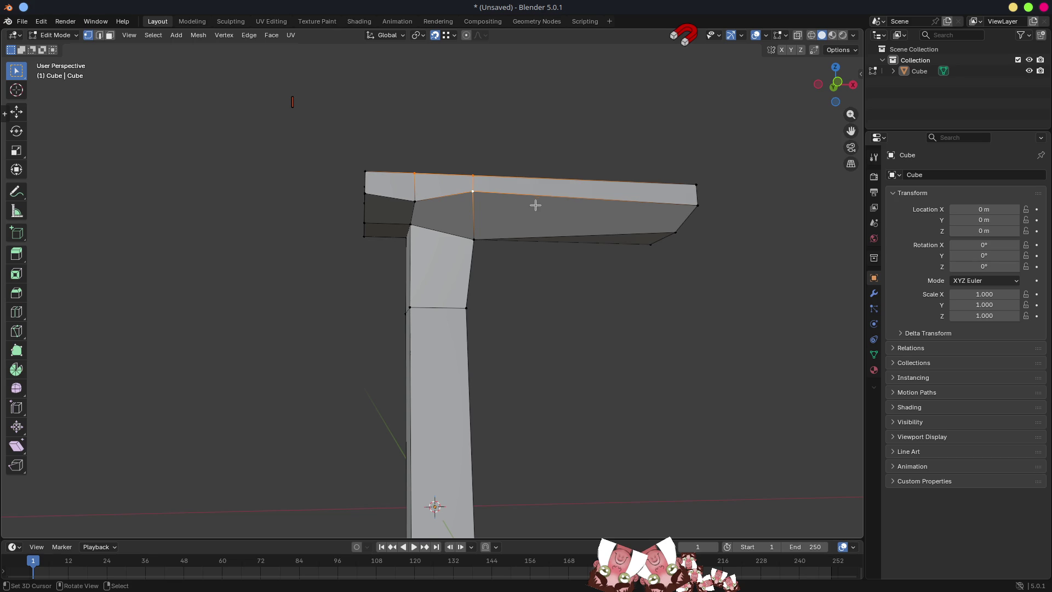
key("n")
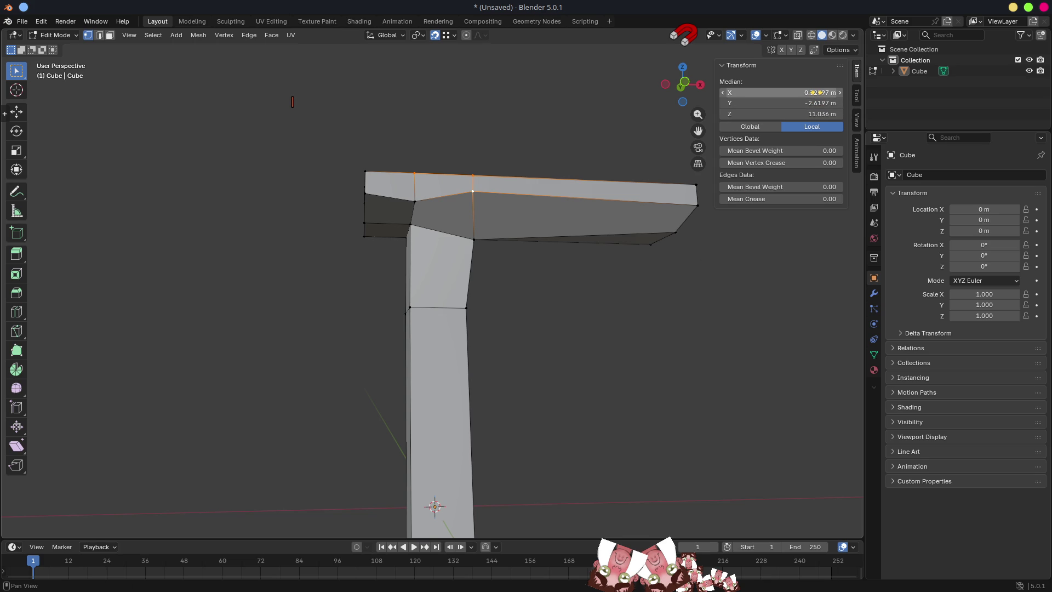
mouse_move(593, 170)
left_mouse_down()
mouse_move(566, 137)
mouse_move(599, 144)
left_mouse_up()
left_click_drag(570, 142, 490, 186)
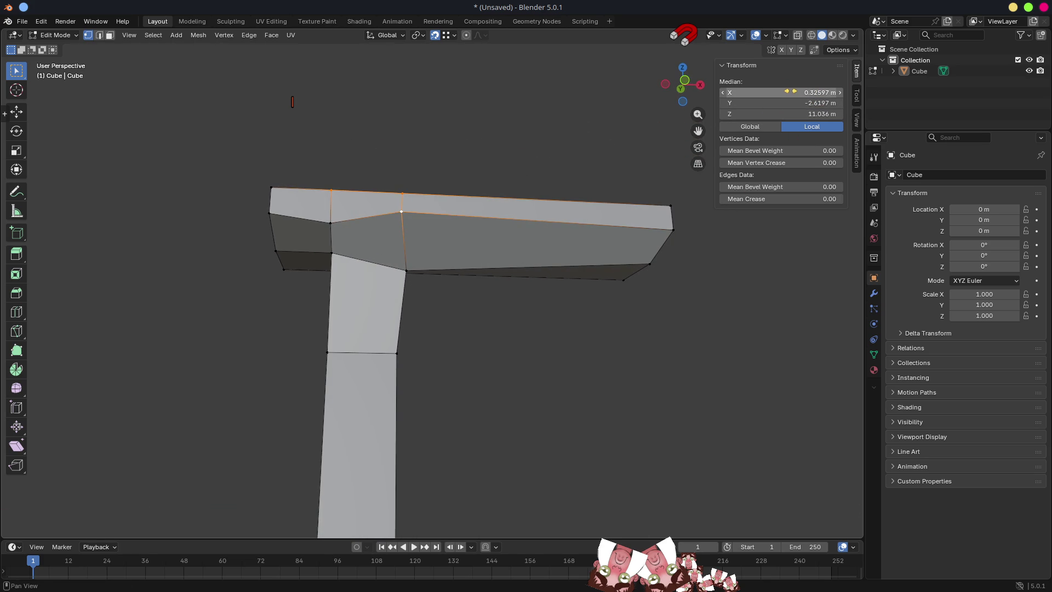
left_click(857, 99)
left_click(857, 73)
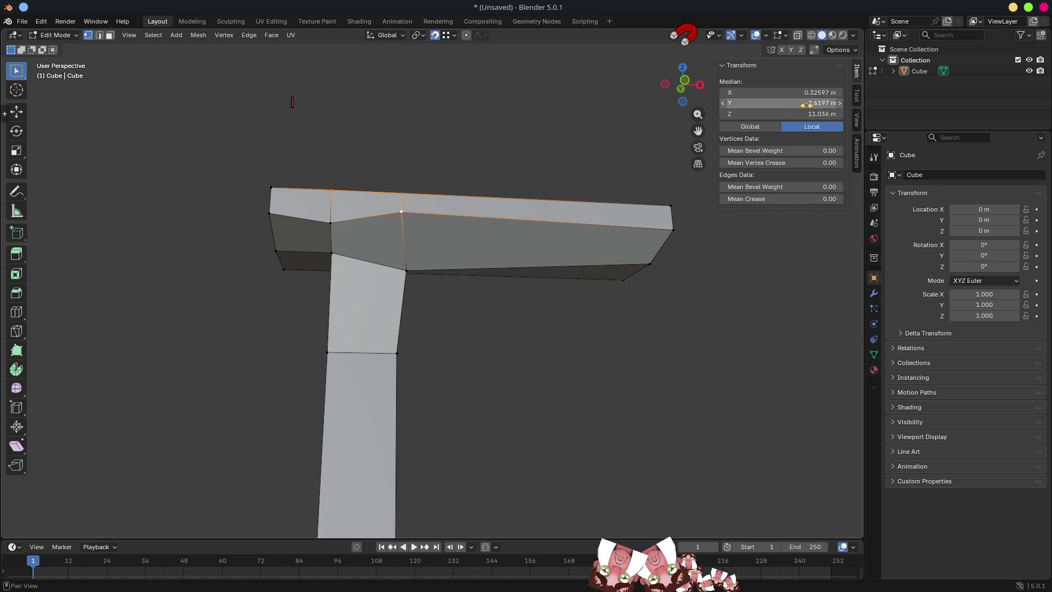
left_click(770, 129)
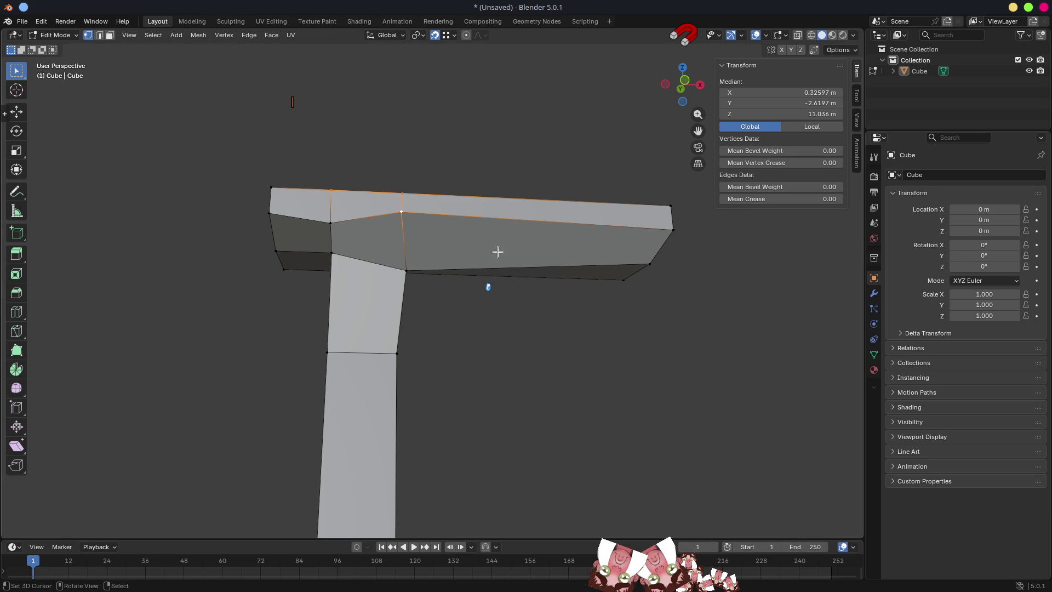
key("super+e")
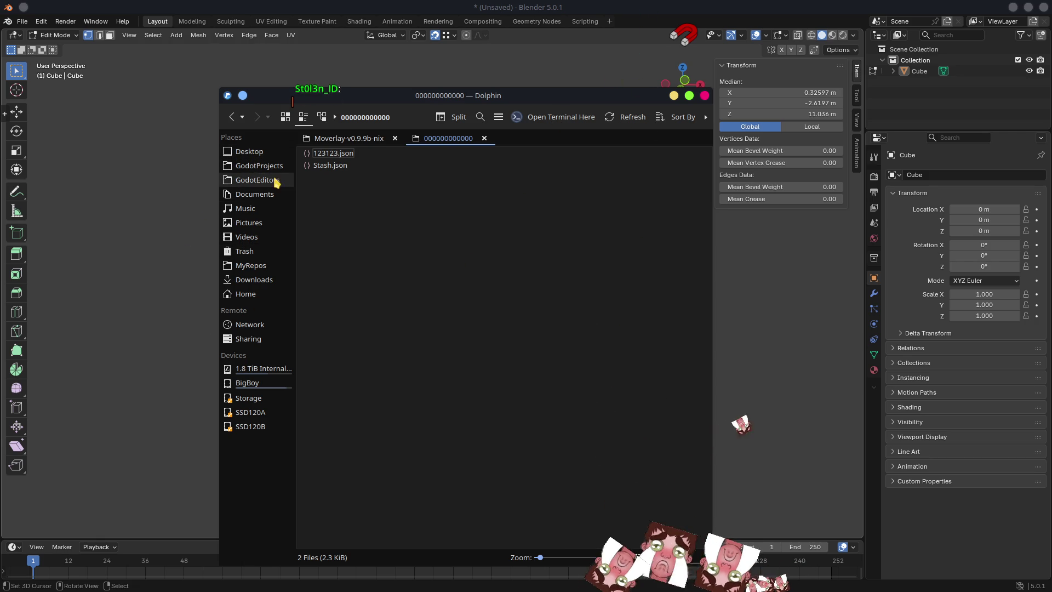
Go to Home > BlenderVersions > blender-4.5.0-linux-x64 and run the blender executable
left_click(252, 297)
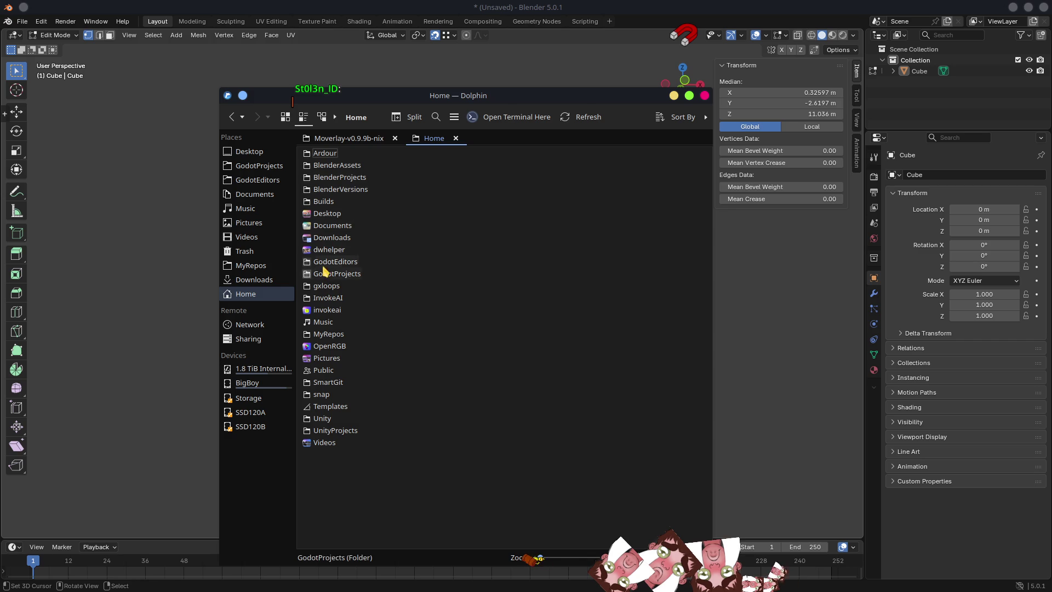
double_click(356, 189)
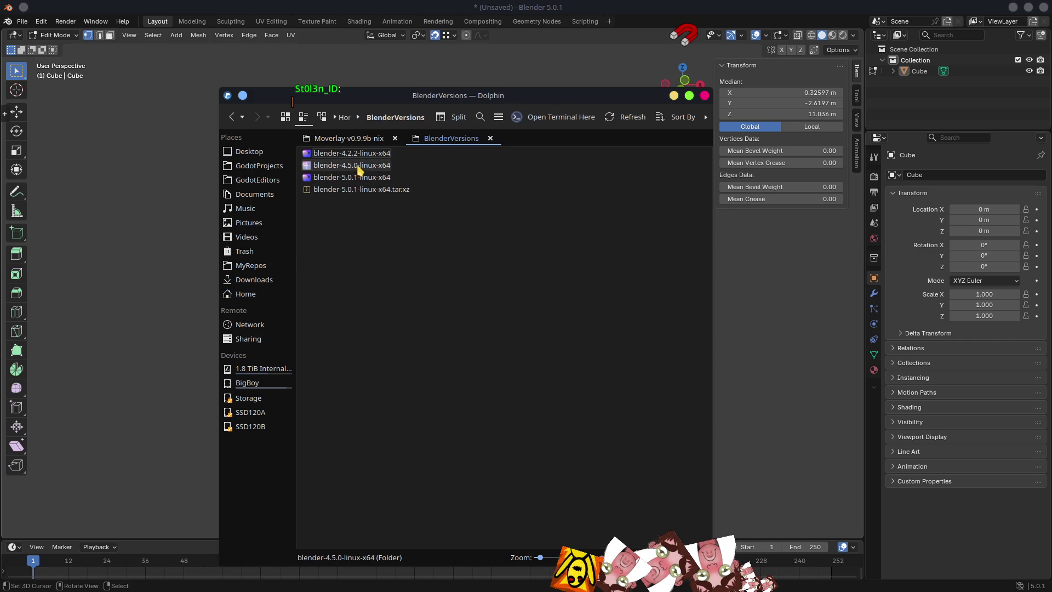
double_click(359, 166)
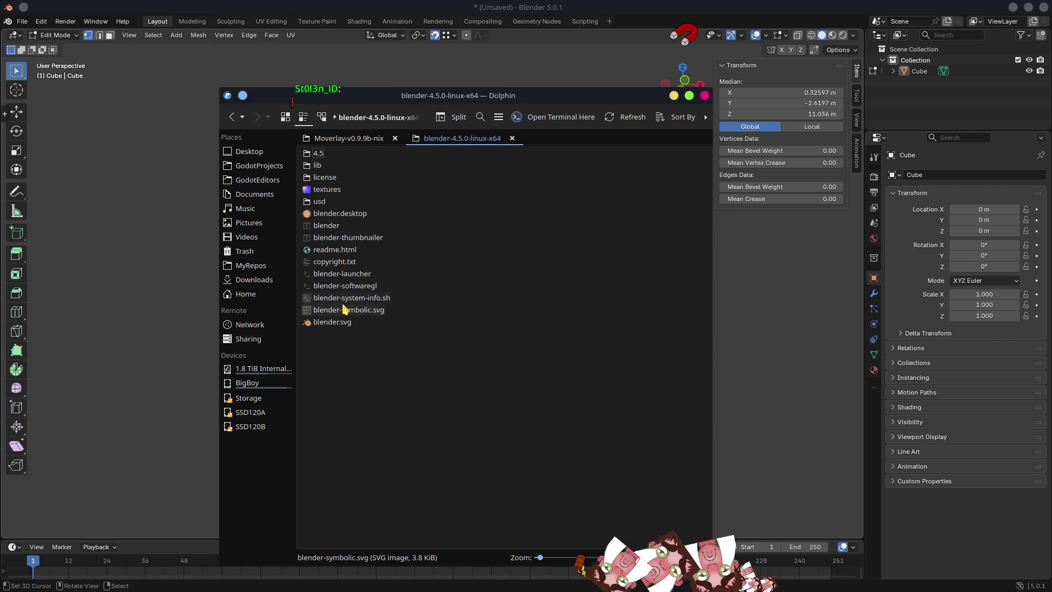
left_click(335, 227)
double_click(334, 227)
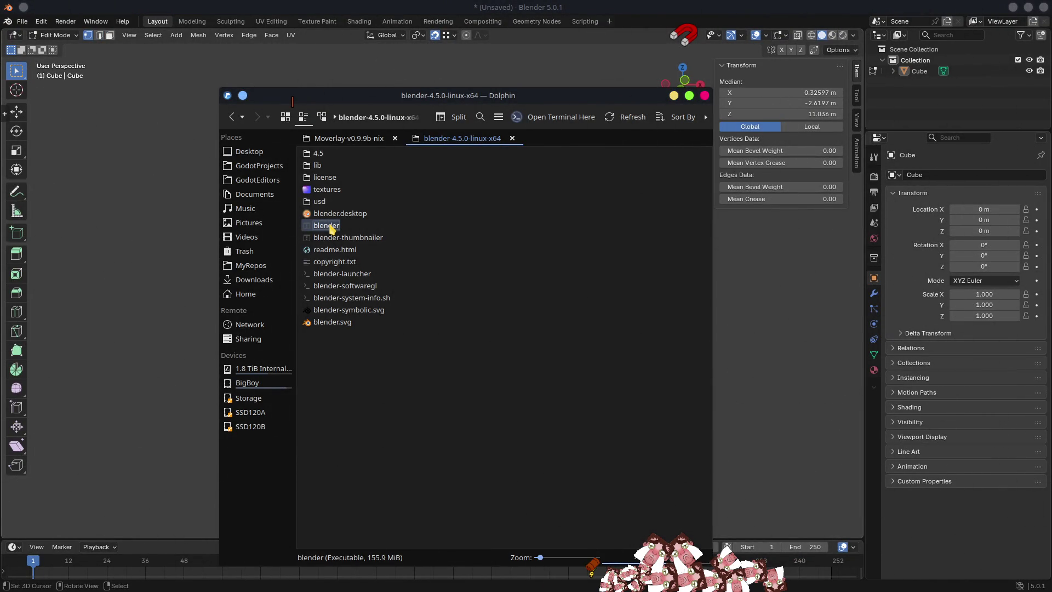
double_click(335, 232)
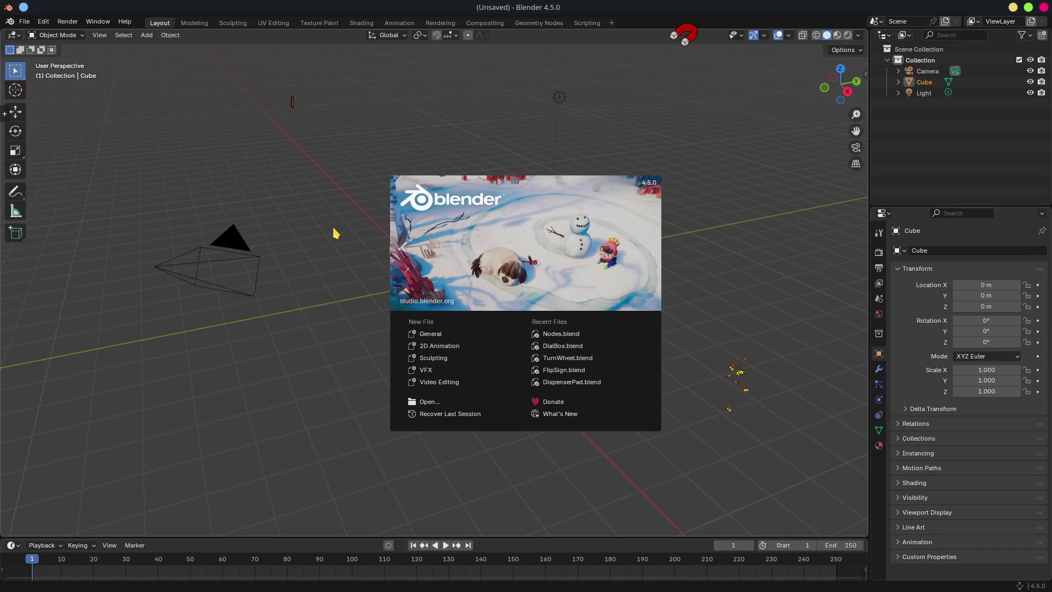
In Edit Mode on the default cube, drag vertices to splay its top face outward
left_click(334, 231)
left_click_drag(364, 216, 429, 219)
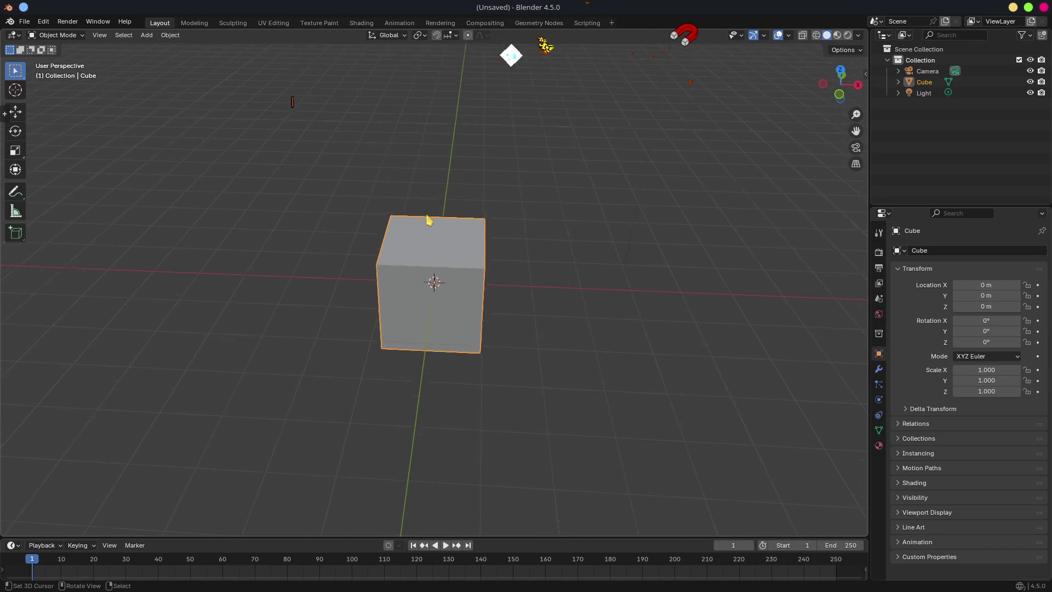
key("Tab")
key("alt+a")
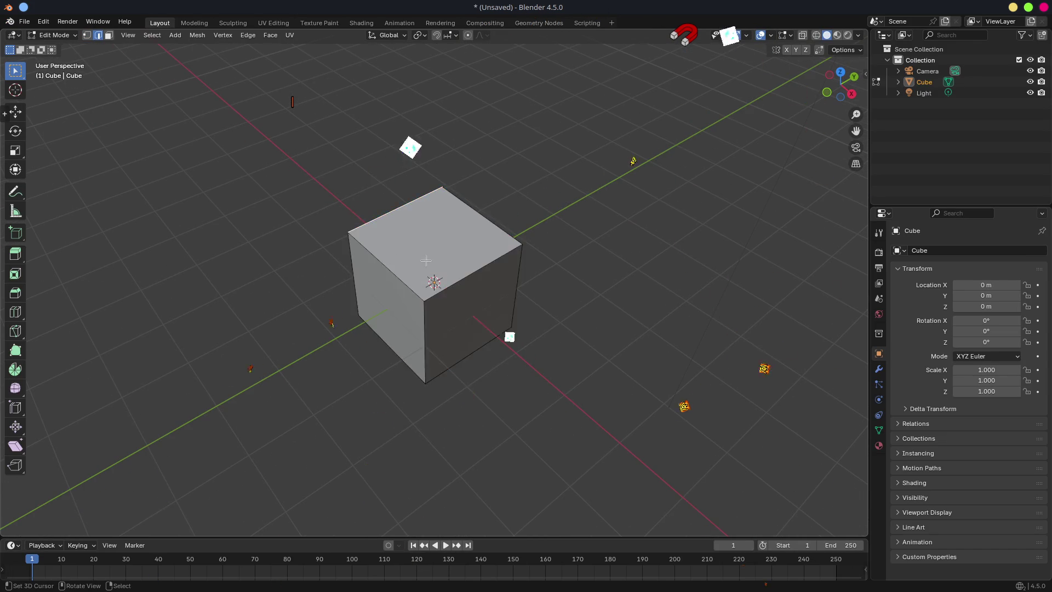
left_click_drag(425, 260, 442, 301)
left_click_drag(374, 197, 196, 149)
left_click_drag(495, 205, 621, 125)
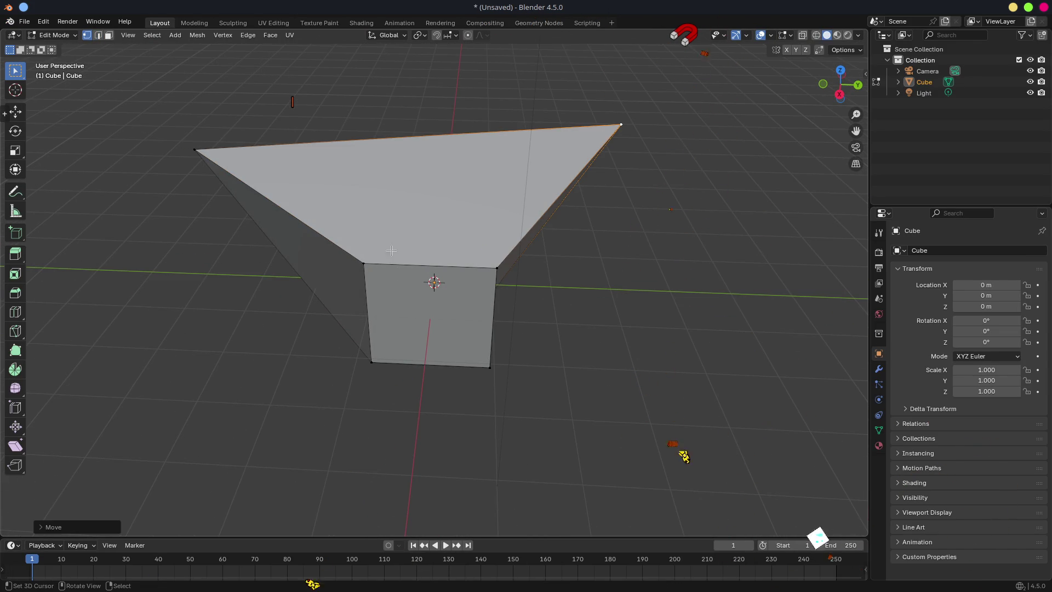
left_click_drag(363, 264, 234, 314)
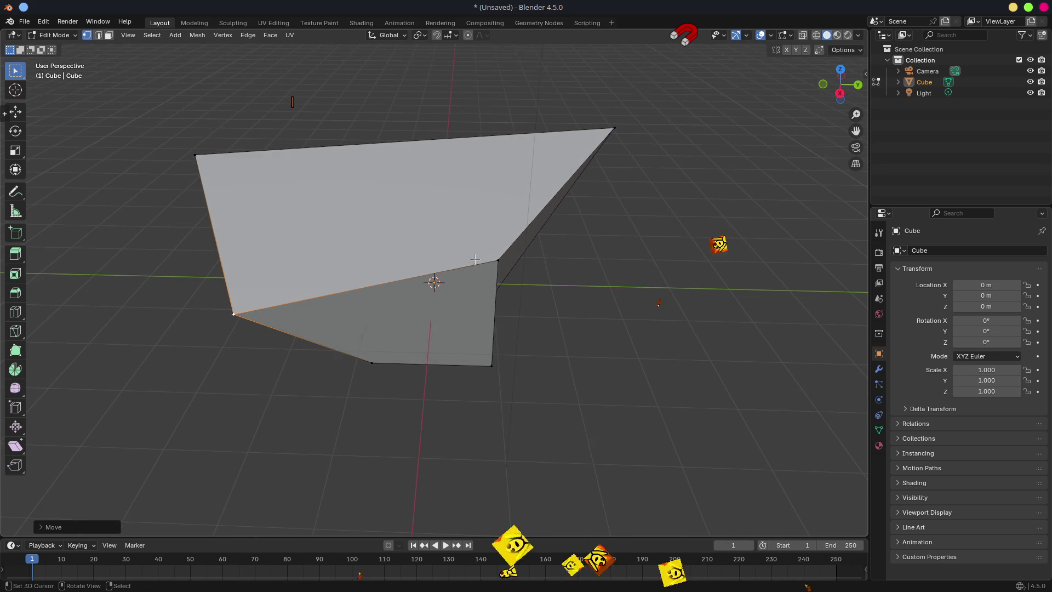
left_click_drag(186, 121, 620, 321)
left_click_drag(548, 230, 554, 217)
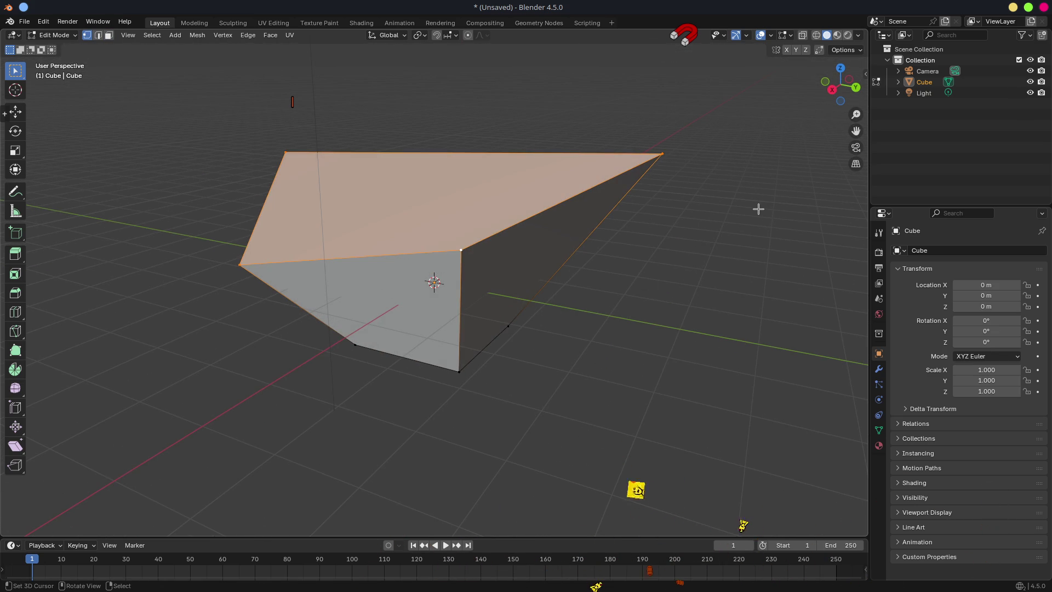
Inspect the selected top vertices' Location values in the N panel, leaving X unchanged
key("n")
mouse_move(535, 301)
left_mouse_down()
mouse_move(553, 317)
mouse_move(502, 310)
mouse_move(477, 249)
left_mouse_up()
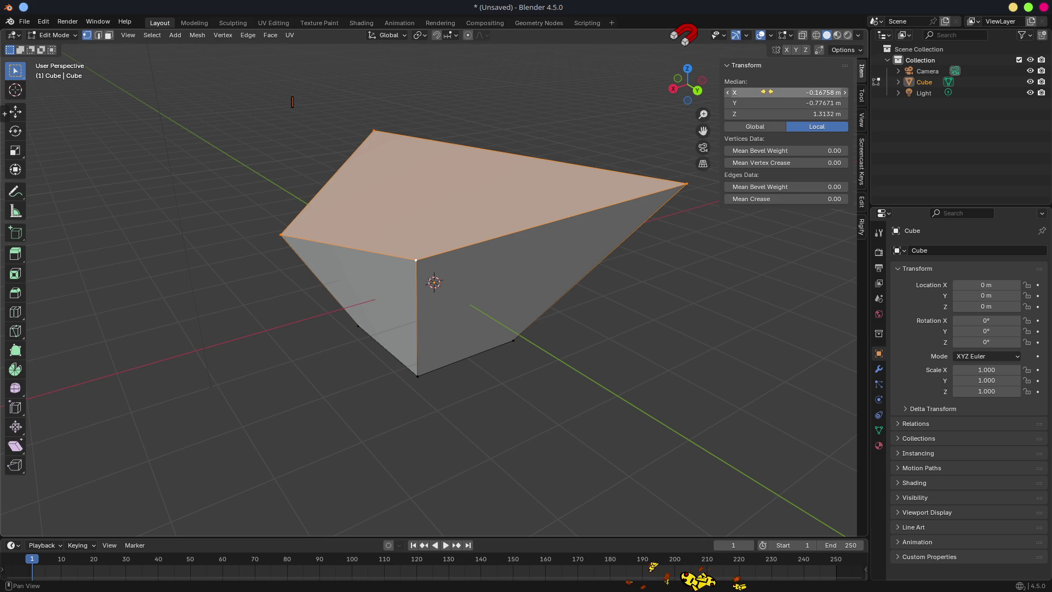
right_click(982, 286)
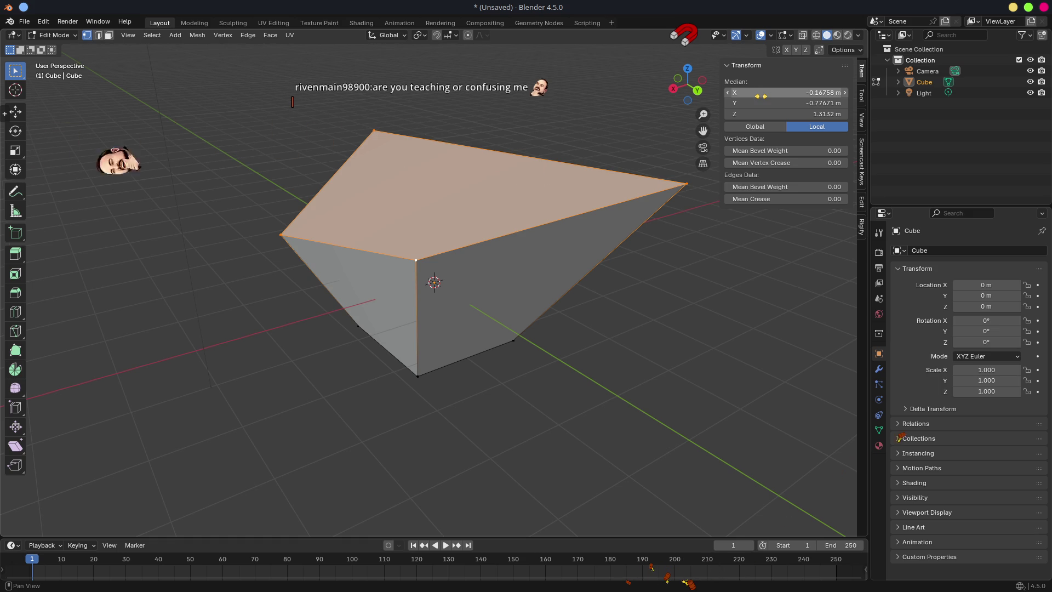
mouse_move(660, 299)
left_mouse_down()
mouse_move(668, 303)
mouse_move(652, 298)
left_mouse_up()
key("Escape")
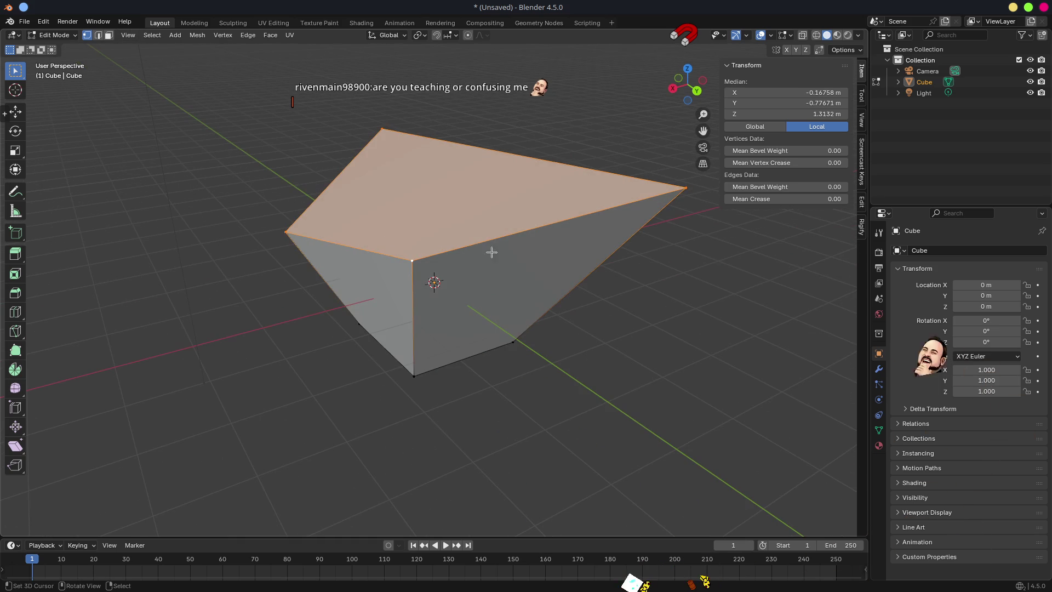
key("alt+a")
left_click(414, 261)
left_click(382, 130, "shift")
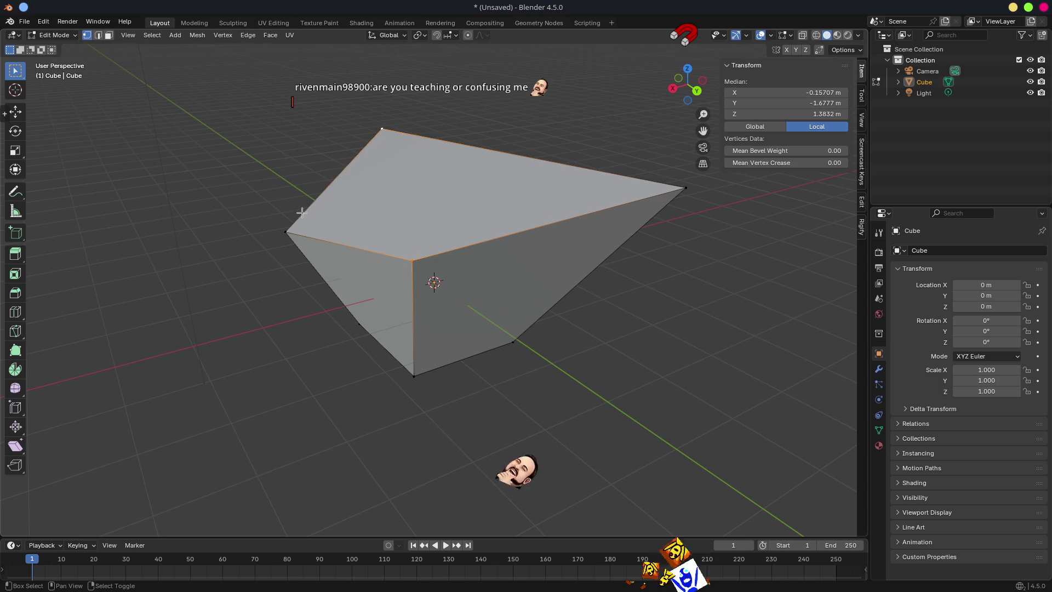
left_click(676, 187, "shift")
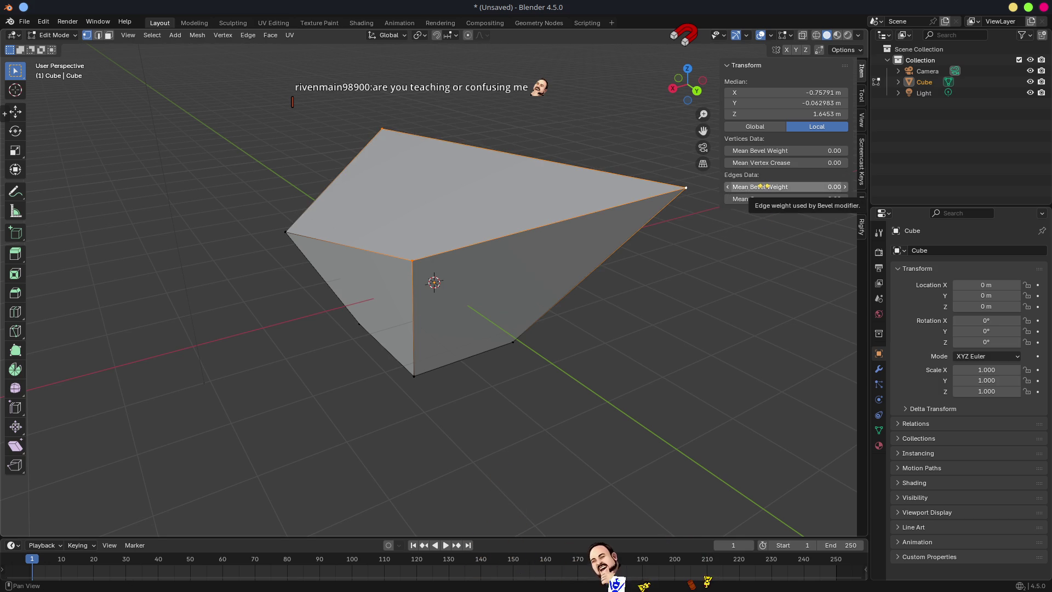
right_click(975, 285)
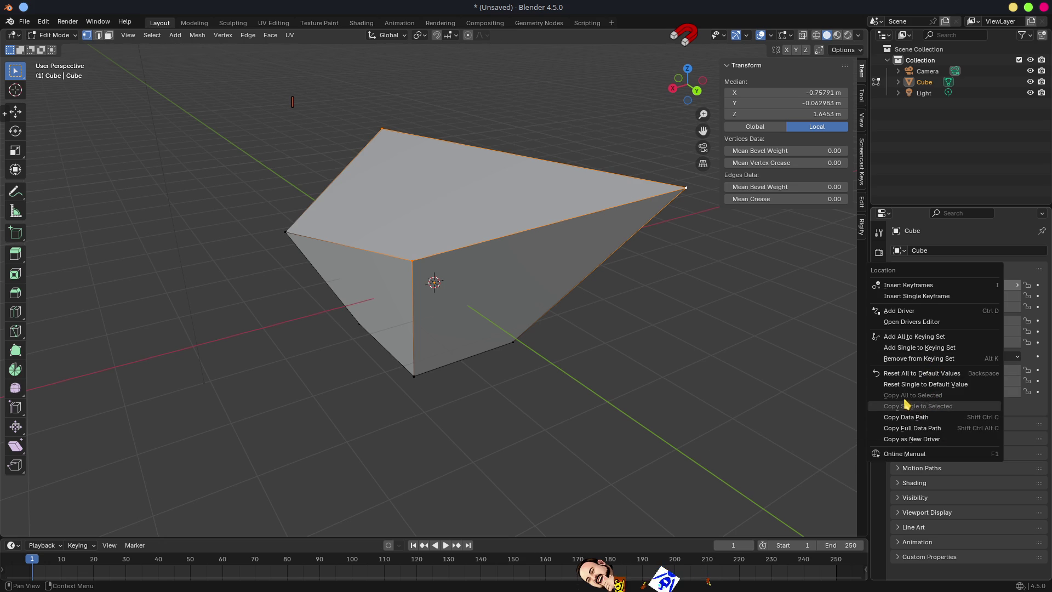
key("alt+a")
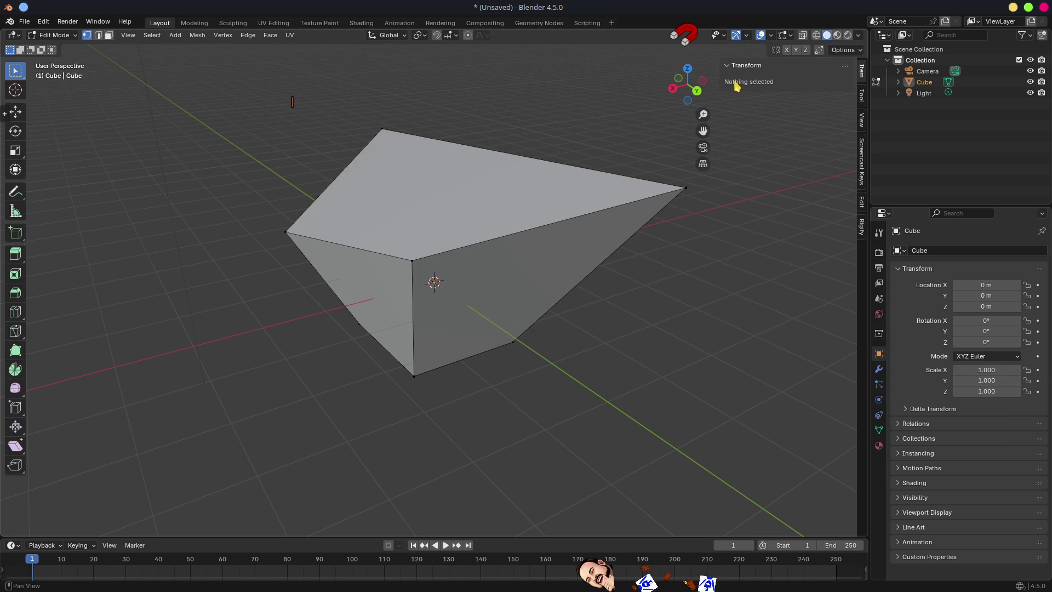
left_click(685, 188)
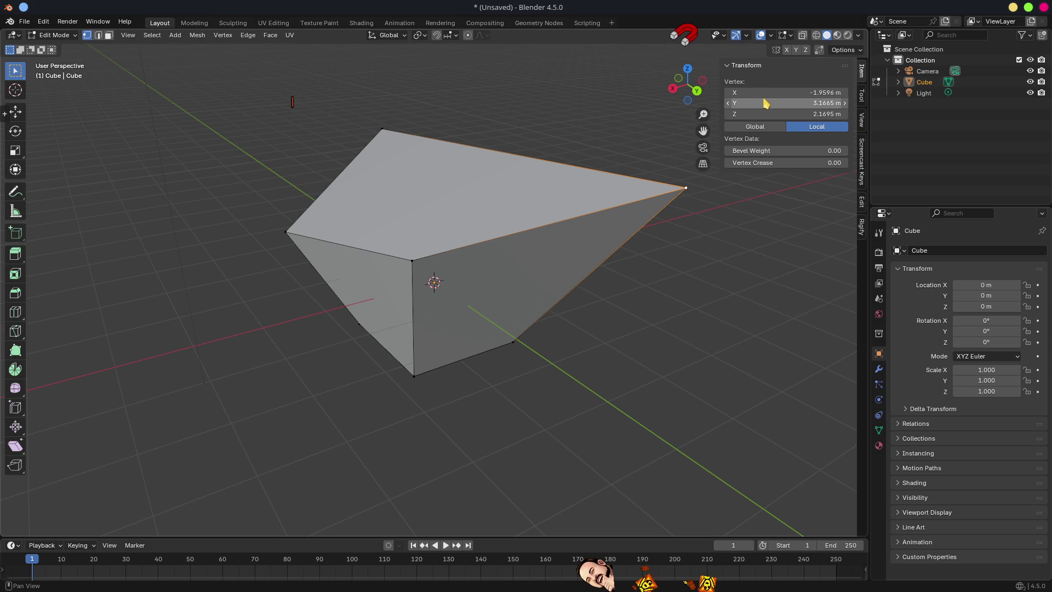
left_click(789, 93)
key("Escape")
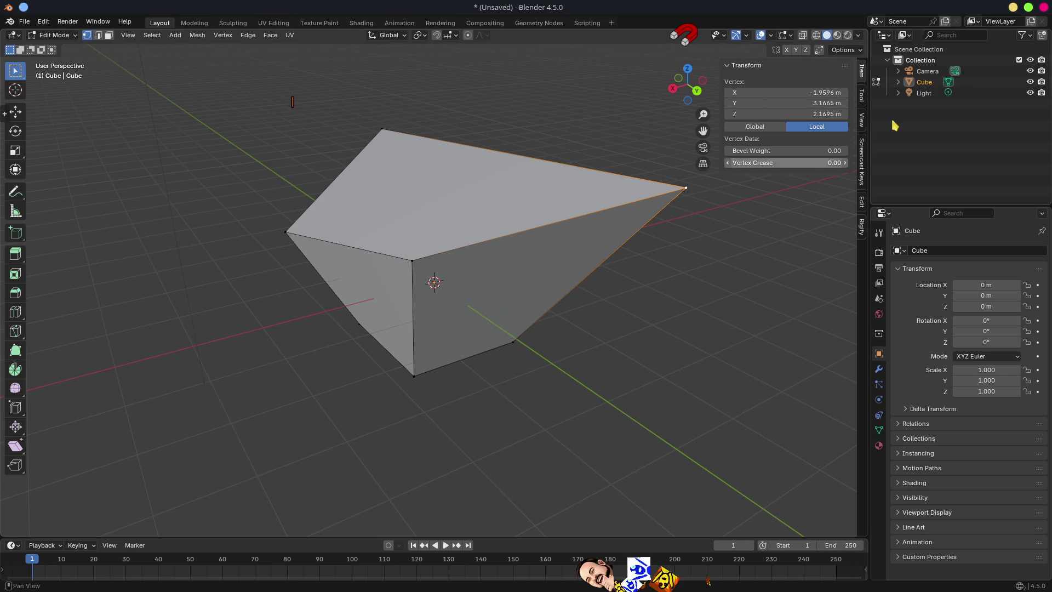
Quit Blender 4.5.0 without saving and select the bent pipe's inner corner vertex in 5.0.1
left_click(1044, 7)
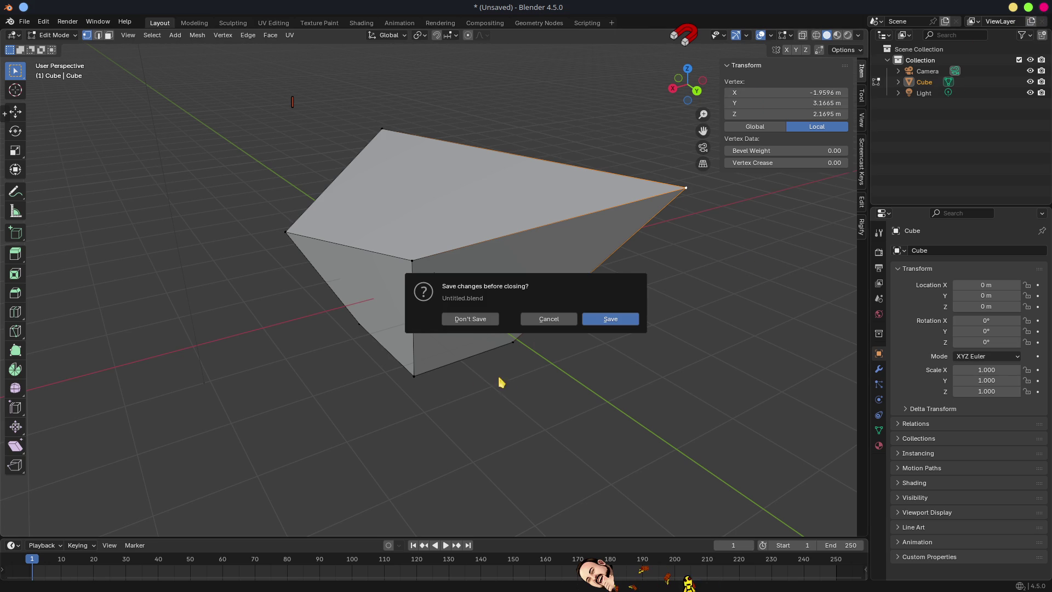
left_click(557, 323)
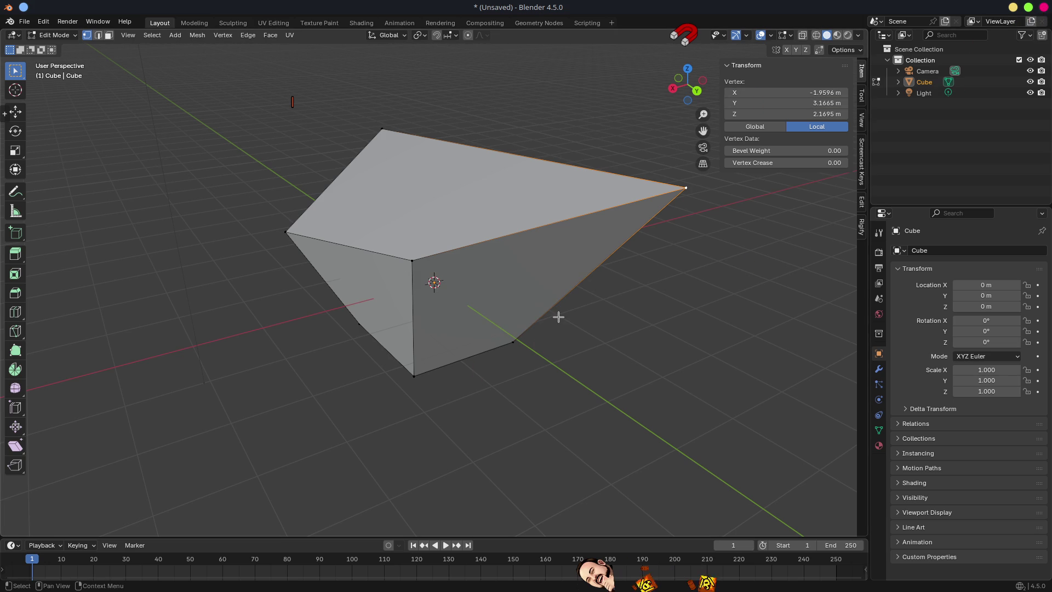
left_click(1045, 7)
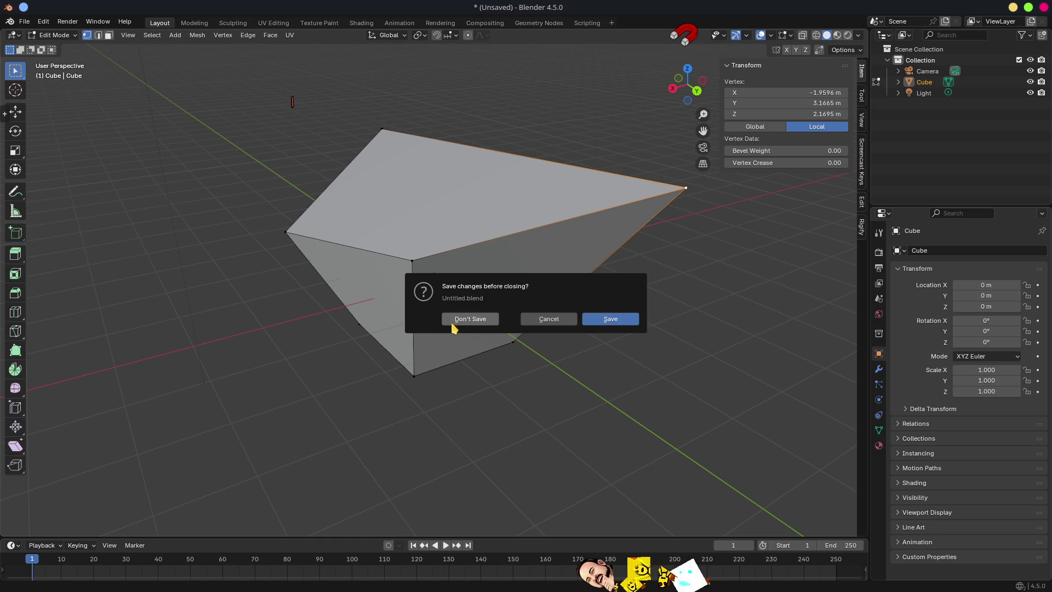
left_click(467, 317)
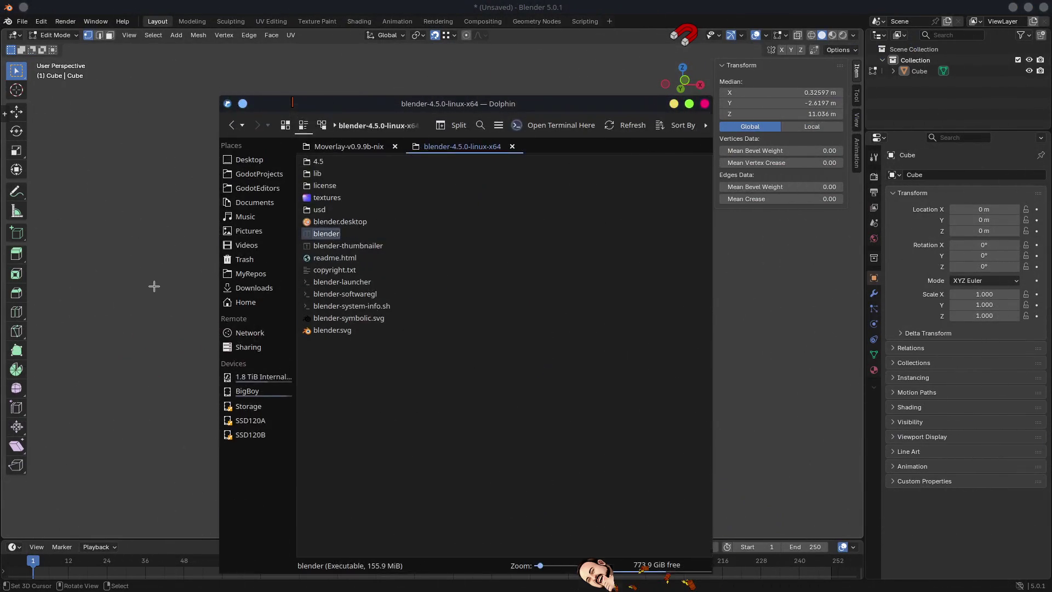
key("alt+Tab")
scroll(368, 243, "up", 2)
left_click(274, 229)
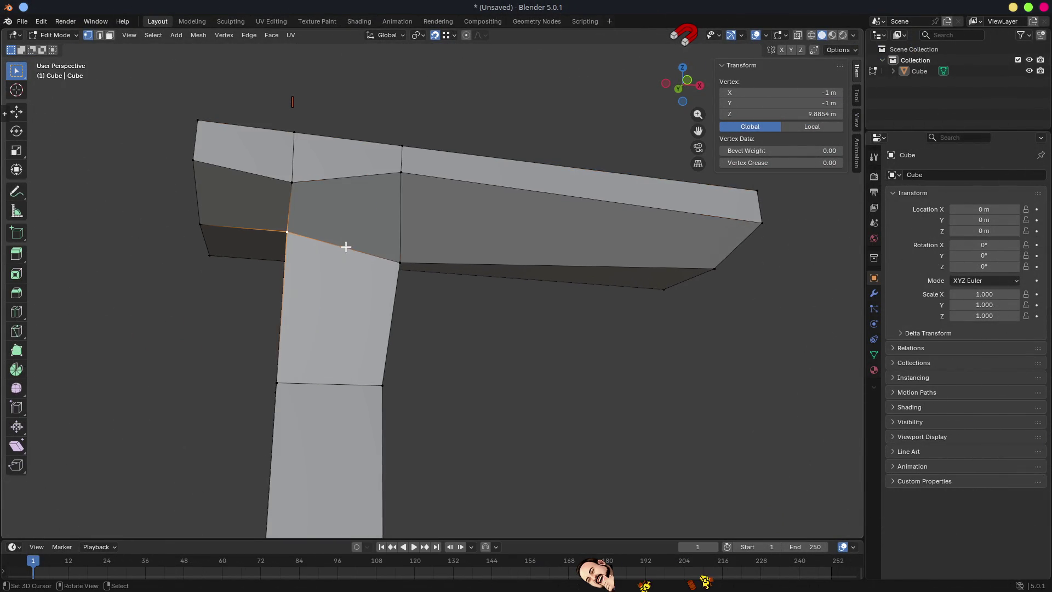
Check the snapping options and select the bend's corner edge, abandoning a trial move
scroll(353, 247, "down", 2)
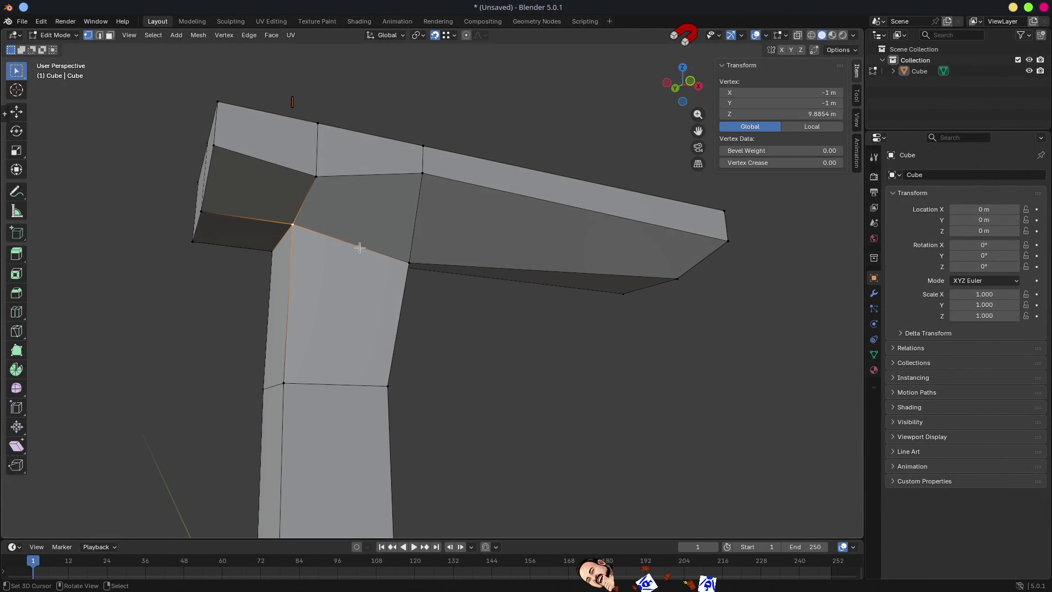
left_click(447, 38)
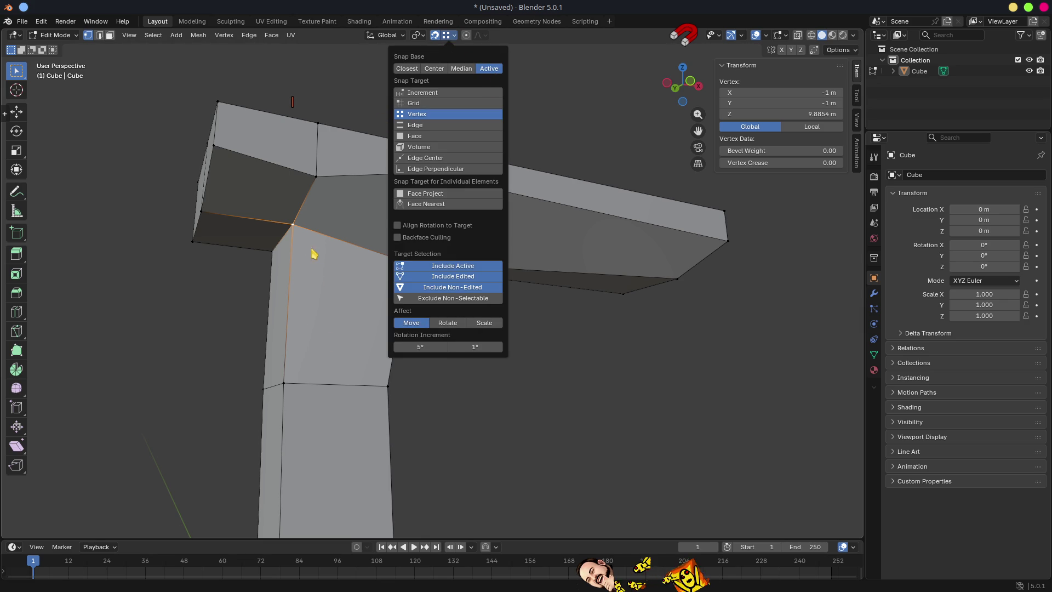
left_click(201, 211, "shift")
mouse_move(353, 186)
left_mouse_down()
mouse_move(390, 202)
mouse_move(290, 229)
left_mouse_up()
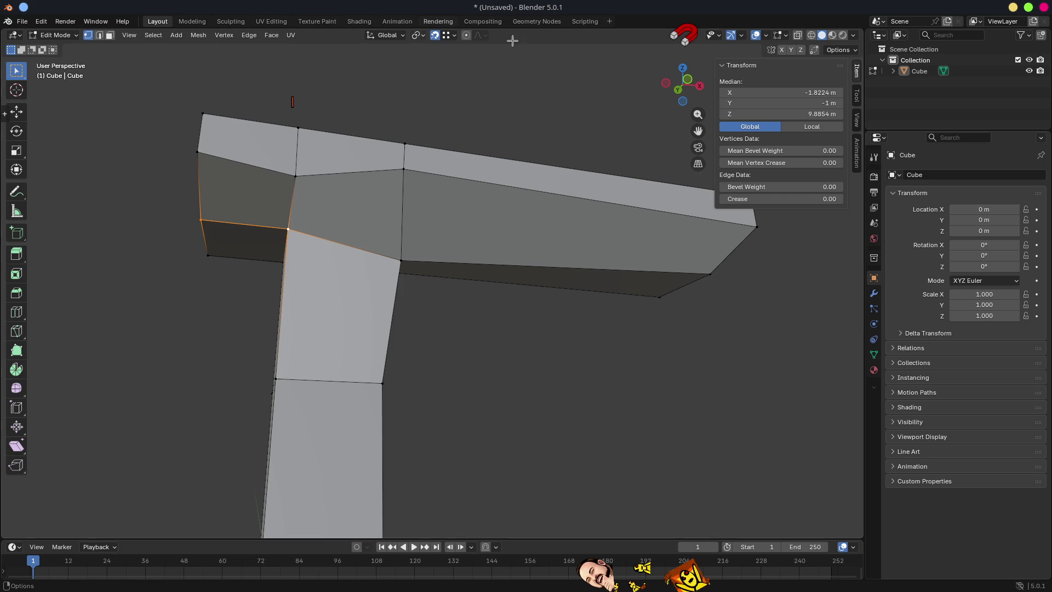
key("g")
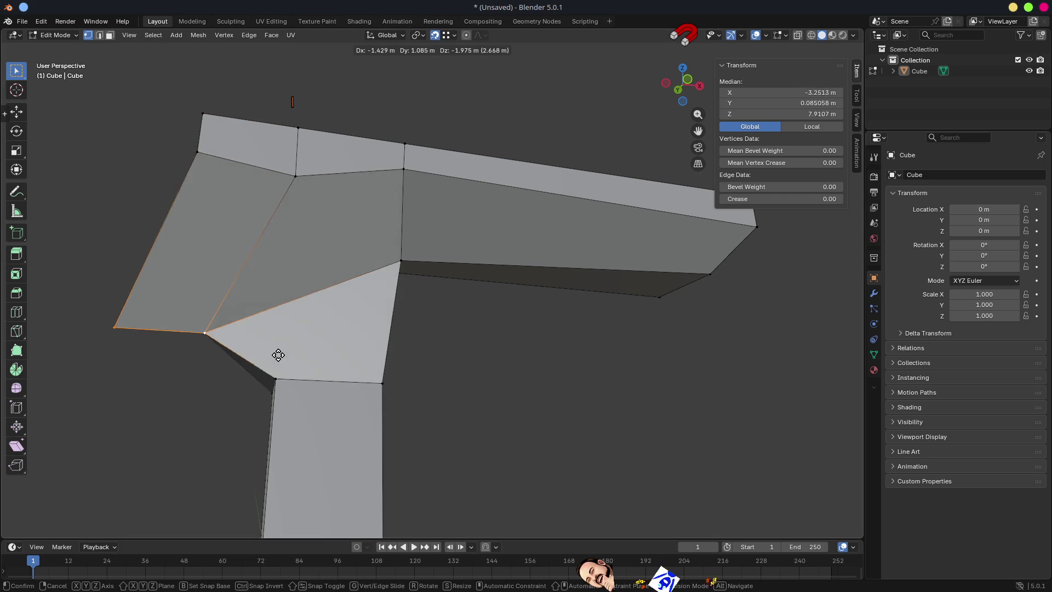
key("Escape")
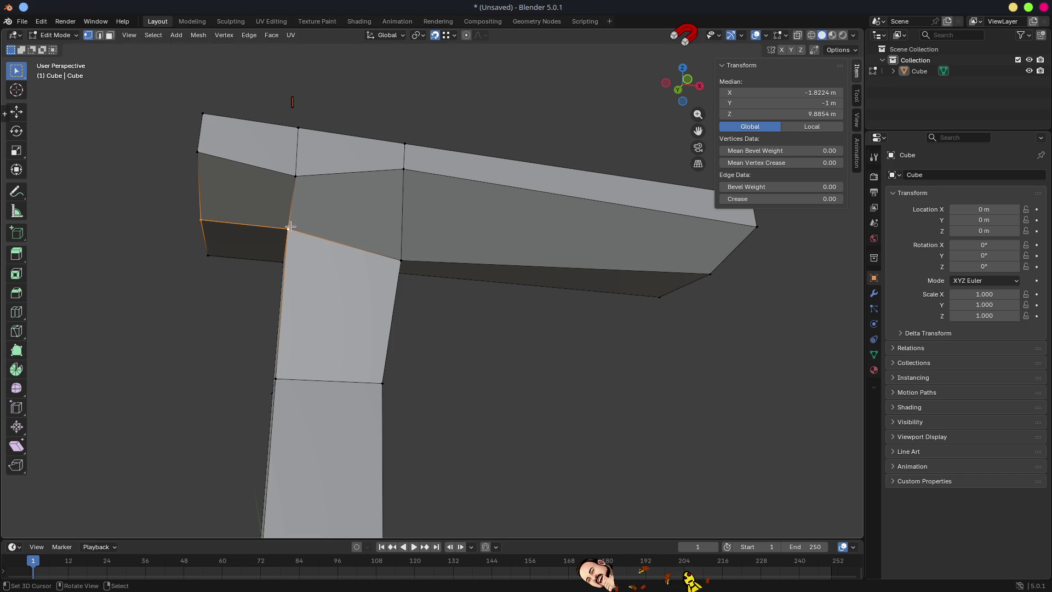
Move the inner corner vertex along X to −1 m, level with the column's edge at Z 9.8854 m
left_click(291, 227)
mouse_move(345, 292)
left_mouse_down()
mouse_move(409, 308)
mouse_move(408, 326)
left_mouse_up()
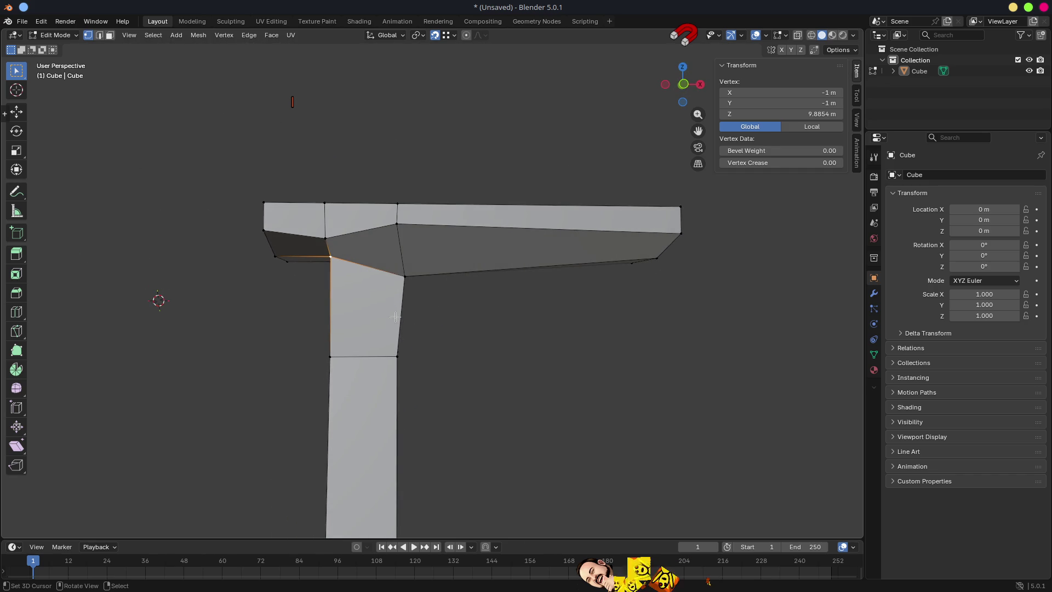
key("g")
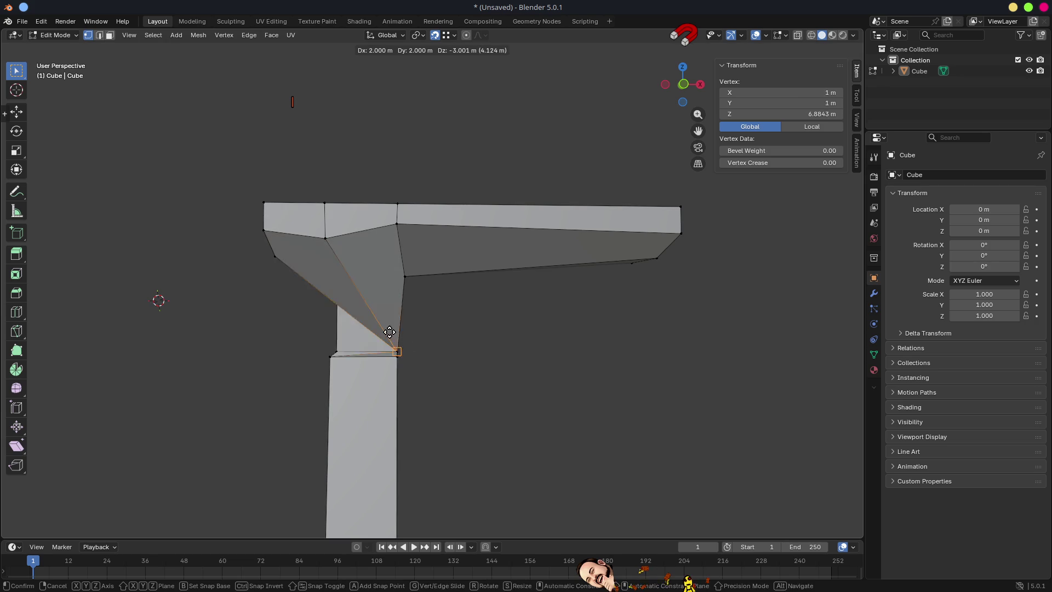
key("Escape")
left_click(22, 117)
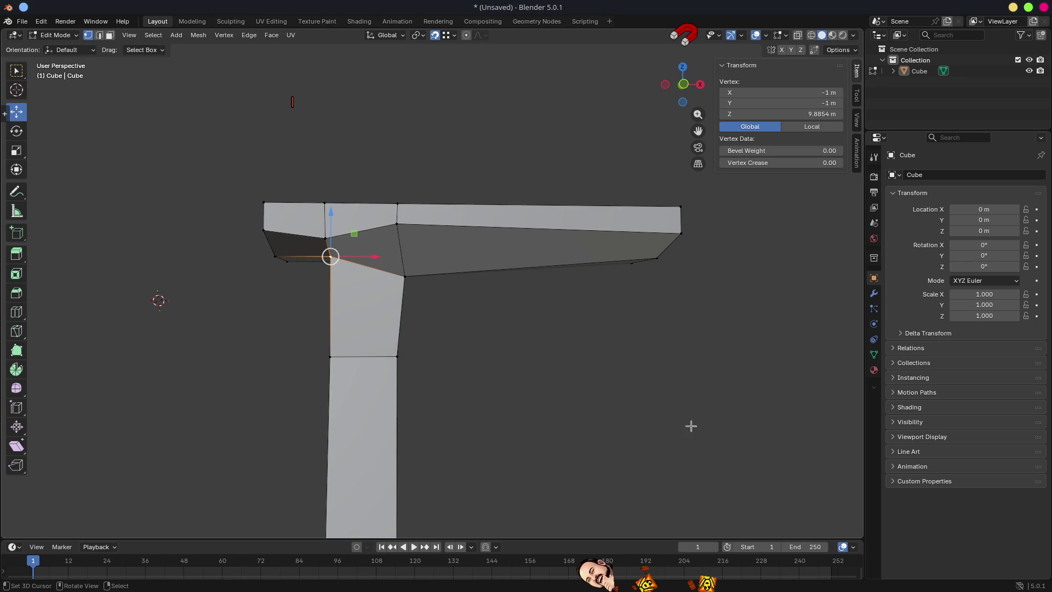
key("g")
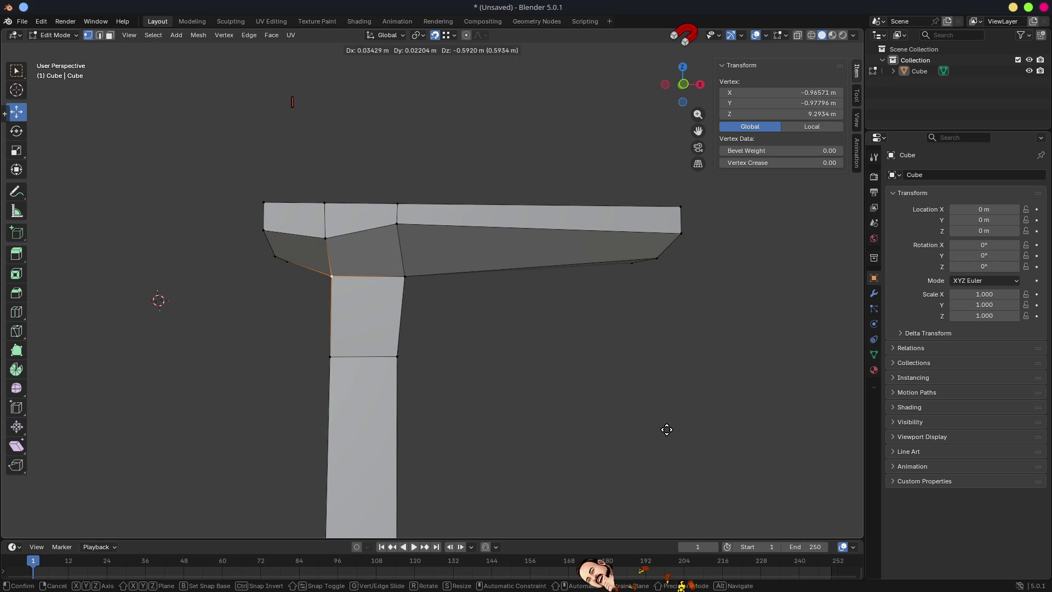
key("x")
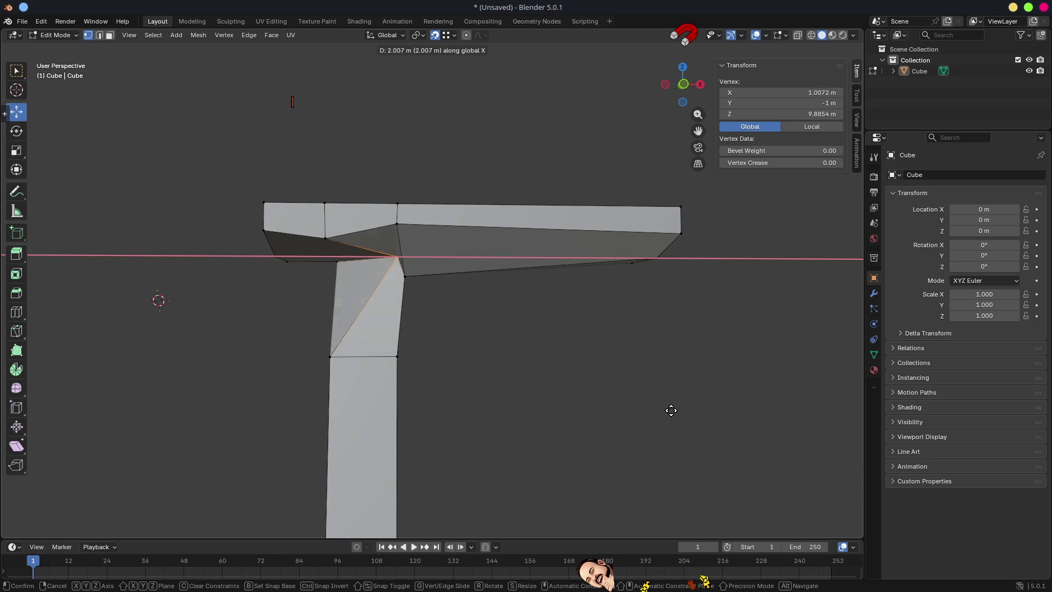
left_click(334, 356)
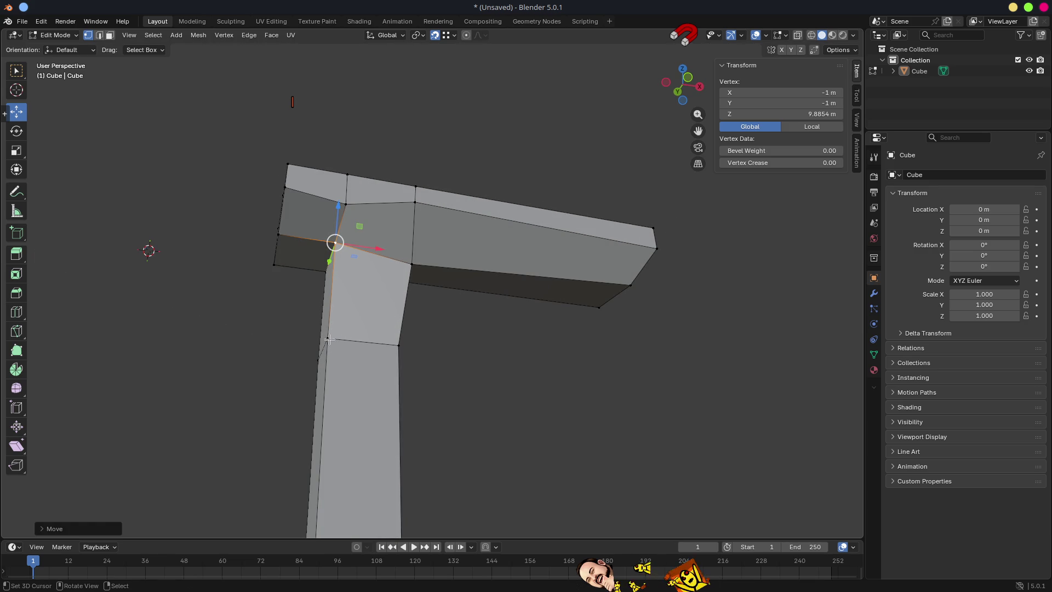
Move the other corner vertex along X to 1 m
key("ctrl+z")
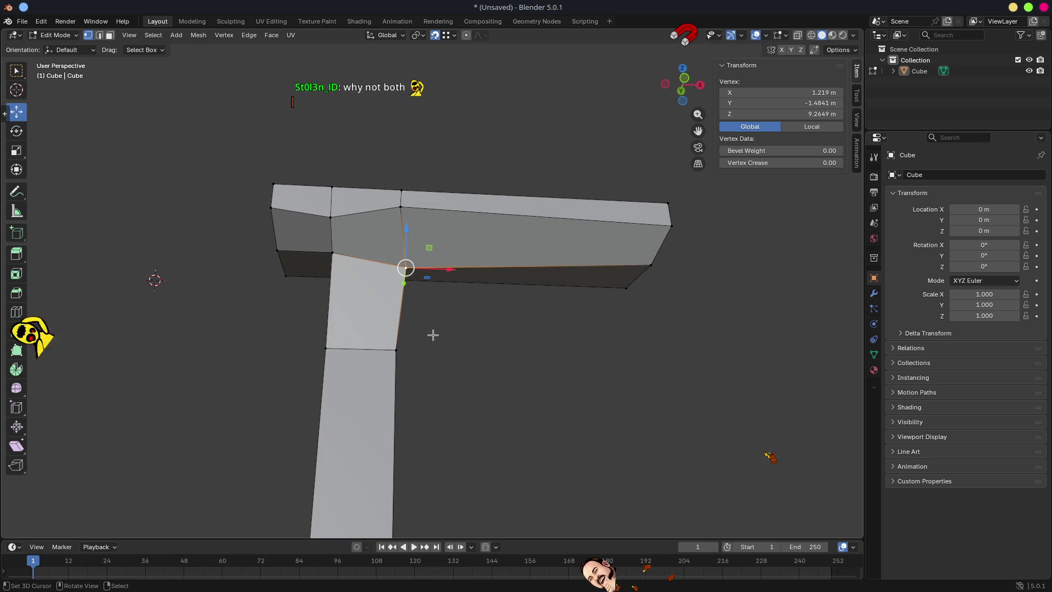
key("g")
key("x")
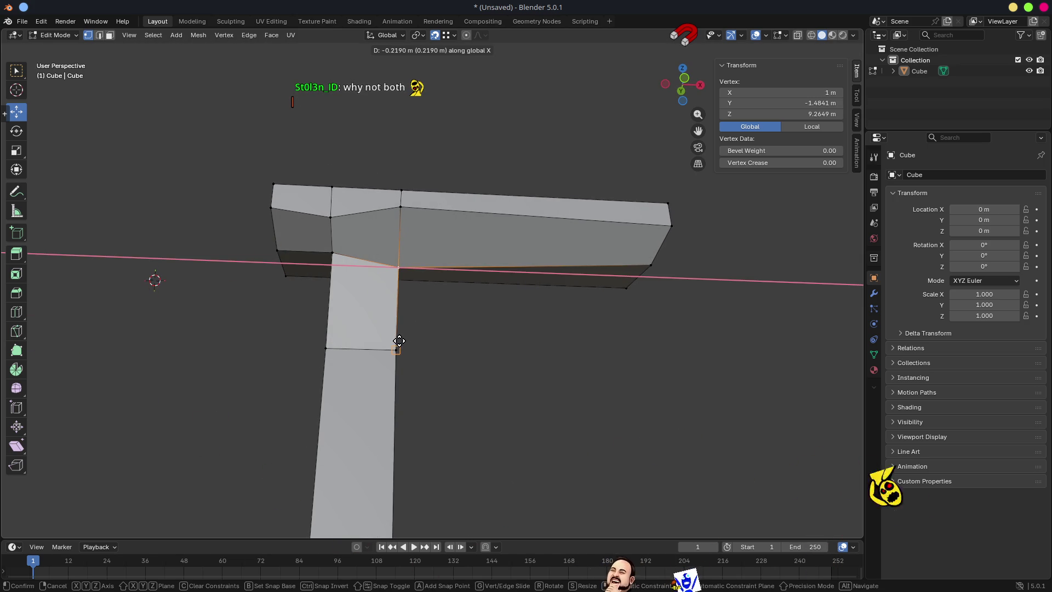
left_click(394, 345)
Raise that corner vertex along Z to 9.8854 m
mouse_move(600, 354)
left_mouse_down()
mouse_move(489, 347)
mouse_move(615, 367)
mouse_move(575, 378)
mouse_move(576, 364)
mouse_move(606, 362)
mouse_move(506, 319)
mouse_move(383, 238)
left_mouse_up()
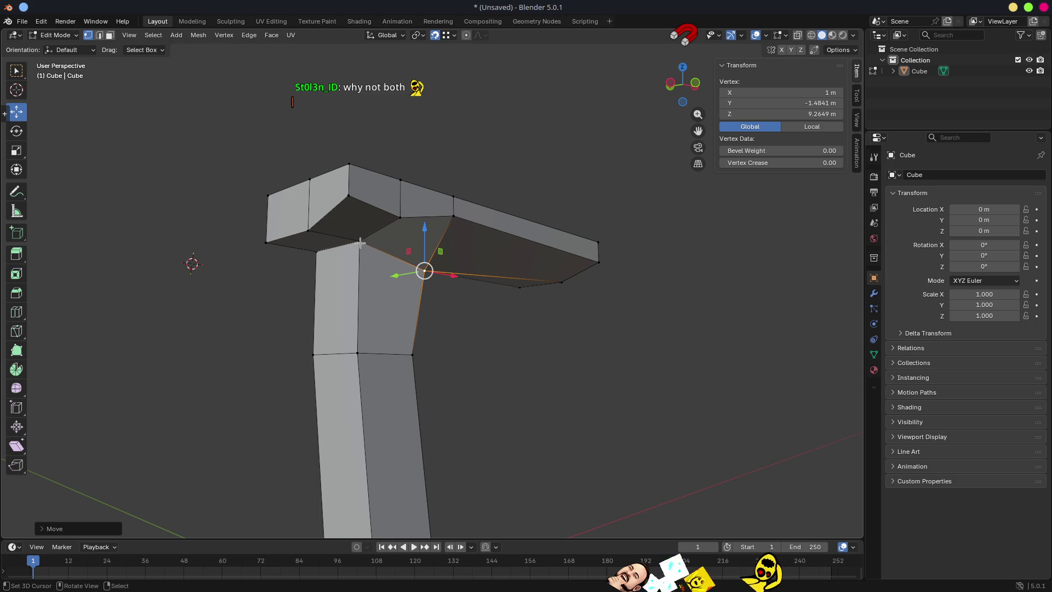
key("g")
key("z")
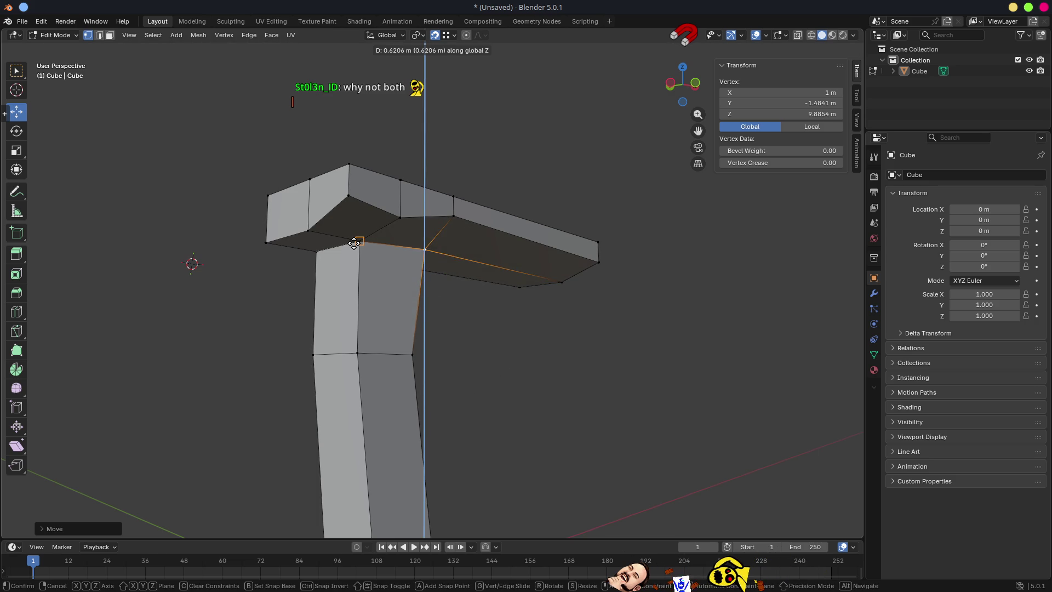
left_click(490, 371)
Select the chain of edges running along the arm from its far end to the corner
mouse_move(490, 371)
left_mouse_down()
mouse_move(440, 348)
mouse_move(570, 383)
mouse_move(550, 348)
mouse_move(419, 342)
left_mouse_up()
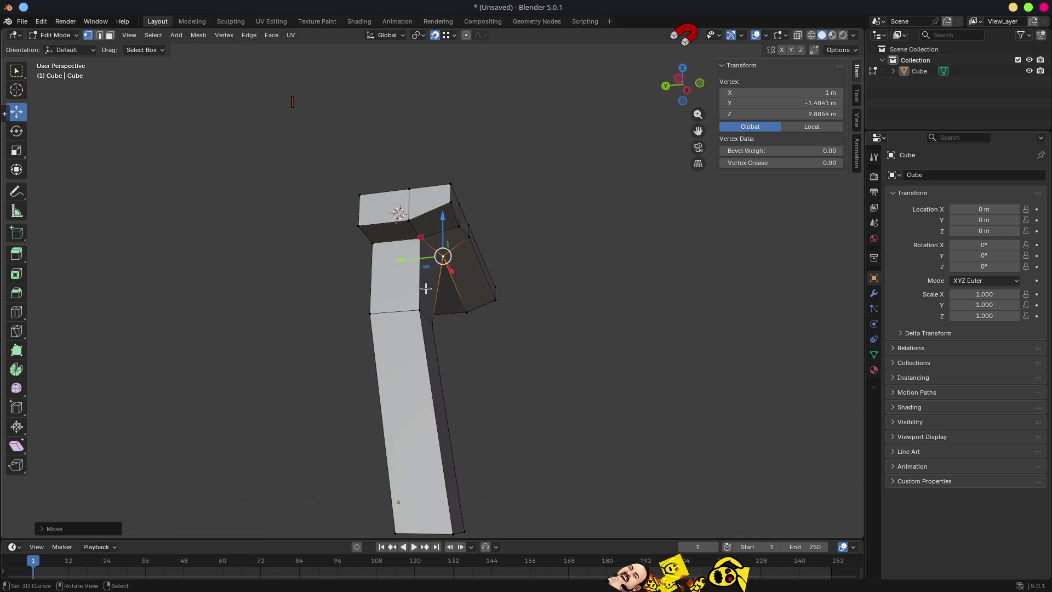
mouse_move(555, 374)
left_mouse_down()
mouse_move(460, 338)
mouse_move(517, 371)
left_mouse_up()
left_click_drag(490, 261, 346, 228)
left_click(333, 220)
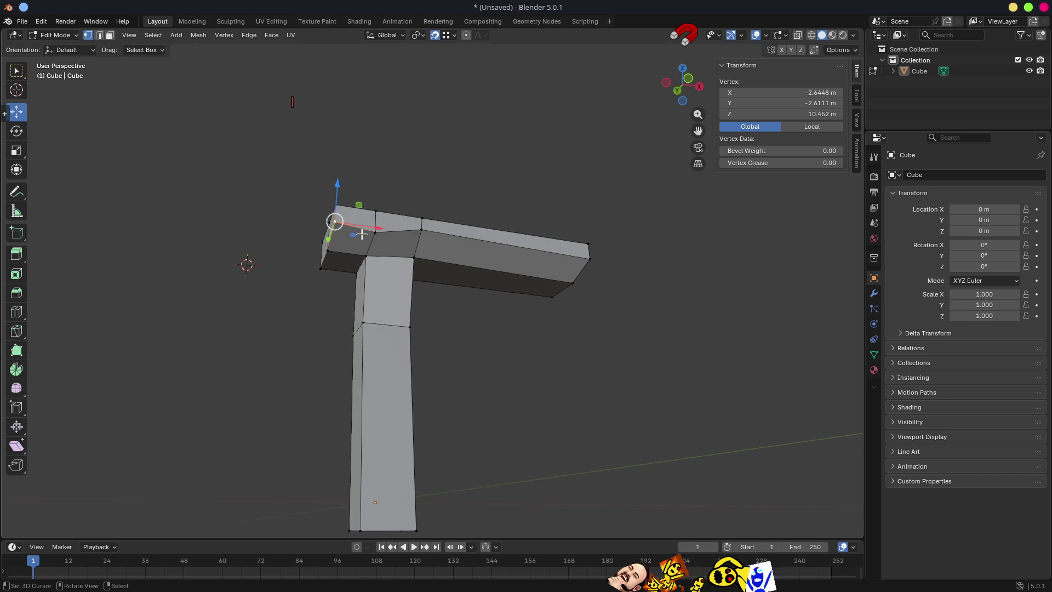
left_click(376, 232)
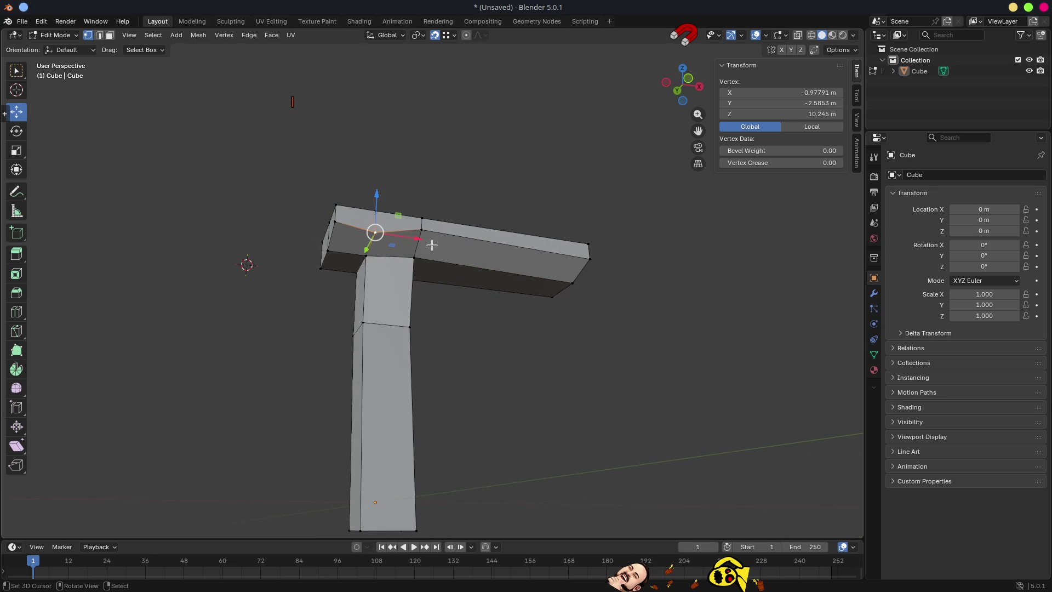
left_click(589, 256)
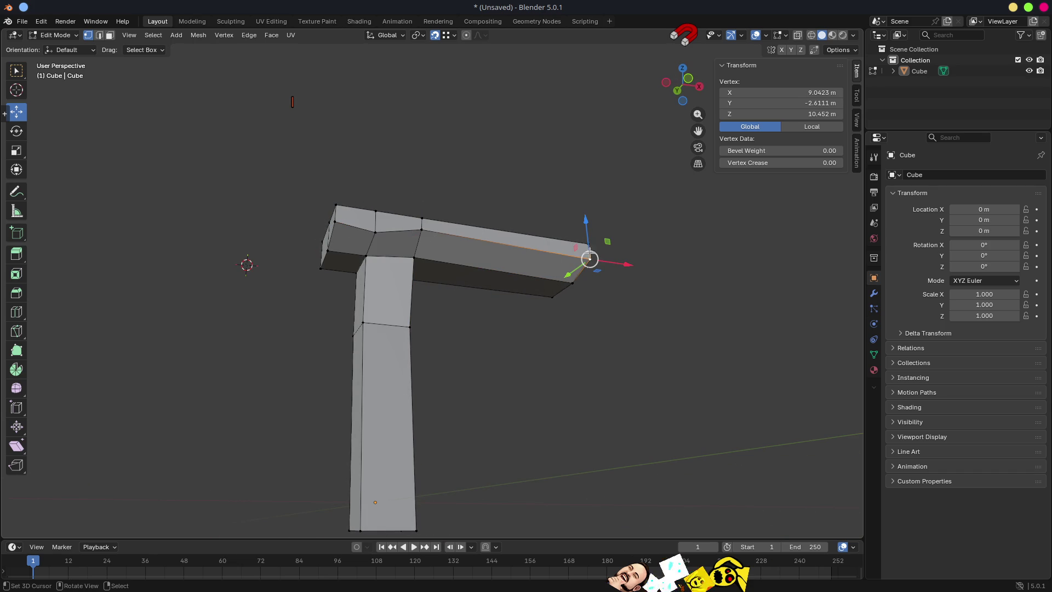
left_click(336, 220, "ctrl")
left_click(589, 258)
left_click(422, 231, "ctrl")
left_click(375, 232, "ctrl")
left_click(335, 222, "ctrl")
mouse_move(497, 293)
left_mouse_down()
mouse_move(604, 331)
mouse_move(573, 314)
mouse_move(566, 301)
mouse_move(582, 293)
mouse_move(570, 291)
mouse_move(582, 295)
left_mouse_up()
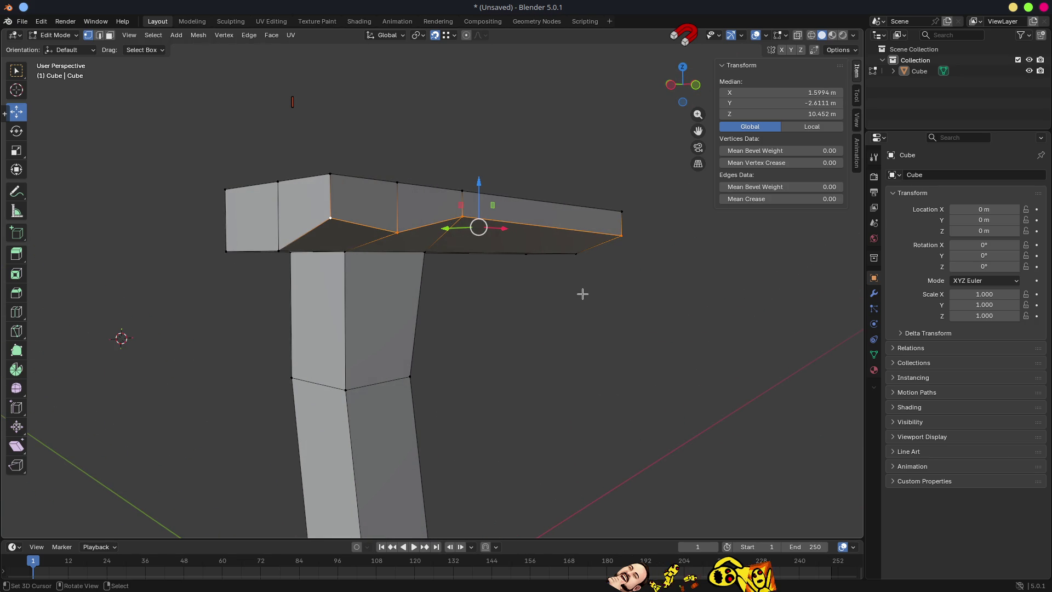
Scale the edge path to 0 on Y and Z to flatten it, then lower it to Z 9.8854 m
key("s")
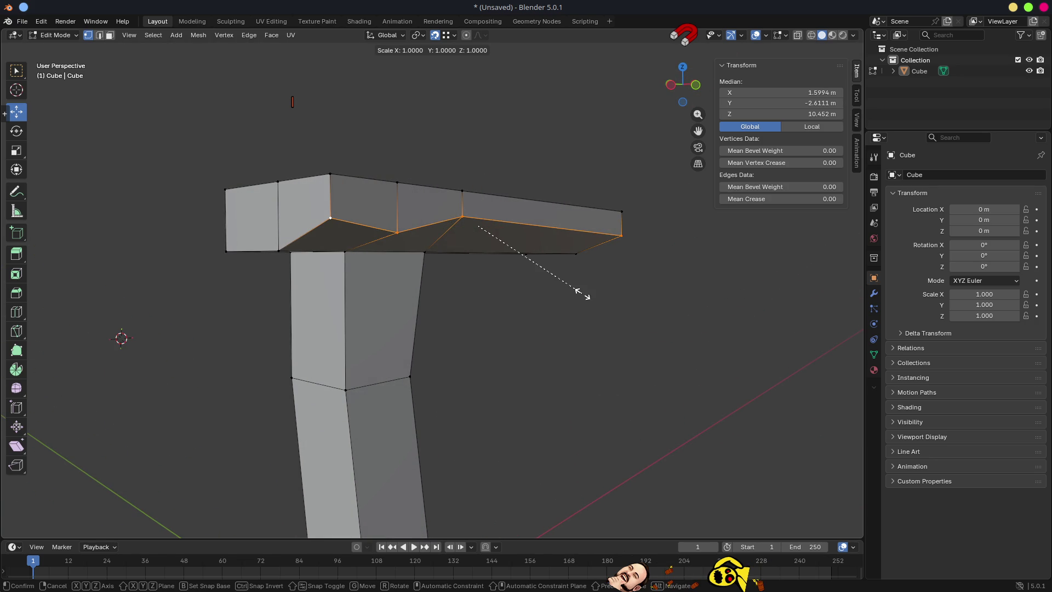
key("shift+x")
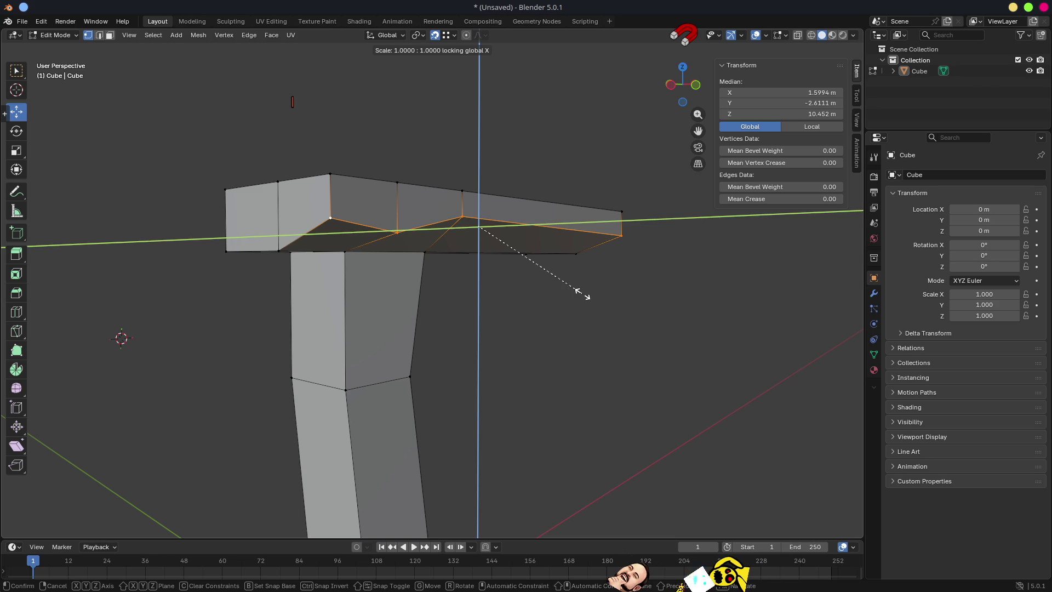
type("0")
key("Return")
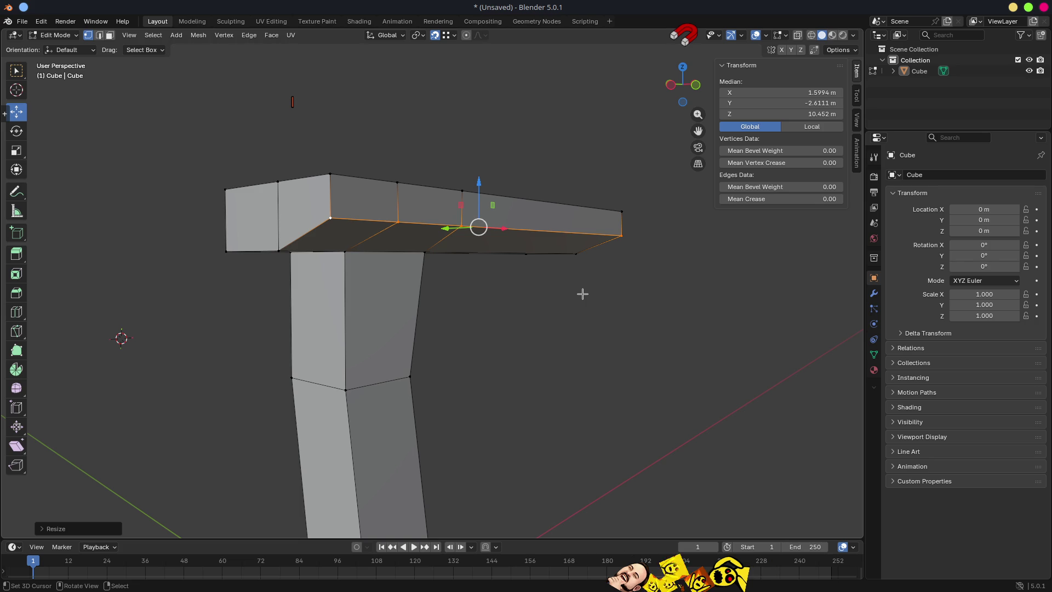
key("g")
key("z")
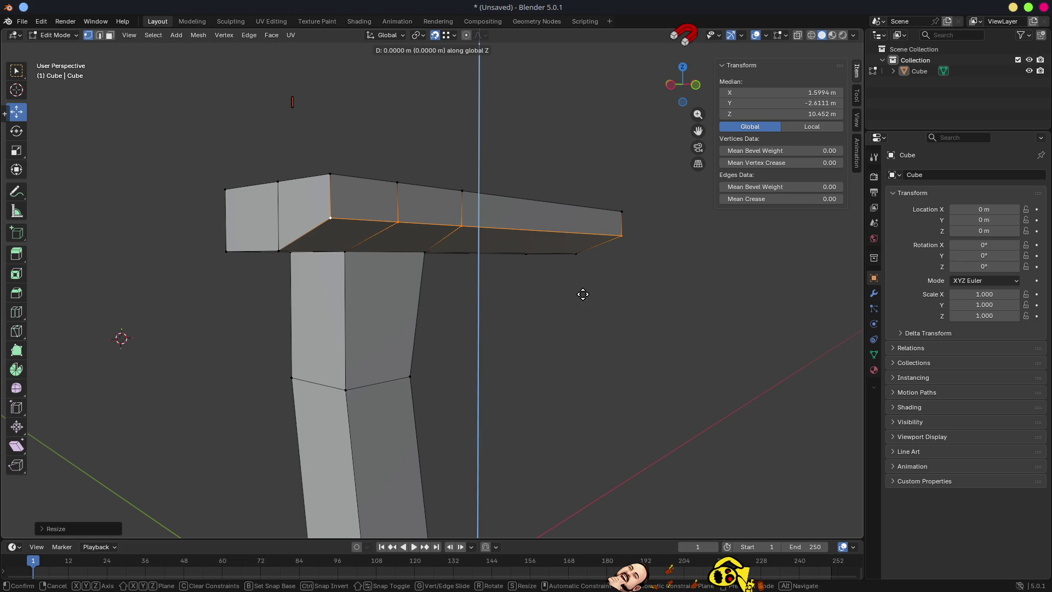
left_click(284, 267)
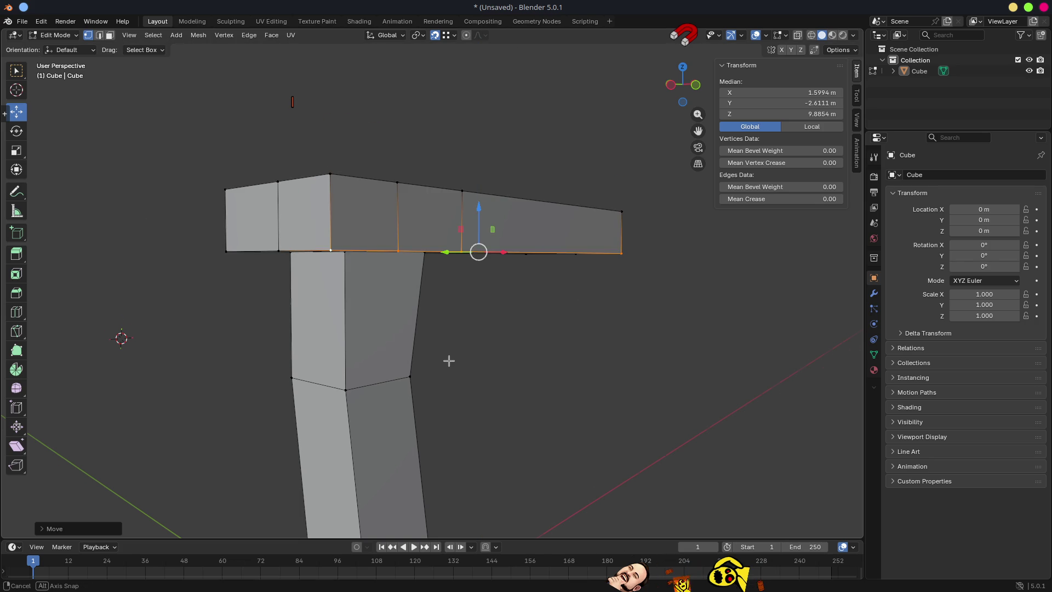
Select the arm's bottom, top, front and left-end faces to inspect them
key("3")
left_click(495, 248)
left_click(491, 284)
left_click(403, 207, "shift")
left_click(337, 177, "shift")
left_click(297, 219, "shift")
left_click(450, 230, "shift")
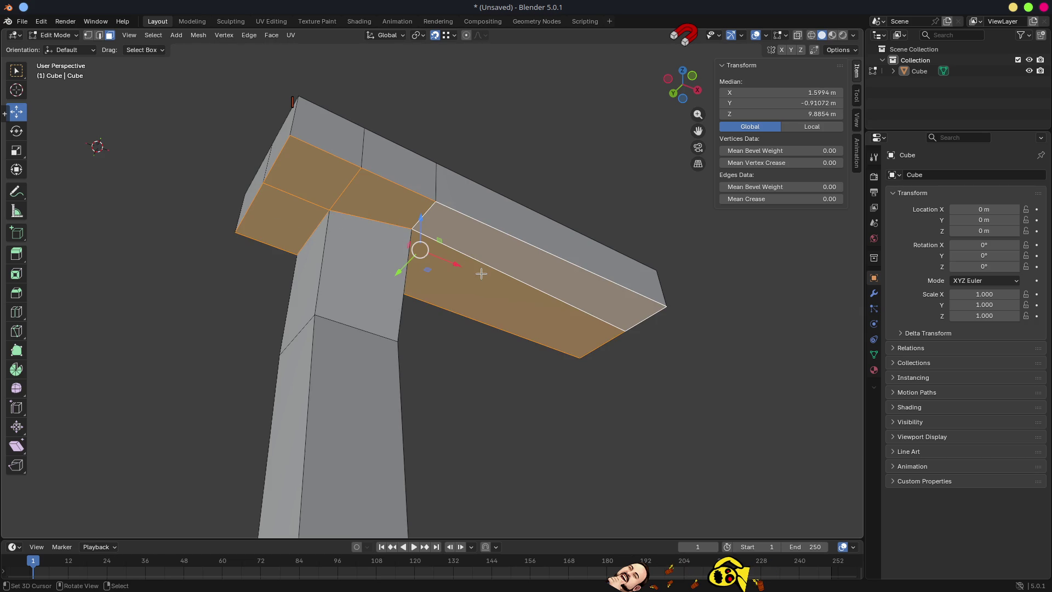
scroll(484, 275, "down", 4)
mouse_move(485, 275)
left_mouse_down()
mouse_move(617, 307)
mouse_move(533, 312)
mouse_move(363, 267)
left_mouse_up()
scroll(364, 267, "up", 3)
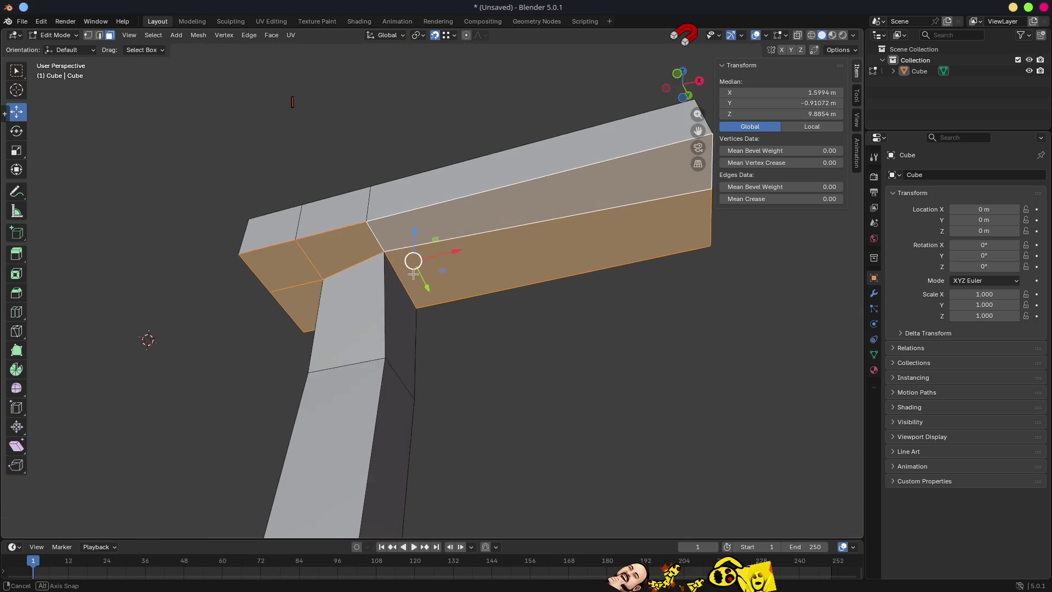
Move the arm's inner corner vertex along Y to −1 m
key("1")
left_click(384, 251)
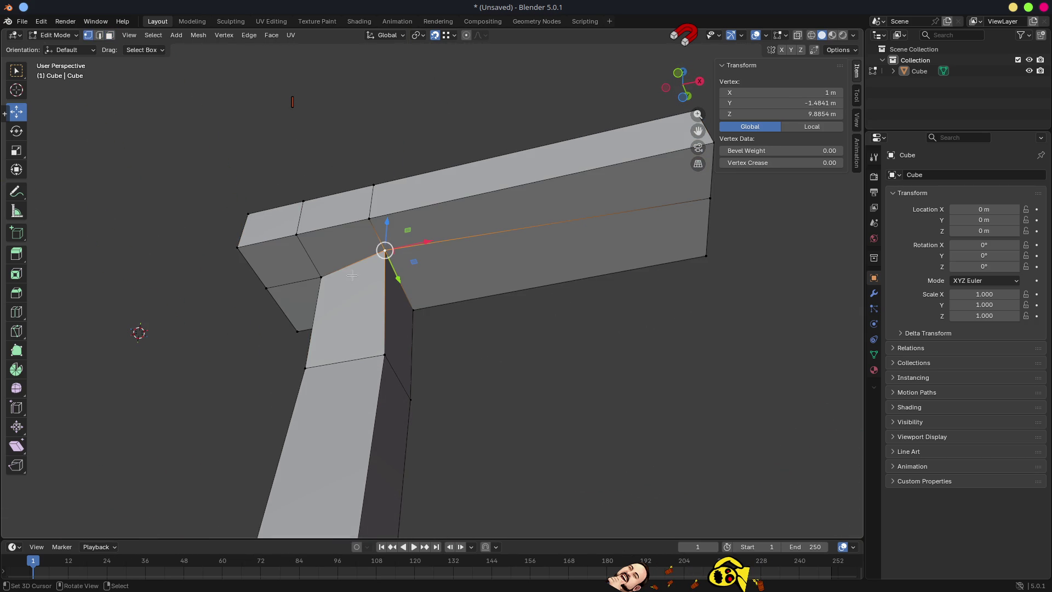
key("g")
key("y")
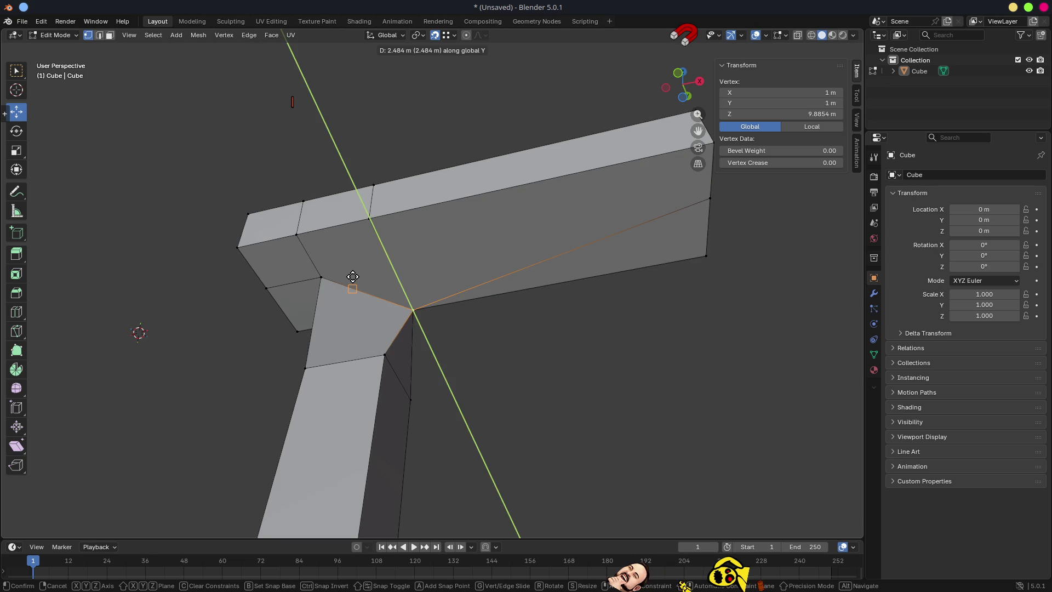
left_click(387, 259)
Inspect the corner by selecting a mesh face and then the column's front face
mouse_move(387, 258)
left_mouse_down()
mouse_move(493, 288)
mouse_move(376, 265)
mouse_move(509, 307)
mouse_move(449, 311)
mouse_move(357, 371)
mouse_move(431, 332)
mouse_move(464, 346)
left_mouse_up()
key("3")
left_click(364, 252)
scroll(363, 252, "down", 3)
scroll(501, 305, "up", 3)
left_click(378, 367)
scroll(378, 367, "down", 3)
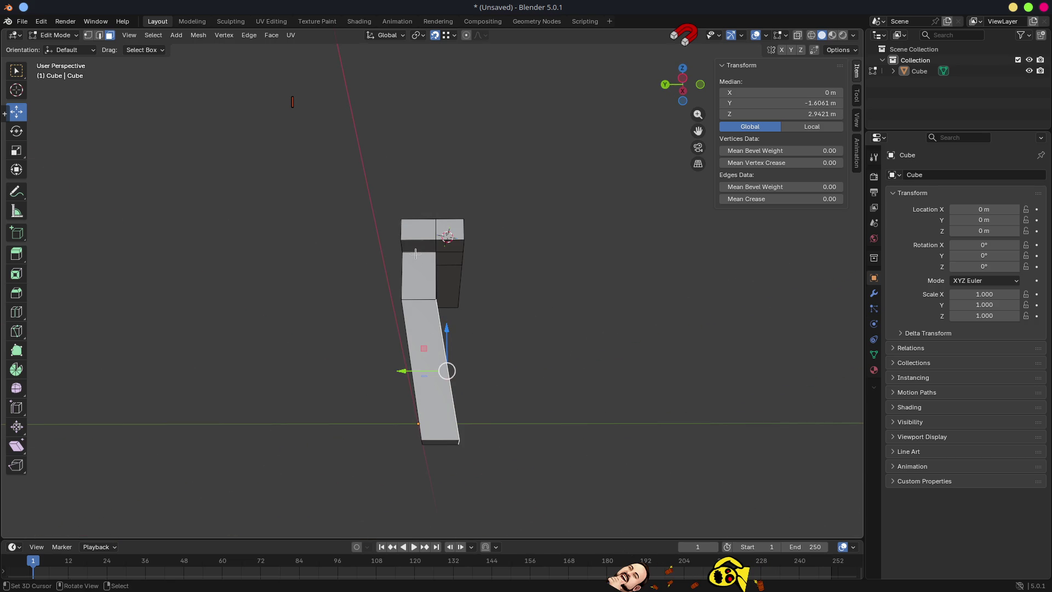
Select a vertical edge of the column, cancelling an accidental move
left_click_drag(463, 316, 426, 313)
scroll(426, 313, "up", 3)
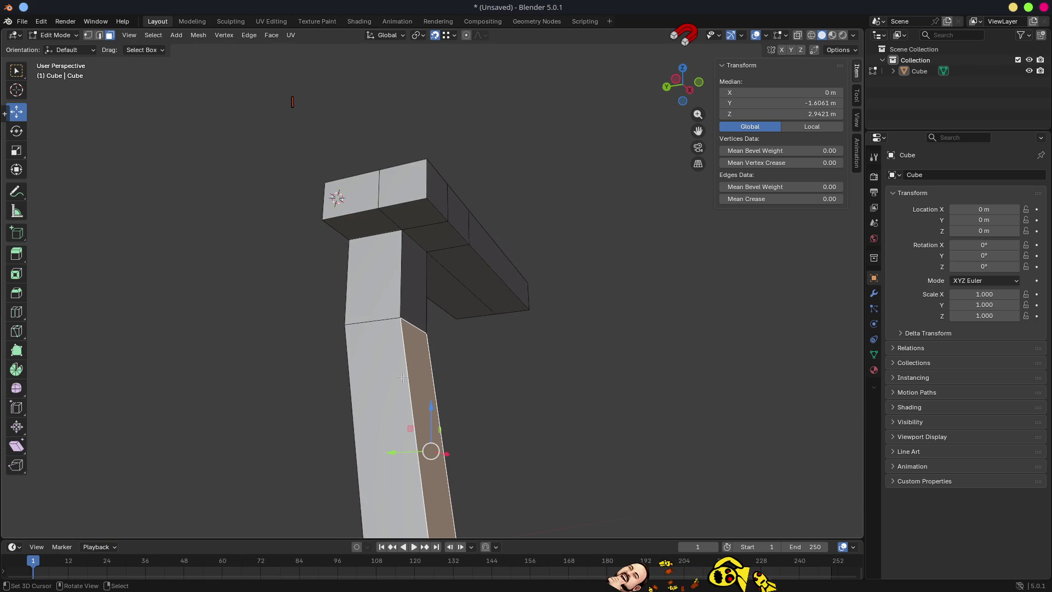
left_click_drag(456, 359, 410, 351)
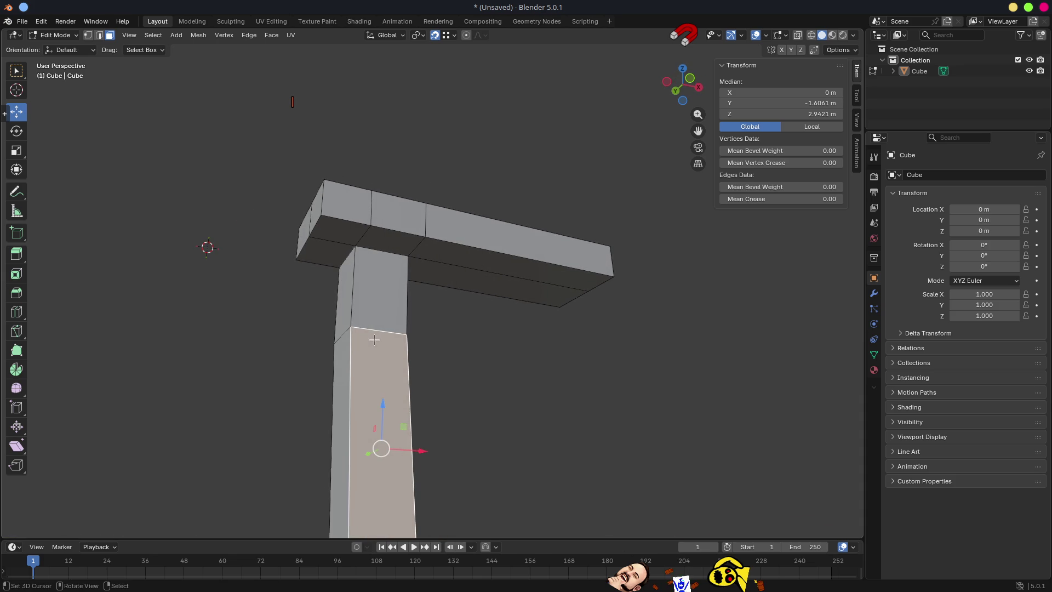
key("2")
left_click(349, 378)
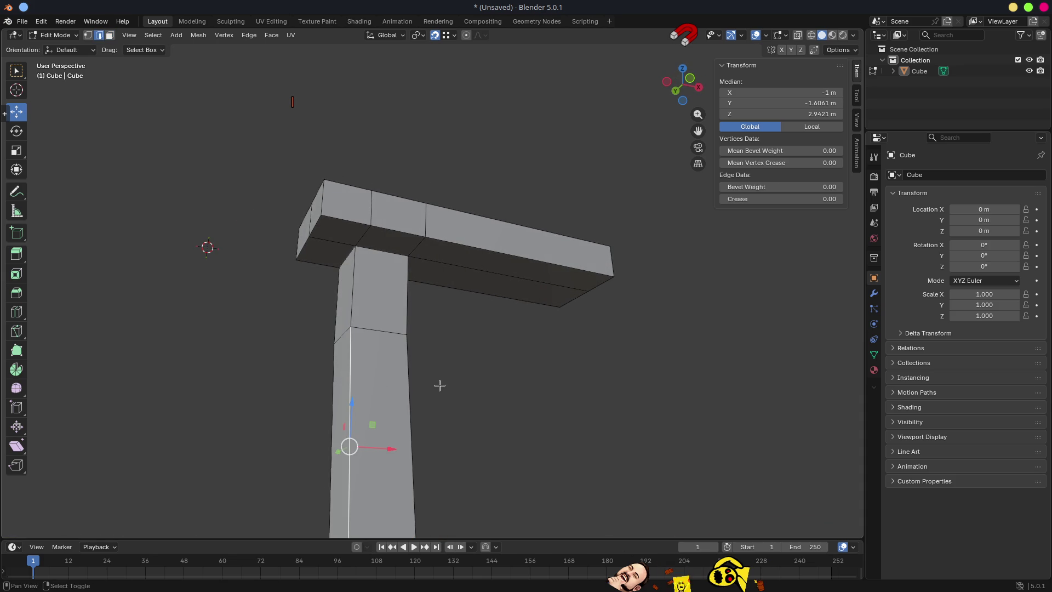
key("g")
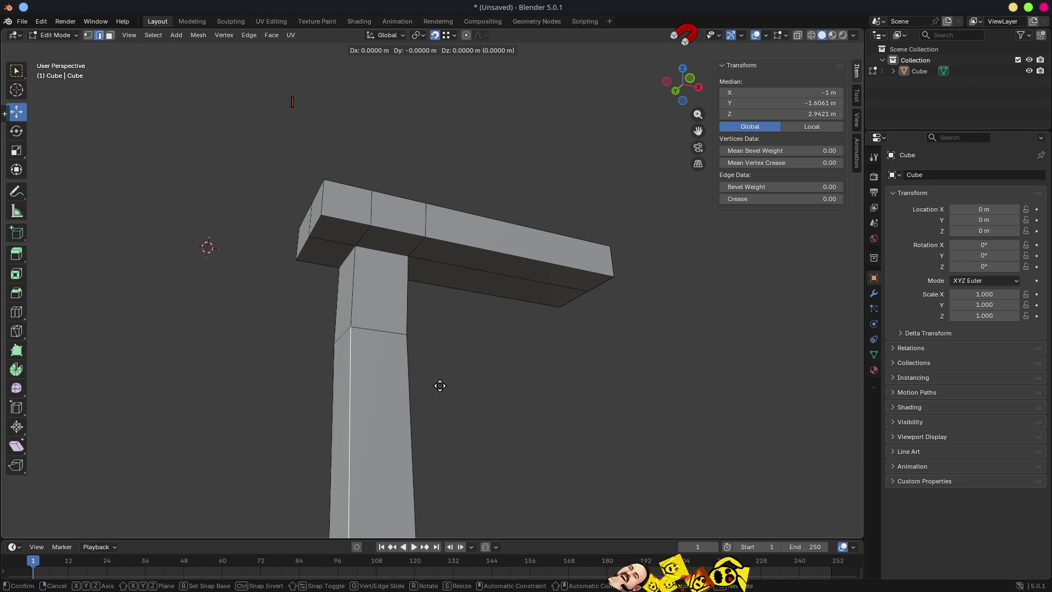
right_click(571, 360)
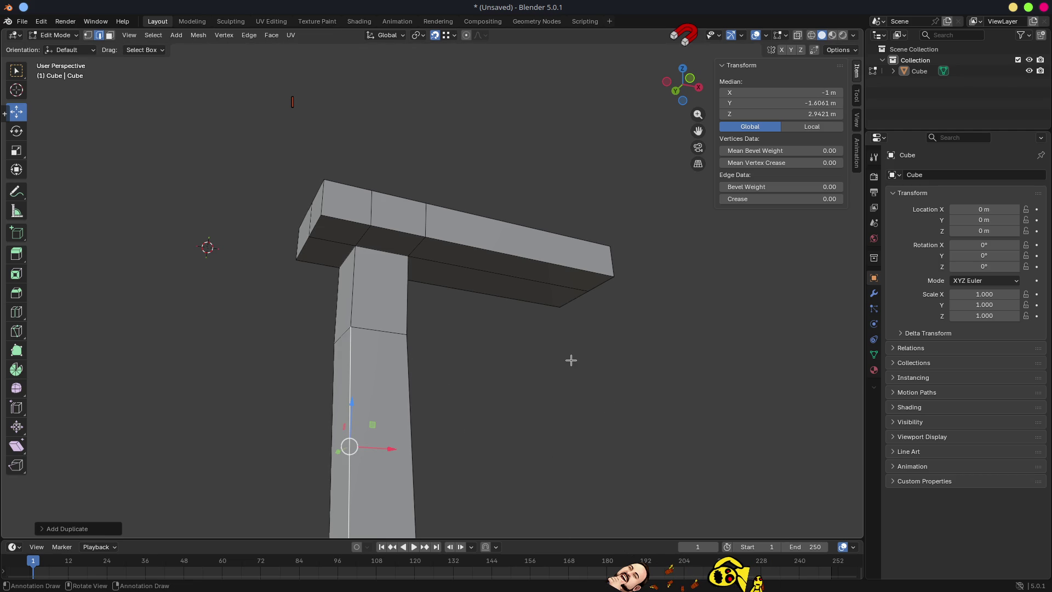
Try selecting the lower column's front and side faces, then pick a column edge instead
mouse_move(477, 331)
left_mouse_down()
mouse_move(498, 331)
mouse_move(401, 355)
left_mouse_up()
key("3")
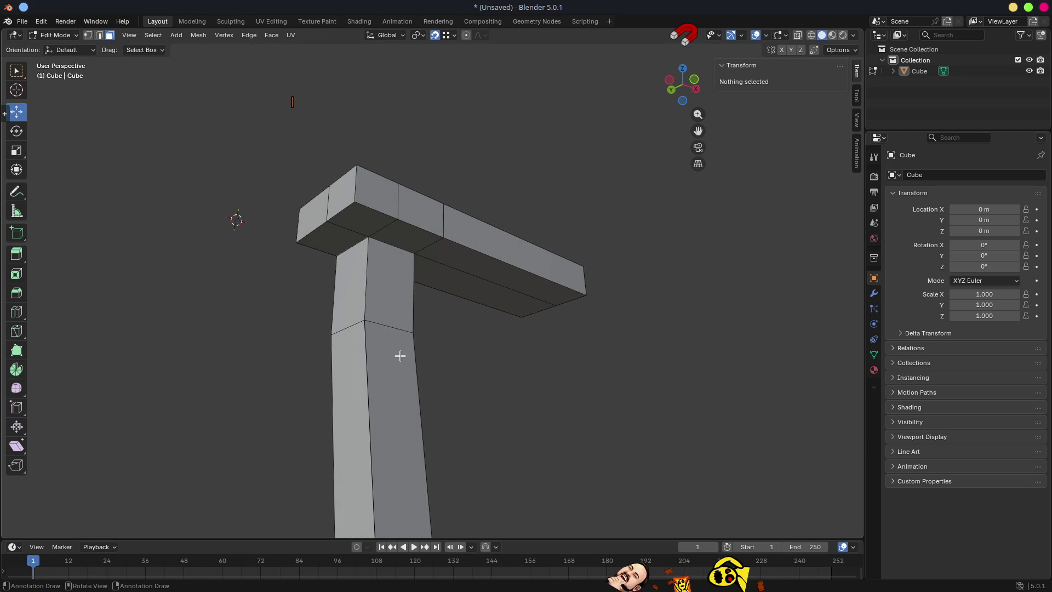
left_click(345, 394)
left_click(392, 376, "shift")
key("alt+a")
key("2")
mouse_move(463, 418)
left_mouse_down()
mouse_move(419, 396)
mouse_move(491, 388)
mouse_move(407, 321)
left_mouse_up()
left_click(410, 387)
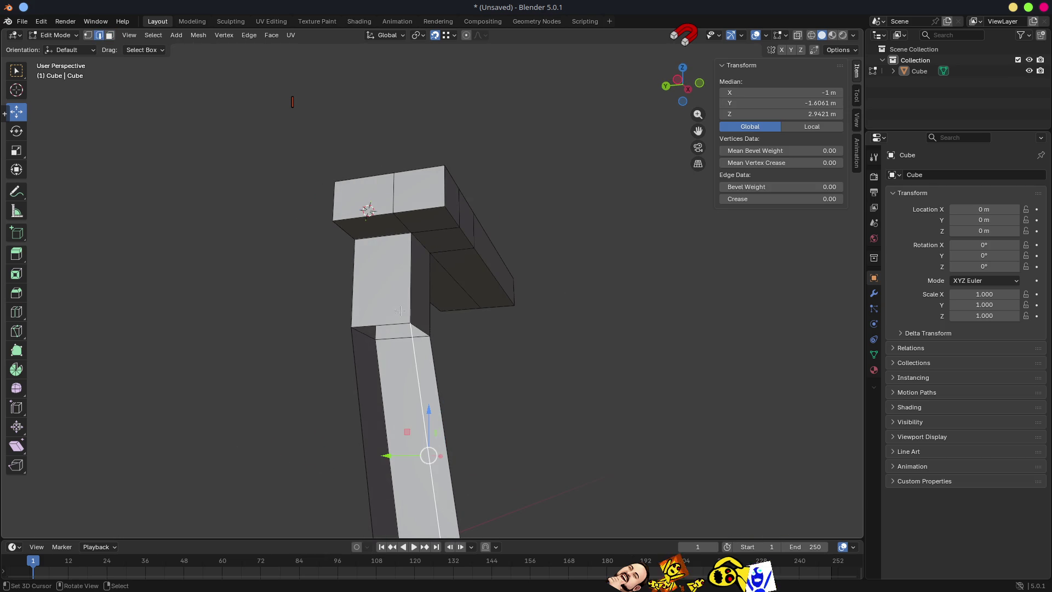
Check the upper column faces, then select the corner vertex at the bend
key("3")
left_click(398, 276)
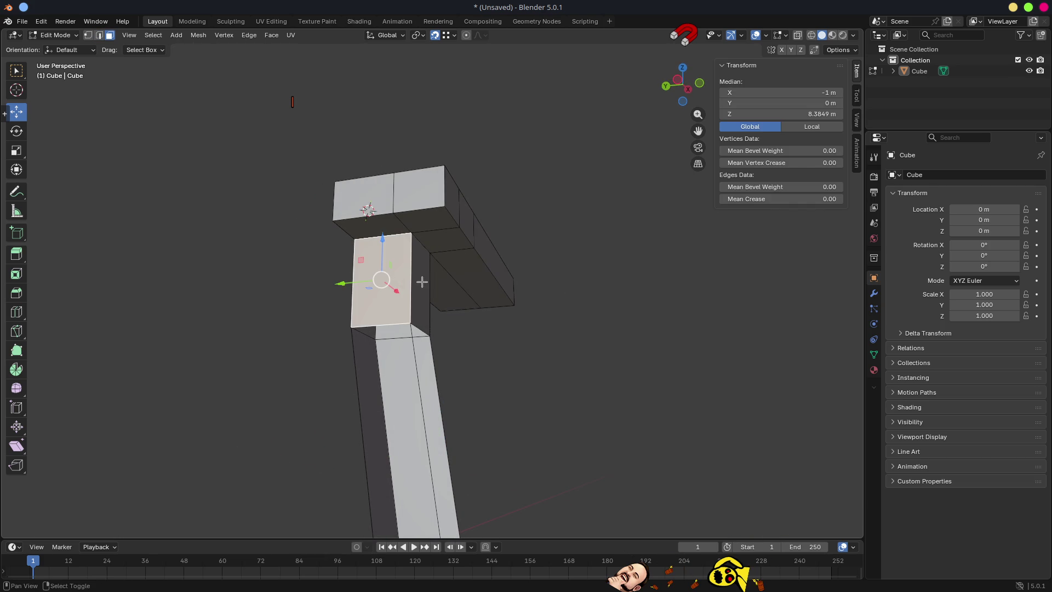
left_click(426, 282, "shift")
key("alt+a")
left_click_drag(425, 281, 442, 312)
key("1")
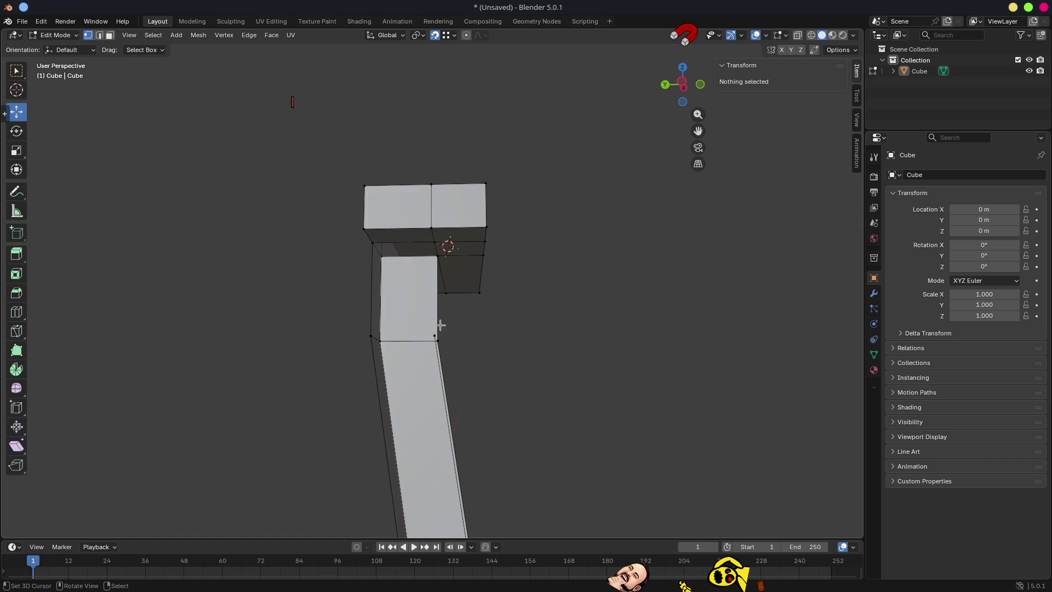
left_click(434, 338)
mouse_move(460, 399)
left_mouse_down()
mouse_move(422, 383)
mouse_move(437, 382)
left_mouse_up()
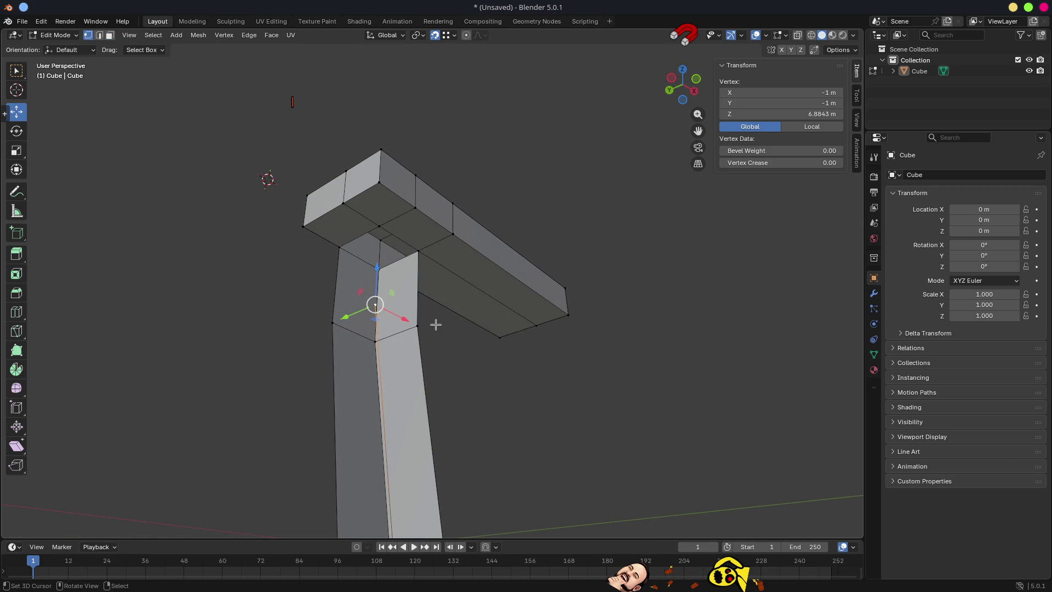
left_click_drag(378, 307, 410, 316)
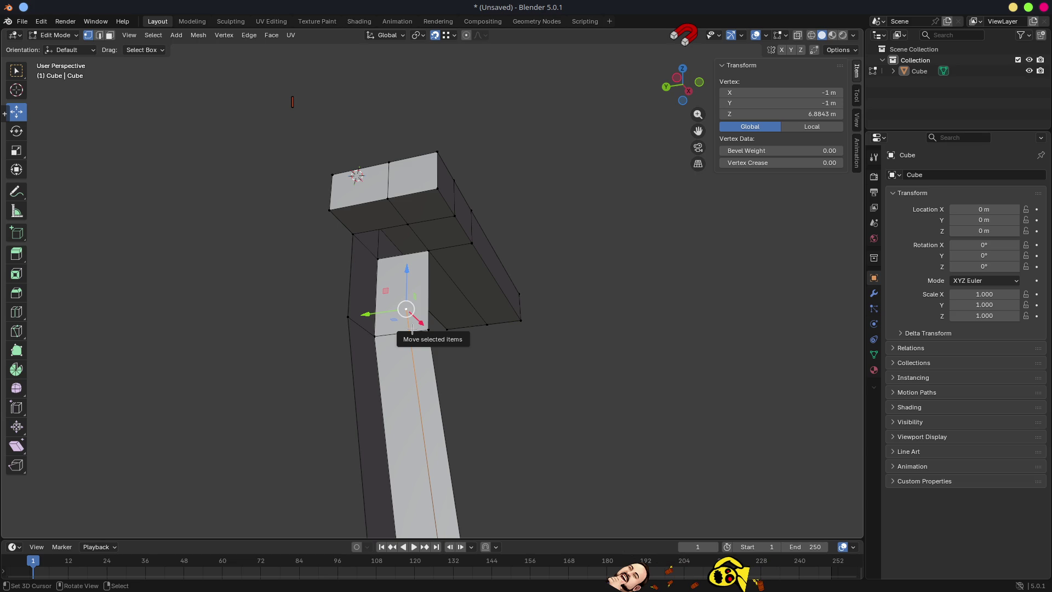
left_click_drag(412, 329, 442, 330)
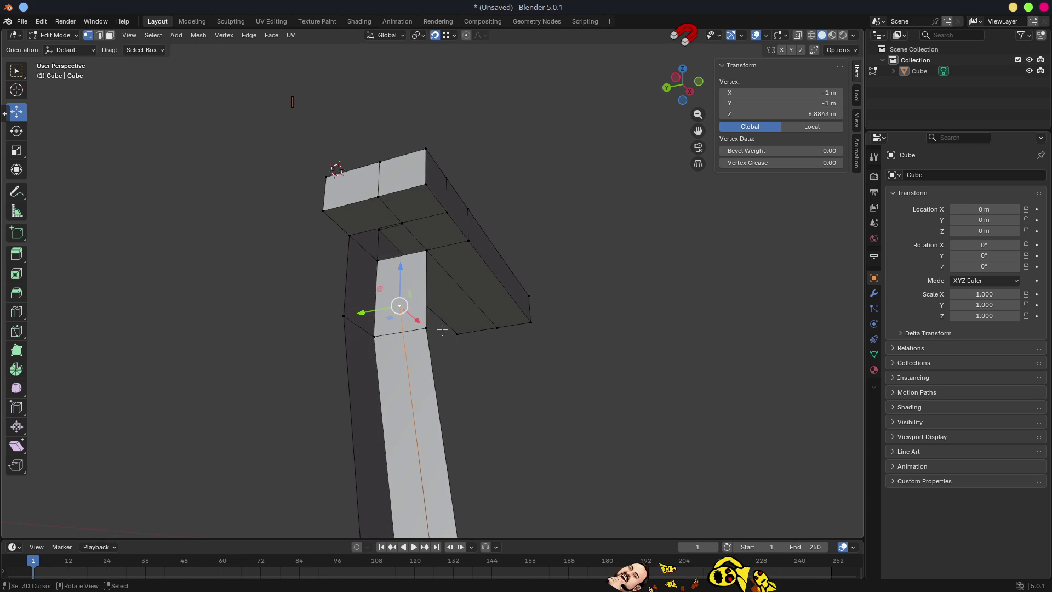
Vertex-slide the corner vertex upward to Z 13.872 m and reveal the hidden faces
key("shift+v")
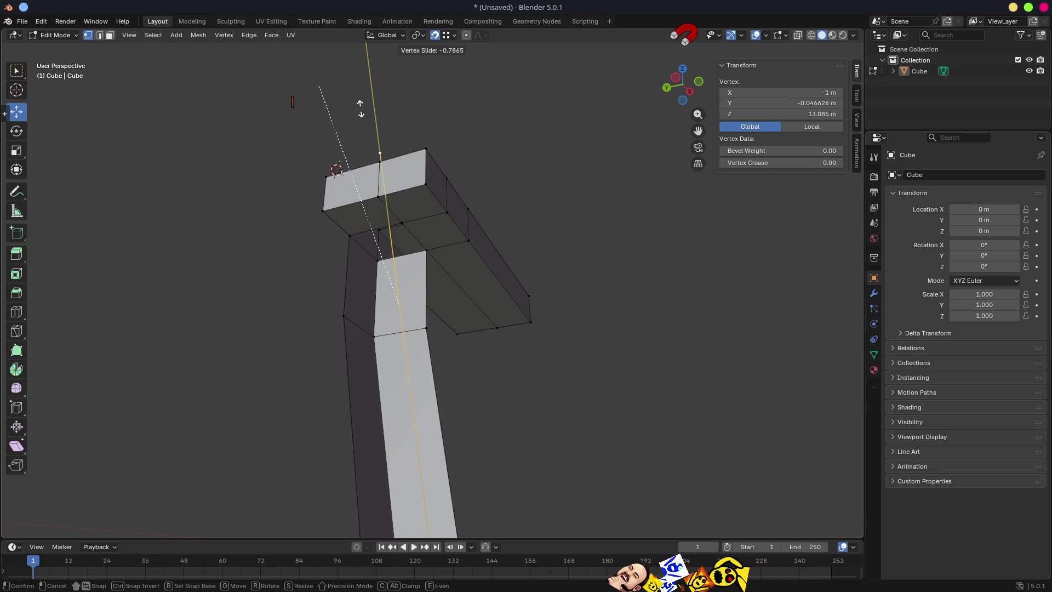
left_click(339, 85)
scroll(616, 299, "down", 5)
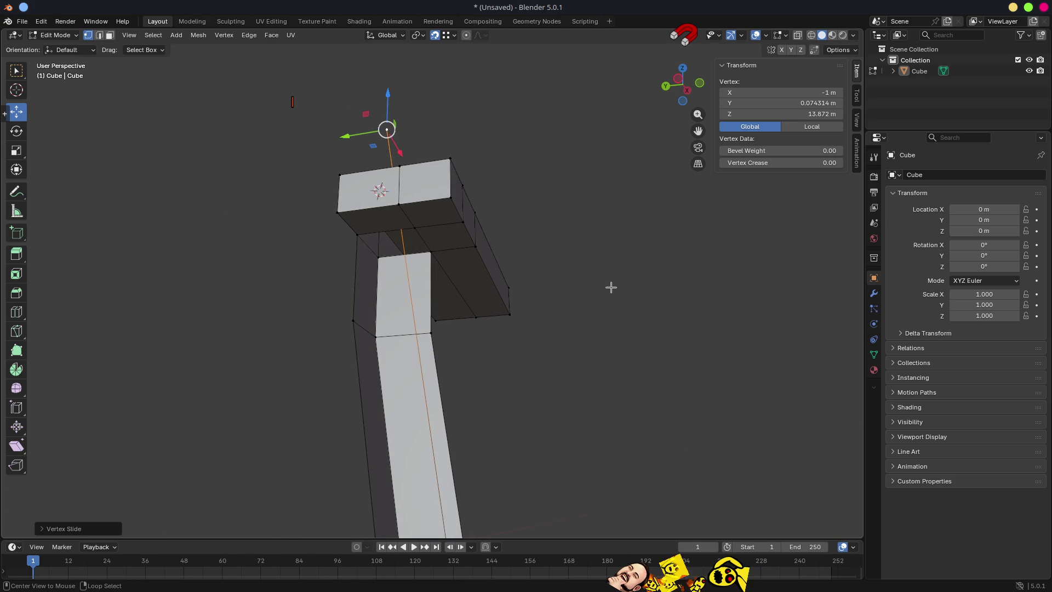
key("alt+h")
scroll(610, 287, "down", 5)
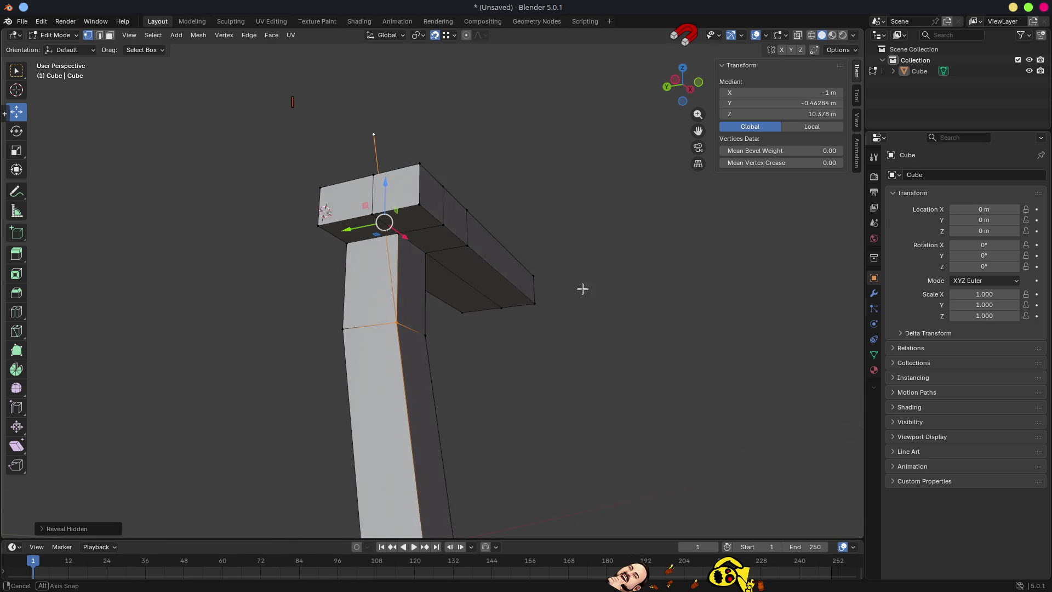
scroll(470, 306, "up", 4)
mouse_move(523, 311)
left_mouse_down()
mouse_move(526, 274)
mouse_move(499, 384)
left_mouse_up()
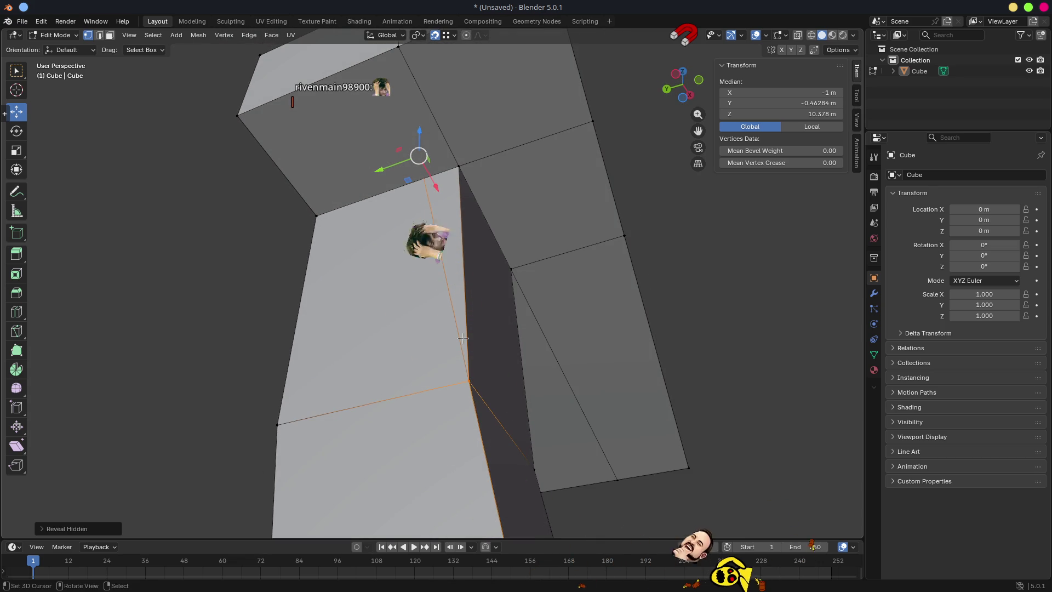
Select inner-corner vertices and set the snap target to Edge
key("2")
left_click(514, 440)
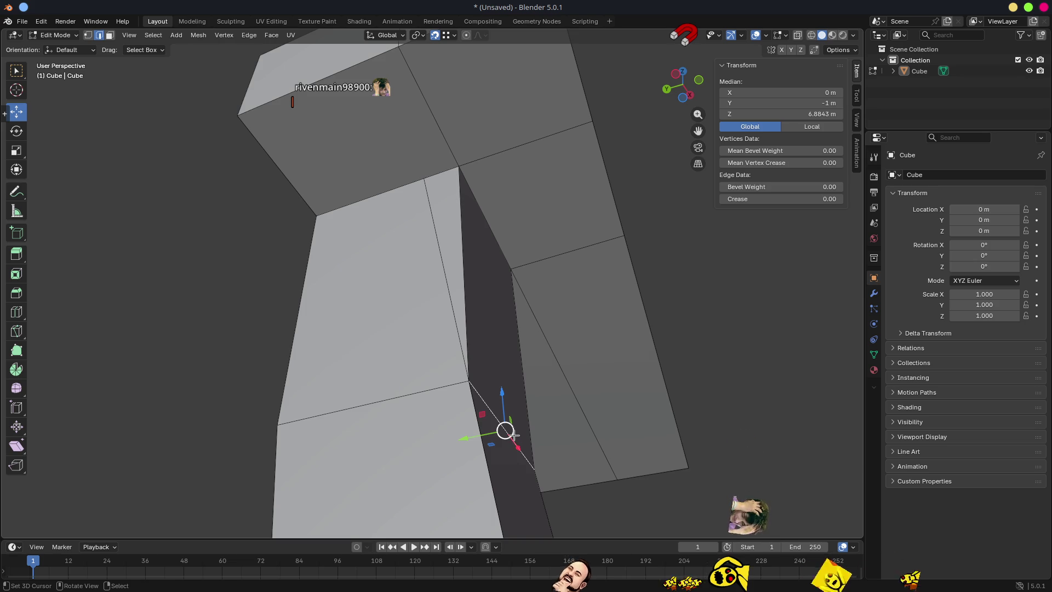
key("1")
left_click(518, 445)
left_click(470, 379, "shift")
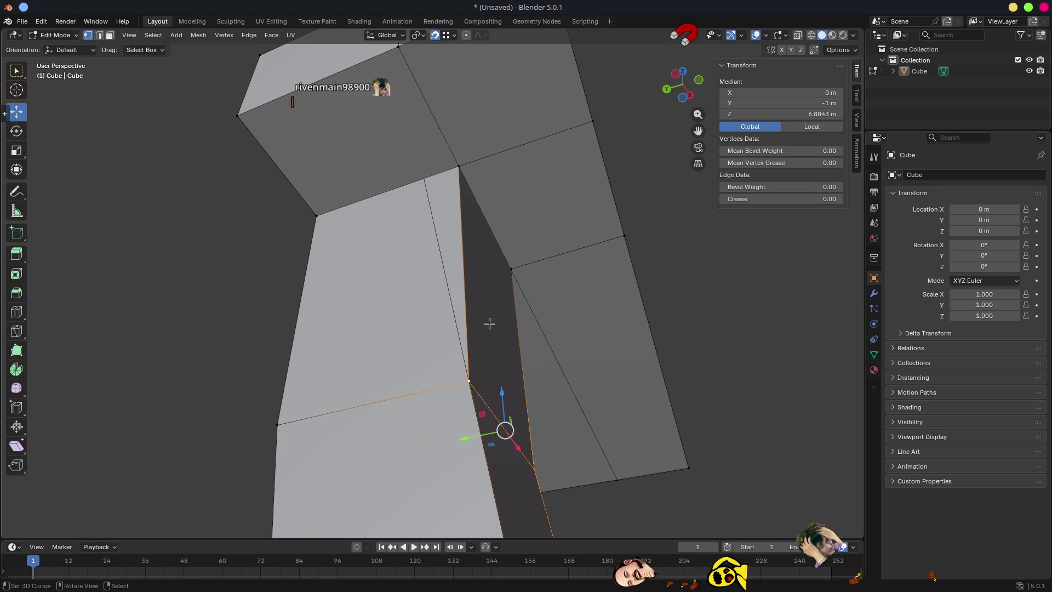
left_click(448, 36)
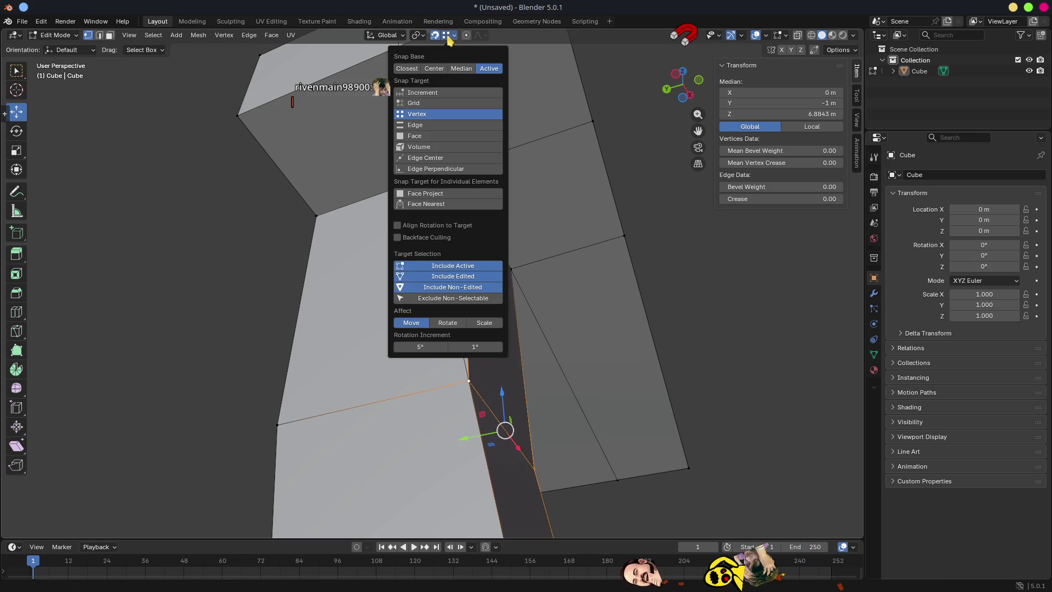
left_click(415, 126)
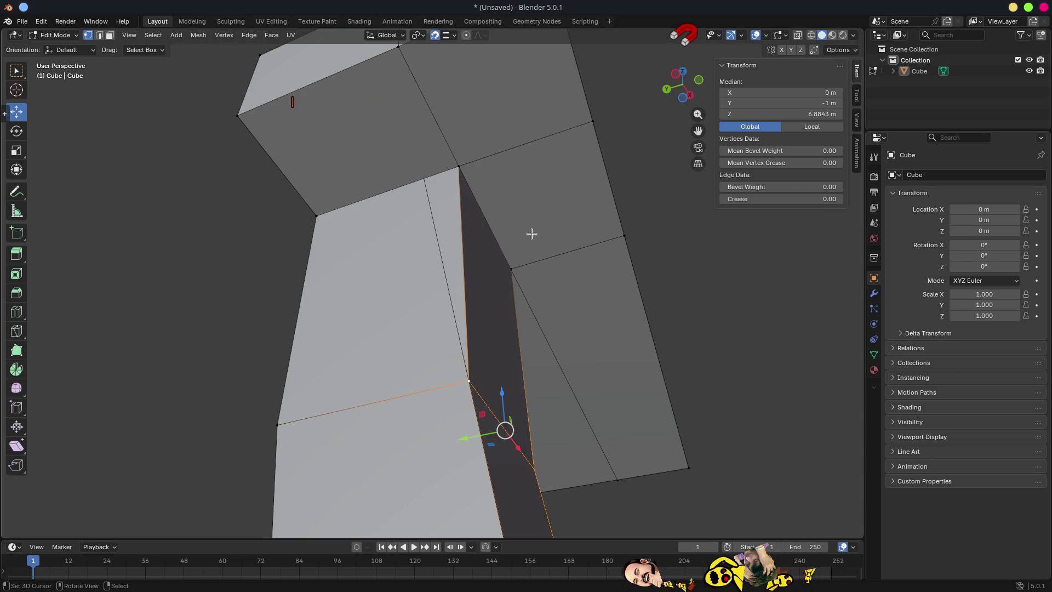
Move the two inner-corner vertices along Y so the corner lines up
left_click(516, 270)
left_click(450, 182)
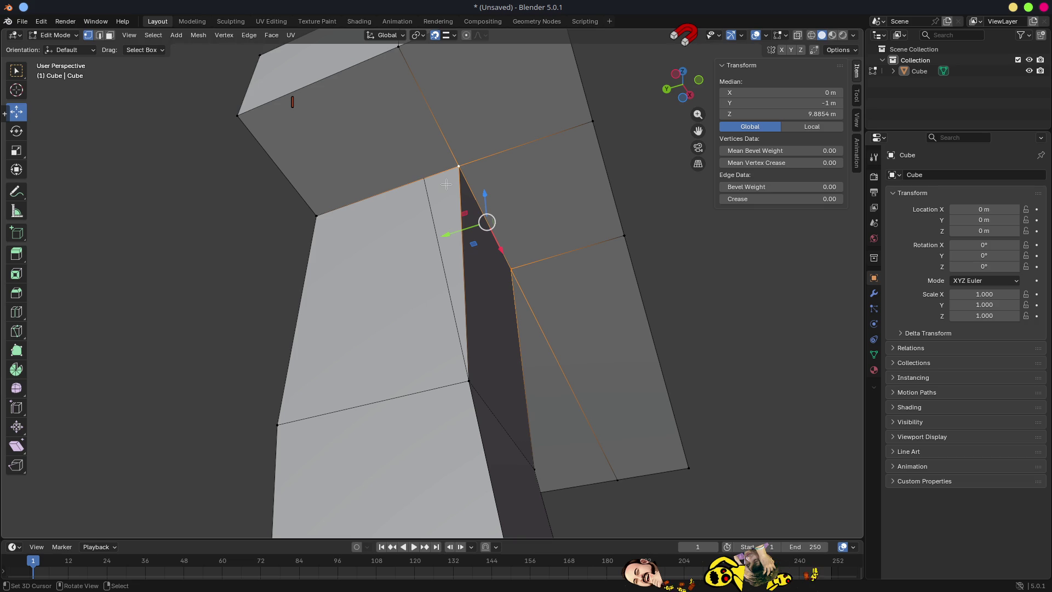
key("g")
key("y")
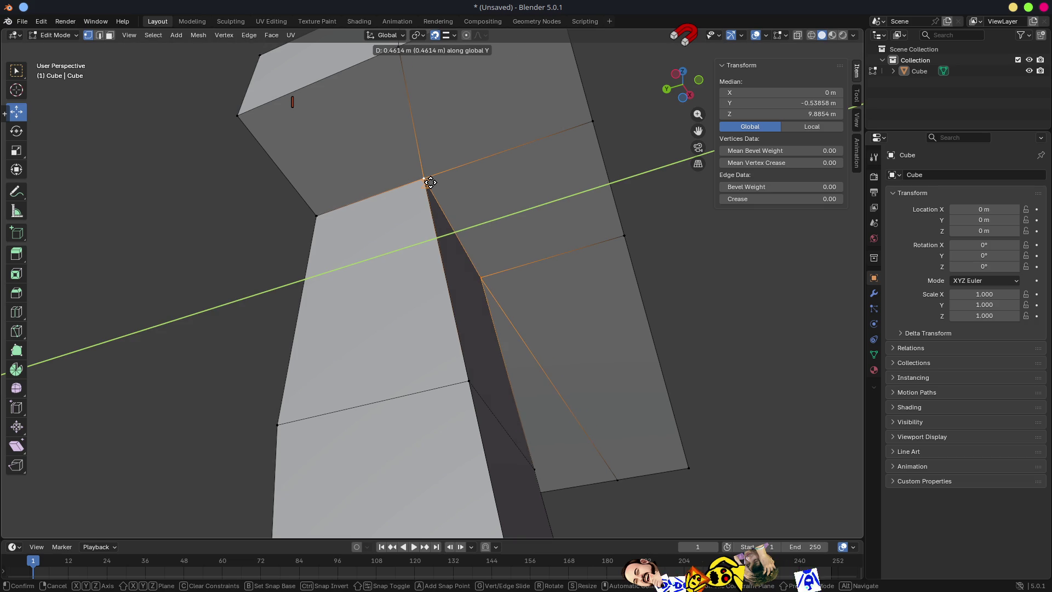
left_click(431, 182)
scroll(616, 230, "down", 4)
mouse_move(615, 230)
left_mouse_down()
mouse_move(554, 291)
mouse_move(606, 312)
left_mouse_up()
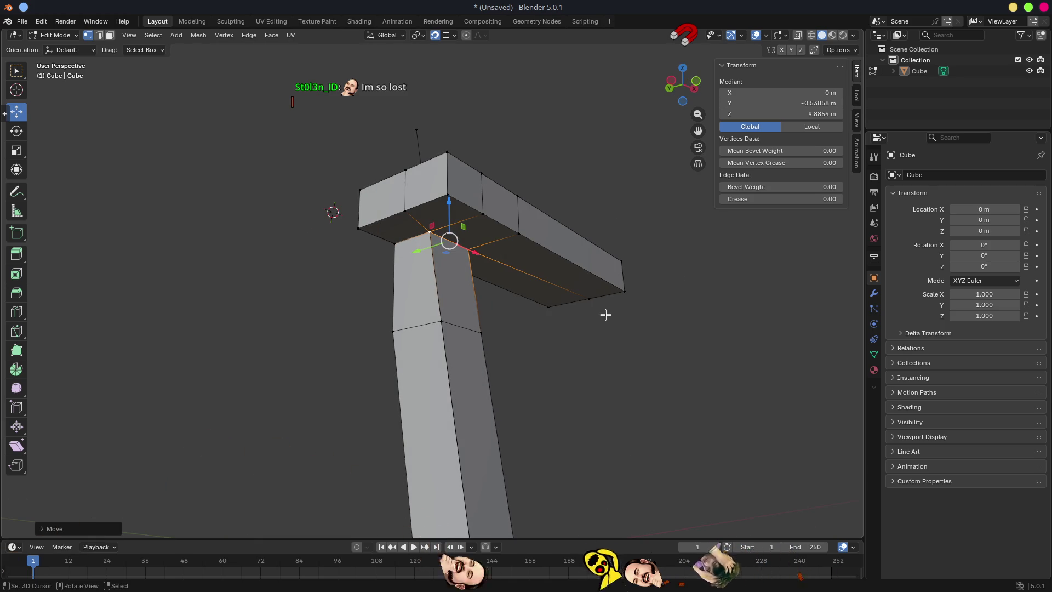
Return to Object Mode and select the whole pipe object
key("Tab")
scroll(607, 320, "down", 4)
mouse_move(528, 320)
left_mouse_down()
mouse_move(456, 307)
mouse_move(597, 312)
mouse_move(573, 287)
mouse_move(458, 280)
mouse_move(449, 313)
mouse_move(524, 277)
mouse_move(546, 291)
mouse_move(519, 272)
mouse_move(472, 298)
mouse_move(450, 268)
mouse_move(453, 278)
mouse_move(482, 270)
mouse_move(495, 343)
mouse_move(443, 340)
left_mouse_up()
left_click(444, 296)
In Edit Mode, move the stray edge at the pipe's top aside
mouse_move(530, 357)
left_mouse_down()
mouse_move(476, 369)
mouse_move(347, 367)
mouse_move(389, 381)
mouse_move(285, 385)
mouse_move(568, 404)
mouse_move(476, 331)
mouse_move(487, 299)
left_mouse_up()
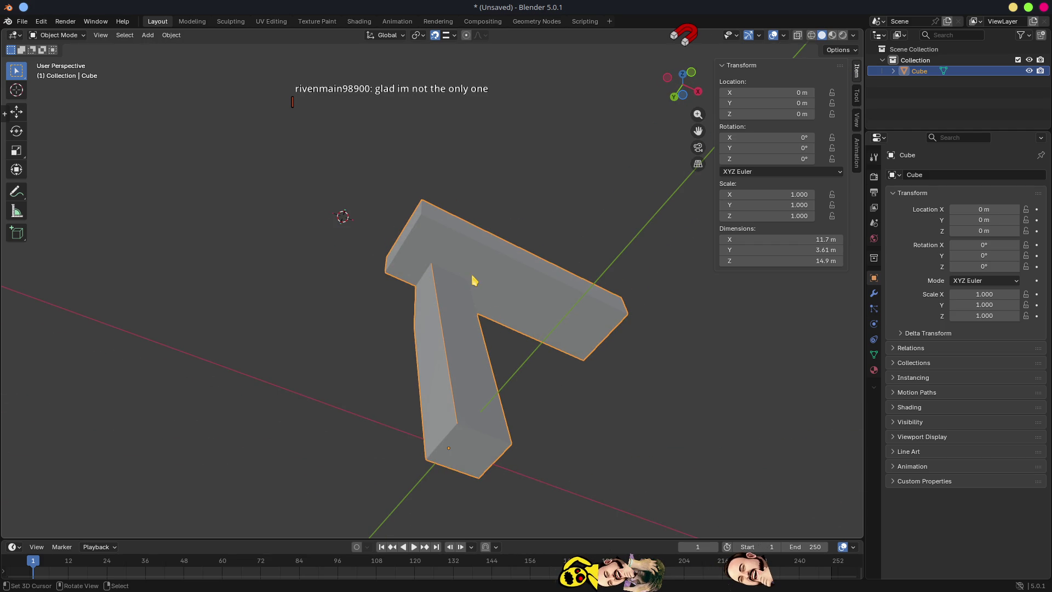
mouse_move(489, 250)
left_mouse_down()
mouse_move(481, 282)
mouse_move(561, 312)
left_mouse_up()
key("Tab")
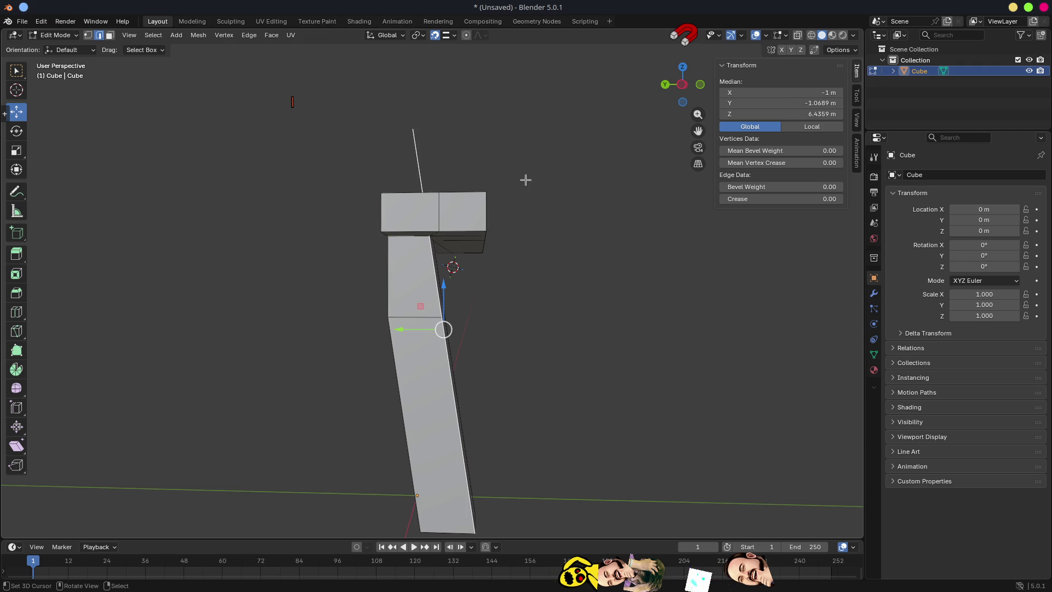
key("g")
left_click(705, 212)
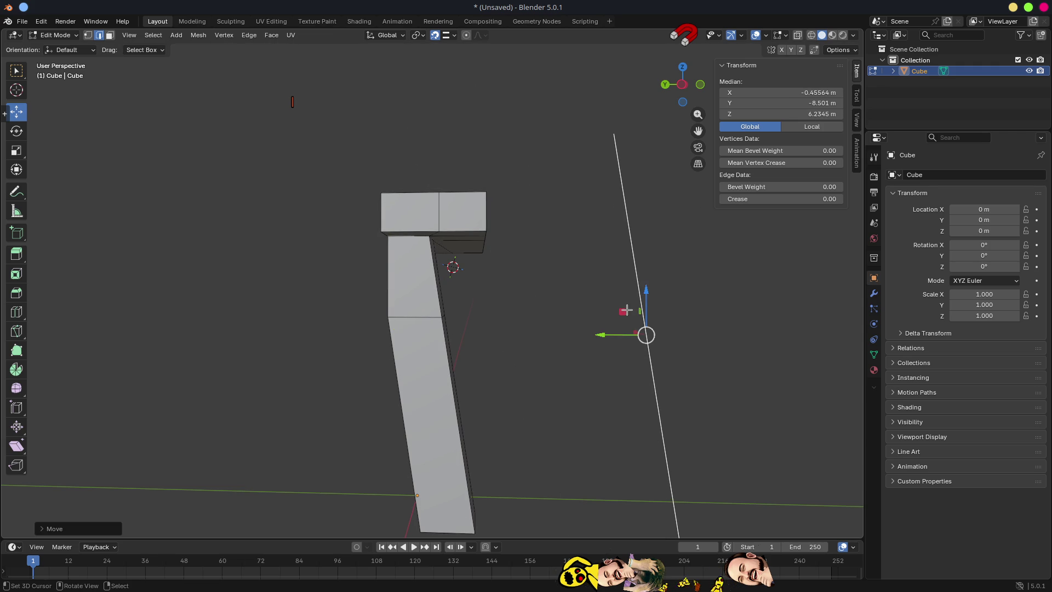
scroll(614, 335, "down", 4)
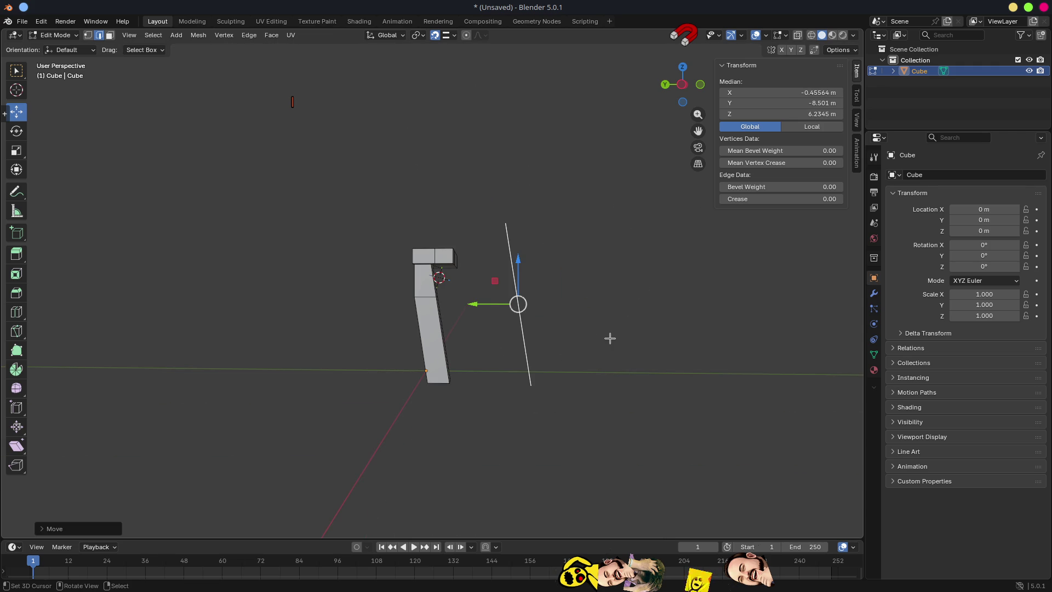
Delete the stray edge's vertices, leaving the pipe 12.2 m tall, and return to Object Mode
key("x")
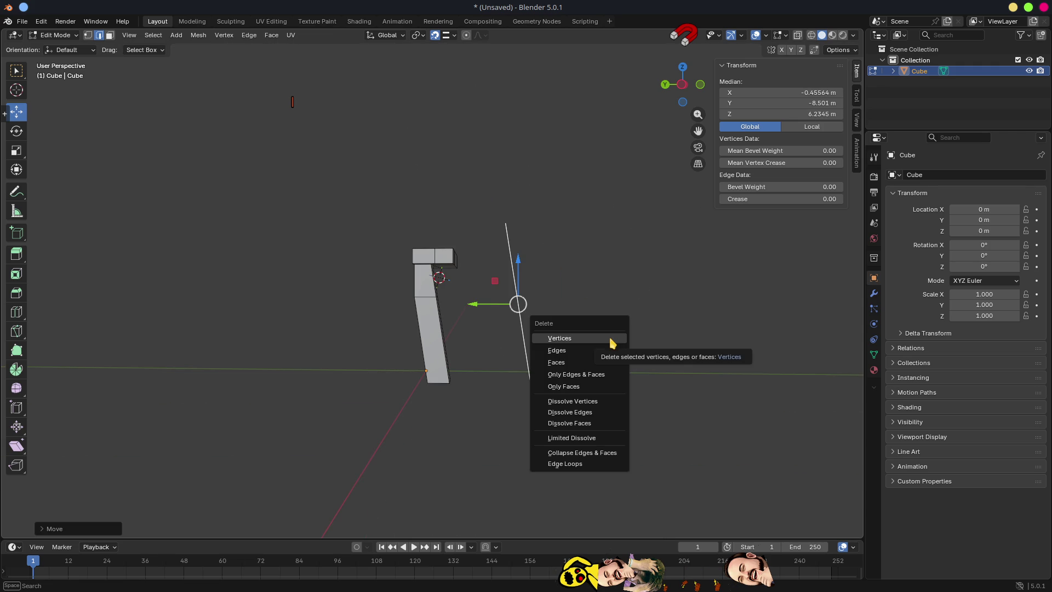
left_click(559, 338)
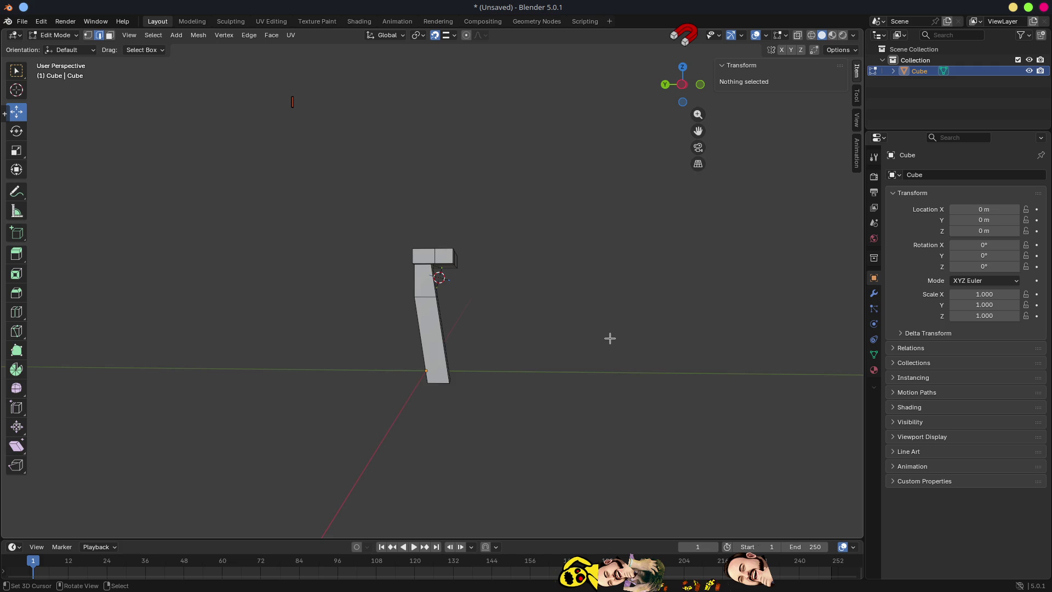
scroll(610, 338, "up", 3)
mouse_move(610, 338)
left_mouse_down()
mouse_move(503, 309)
mouse_move(535, 309)
mouse_move(531, 289)
left_mouse_up()
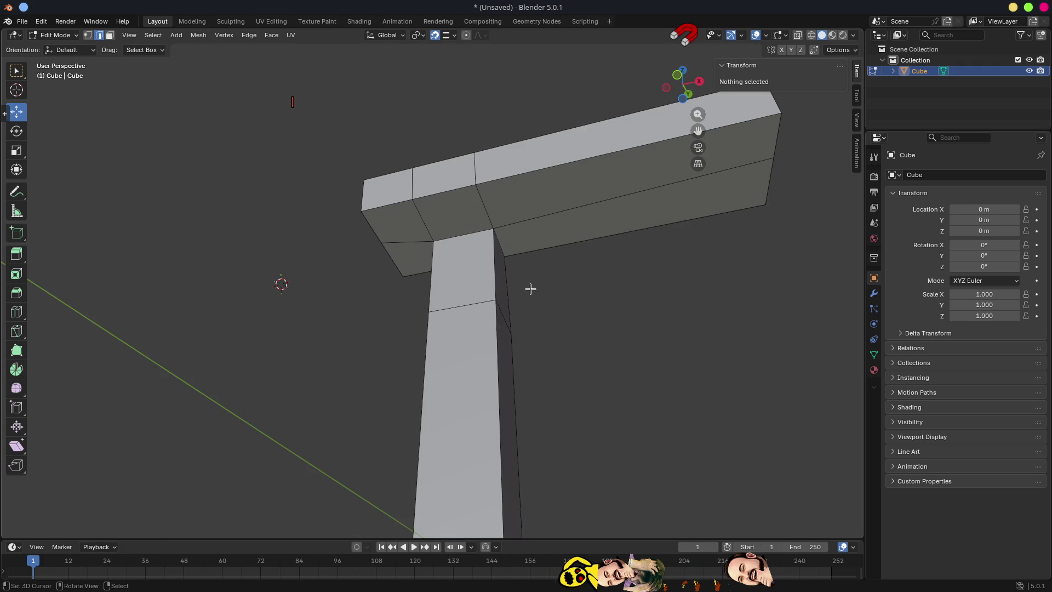
scroll(568, 305, "down", 5)
mouse_move(568, 305)
left_mouse_down()
mouse_move(602, 320)
mouse_move(546, 271)
mouse_move(515, 272)
mouse_move(505, 254)
mouse_move(641, 324)
mouse_move(589, 335)
mouse_move(547, 388)
left_mouse_up()
scroll(550, 338, "down", 3)
key("Tab")
Rotate the pipe object to about X 48.67°, Y -14.194°, Z -58.331°
key("r")
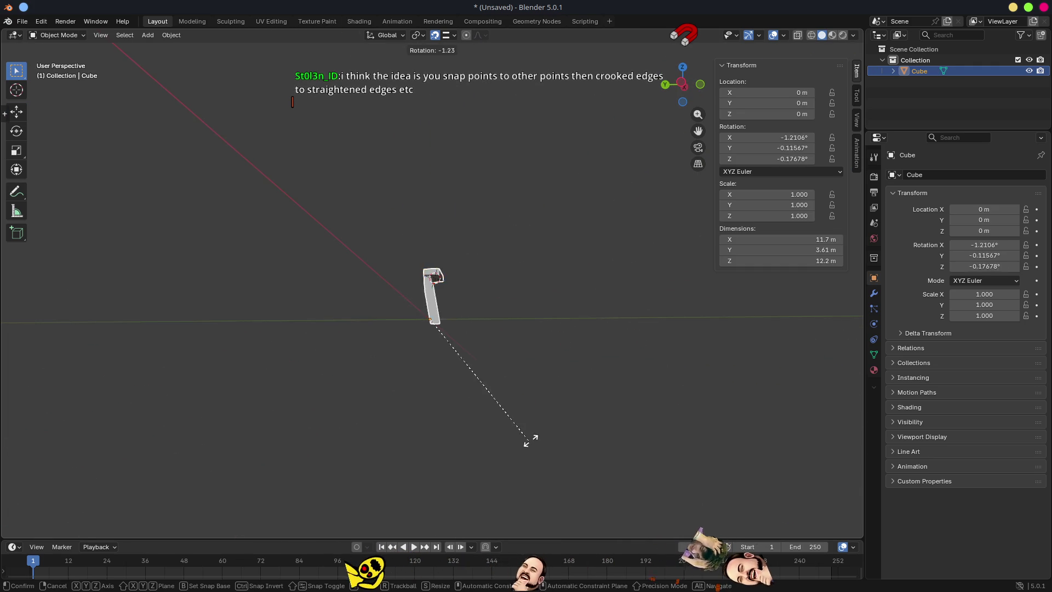
left_click(554, 222)
mouse_move(554, 222)
left_mouse_down()
mouse_move(477, 414)
mouse_move(626, 261)
mouse_move(634, 343)
left_mouse_up()
key("r")
left_click(383, 219)
left_click_drag(383, 218, 507, 303)
scroll(507, 303, "up", 3)
mouse_move(441, 298)
left_mouse_down()
mouse_move(400, 325)
mouse_move(470, 345)
left_mouse_up()
scroll(469, 355, "up", 4)
scroll(468, 356, "down", 5)
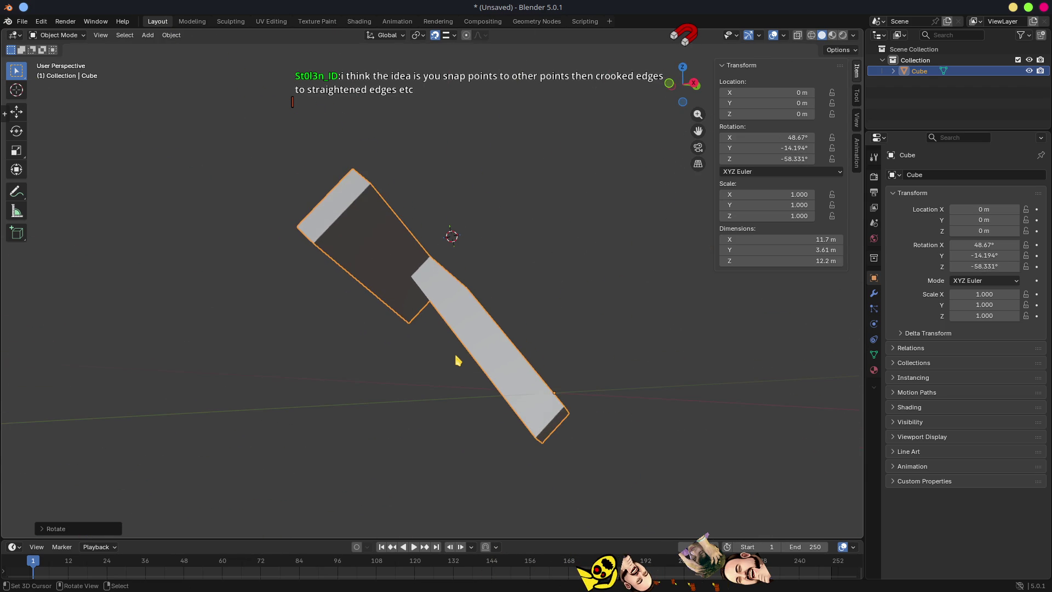
In Edit Mode, select one edge of the pipe and move it
key("Tab")
mouse_move(456, 352)
left_mouse_down()
mouse_move(394, 317)
mouse_move(436, 299)
mouse_move(447, 307)
left_mouse_up()
left_click(436, 299)
key("g")
left_click(440, 356)
mouse_move(440, 356)
left_mouse_down()
mouse_move(544, 371)
mouse_move(490, 359)
mouse_move(614, 320)
mouse_move(577, 282)
mouse_move(582, 294)
left_mouse_up()
Inset the pipe's top end face, then begin moving it along Z
key("3")
left_click(400, 144)
mouse_move(400, 143)
left_mouse_down()
mouse_move(475, 304)
mouse_move(639, 373)
left_mouse_up()
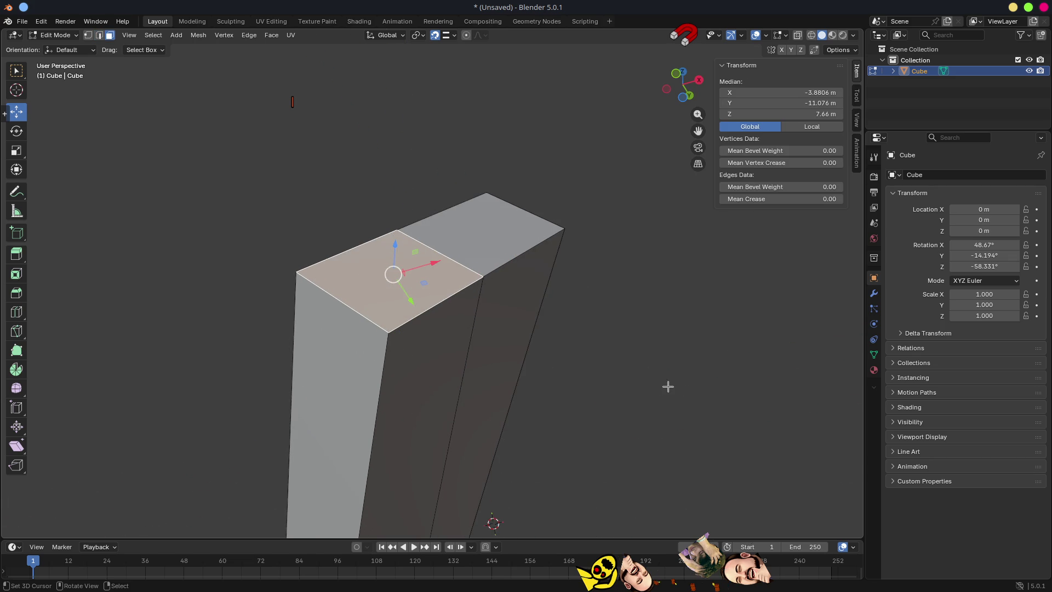
key("i")
left_click(578, 383)
key("g")
key("z")
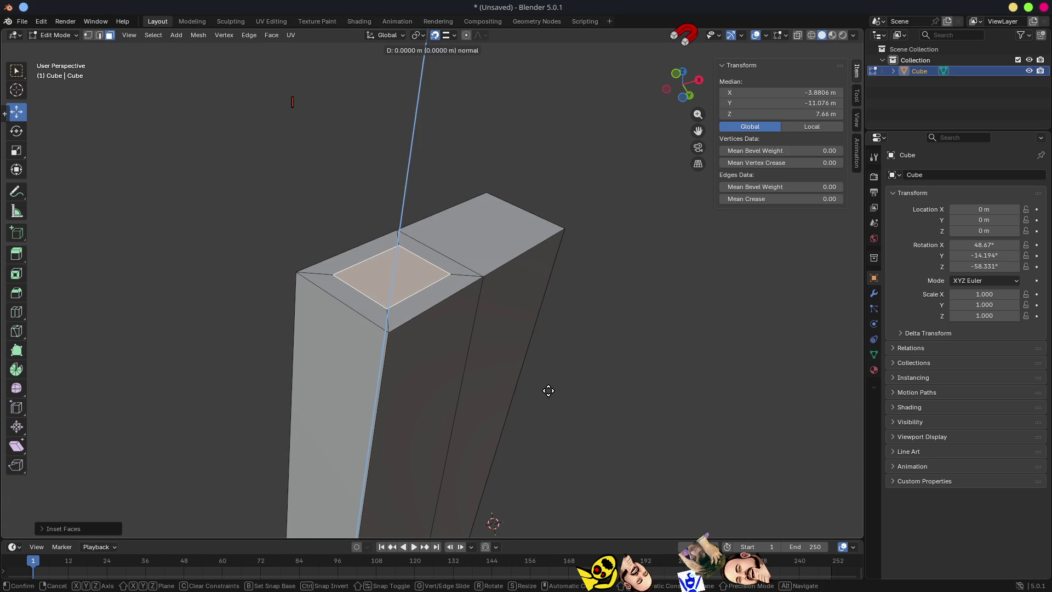